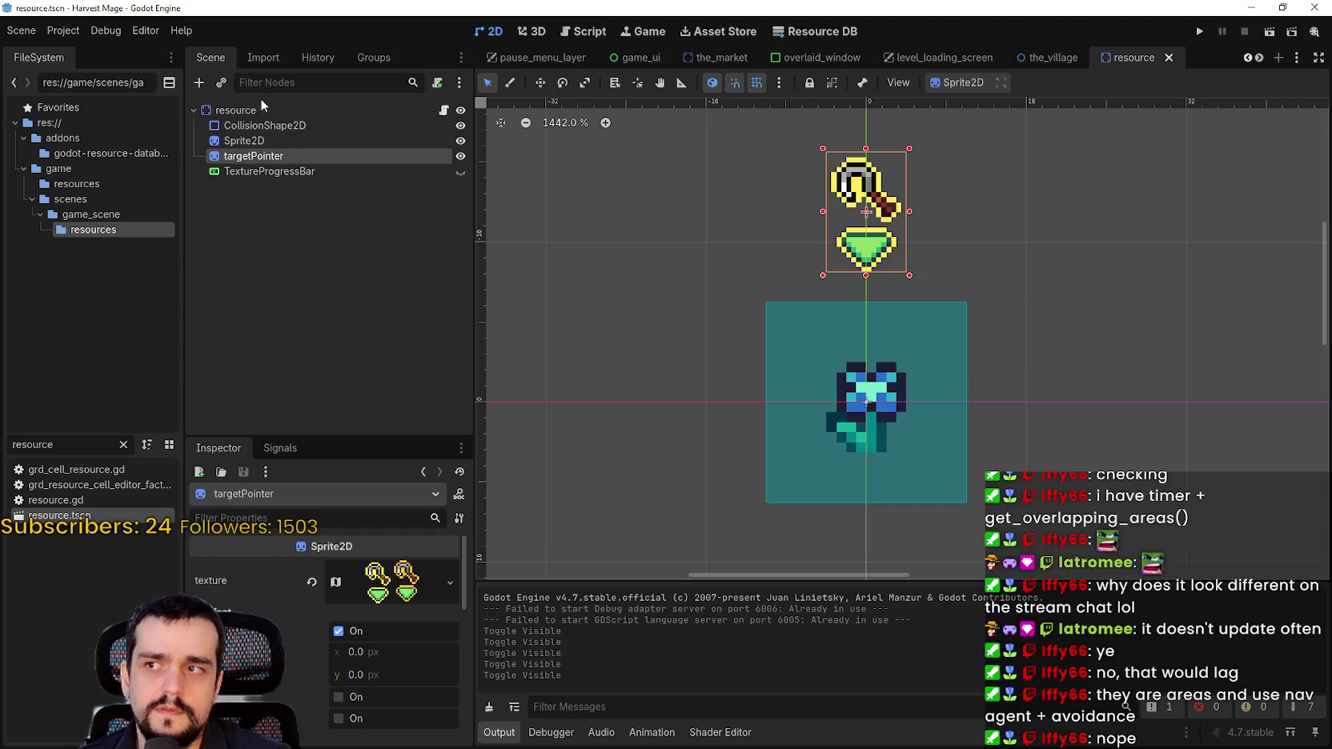
# Inspect the root resource node and its collision shape node in the scene tree
pyautogui.click(258, 109)
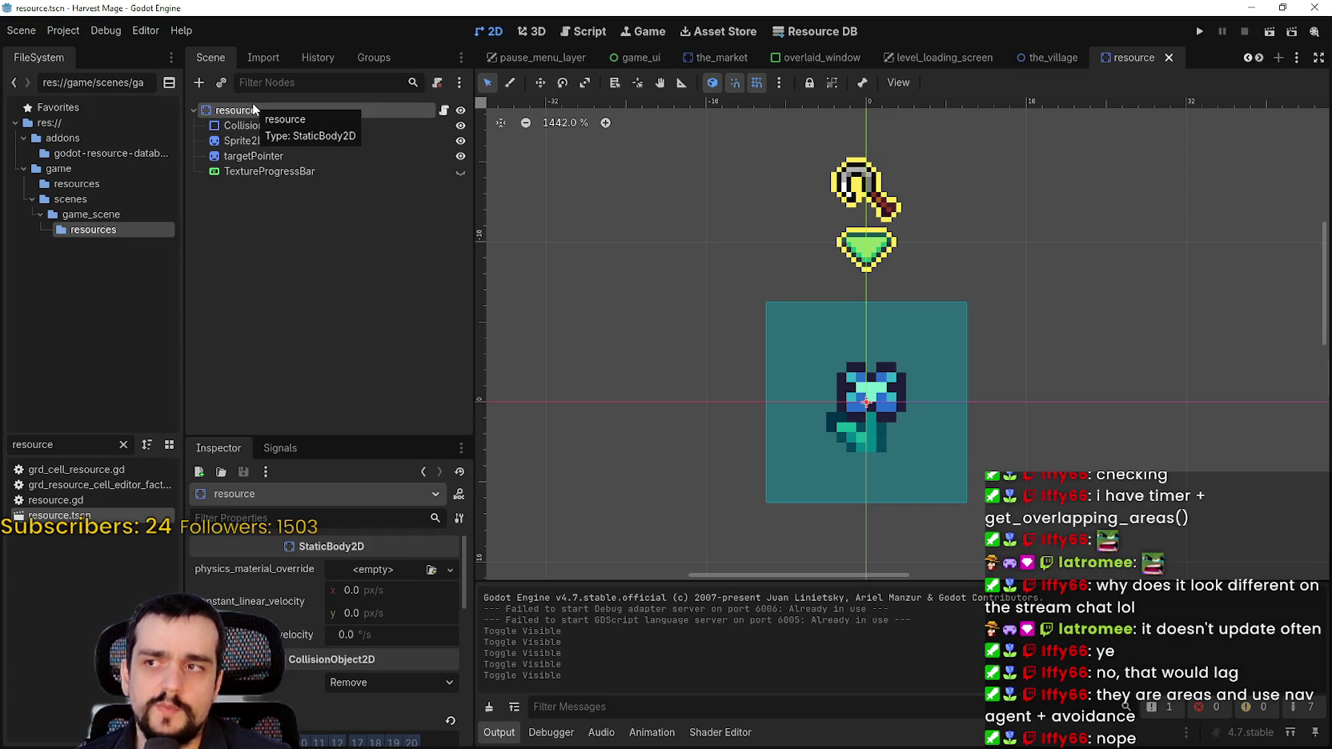
pyautogui.click(257, 124)
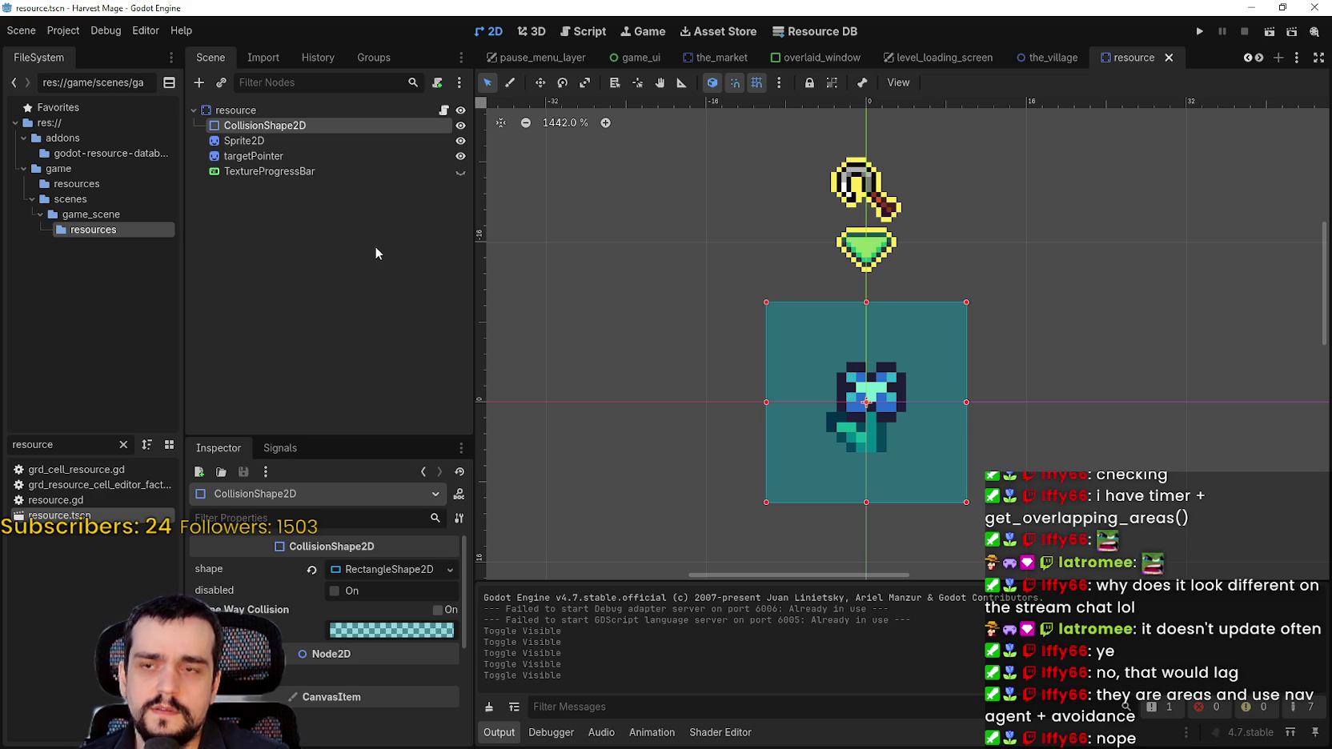
pyautogui.click(241, 110)
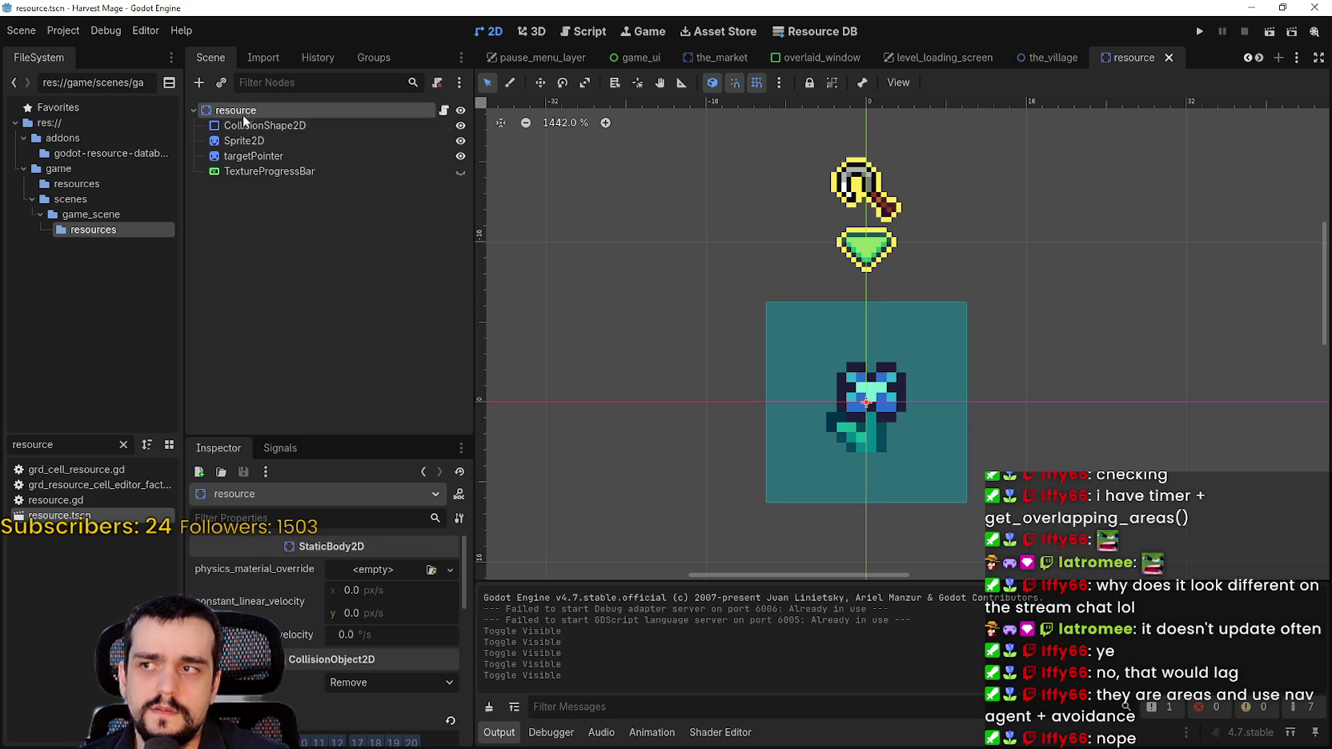
pyautogui.scroll(-2, 802, 385)
pyautogui.scroll(3, 795, 390)
pyautogui.scroll(-3, 794, 391)
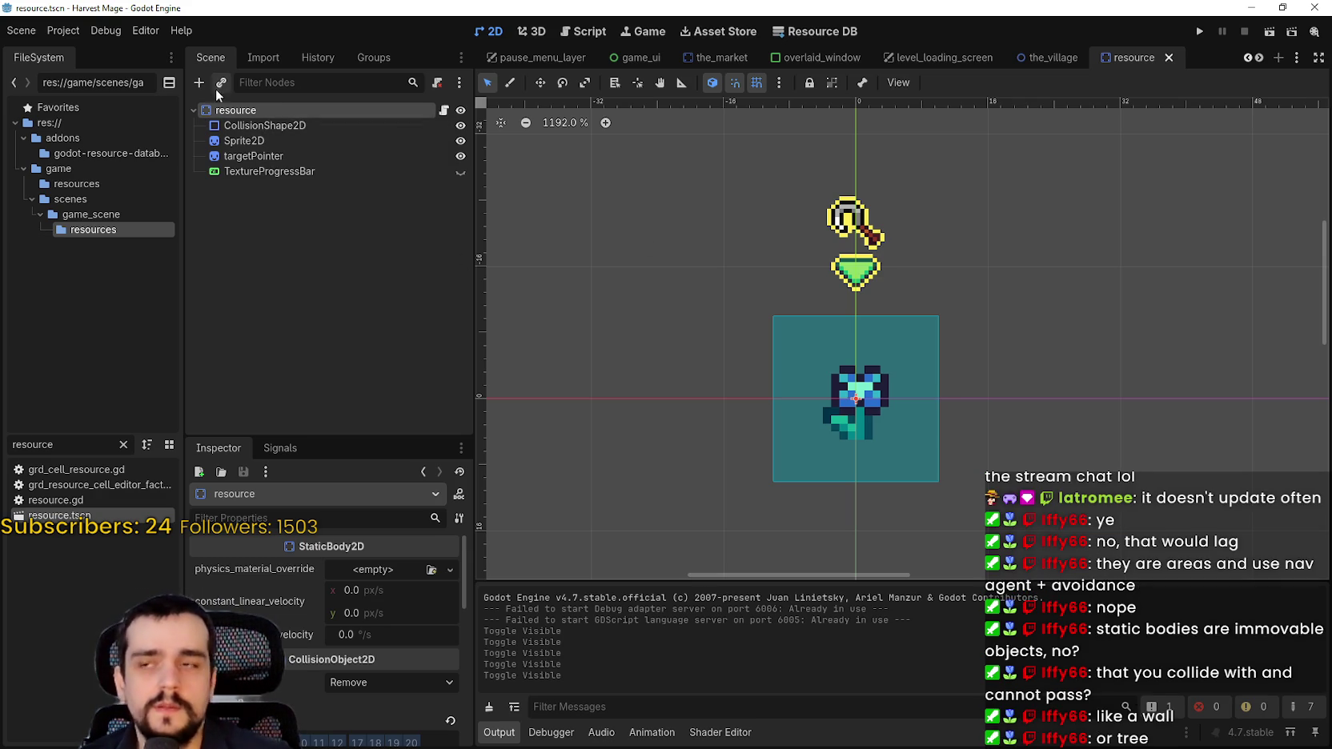
# Open the root node's options, dismiss them, and recheck the collision shape node
pyautogui.rightClick(232, 111)
pyautogui.scroll(2, 975, 424)
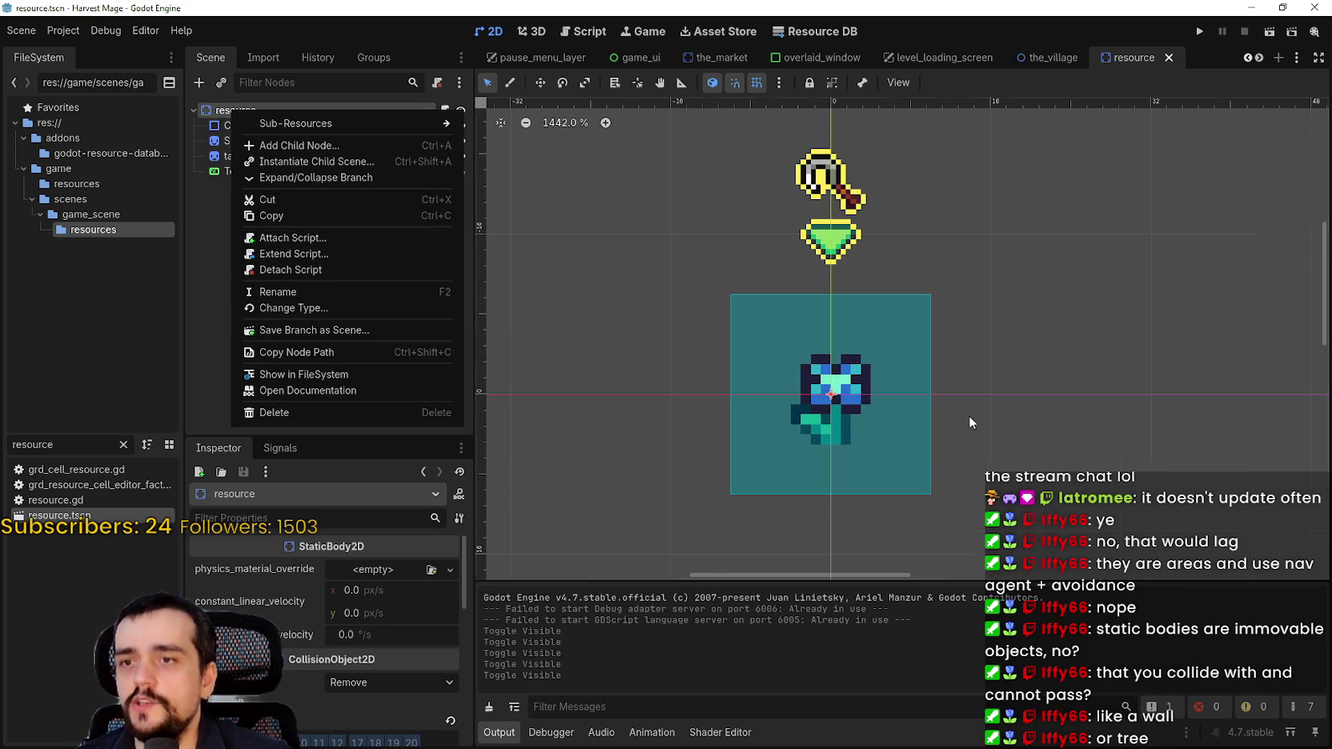
pyautogui.scroll(-1, 897, 372)
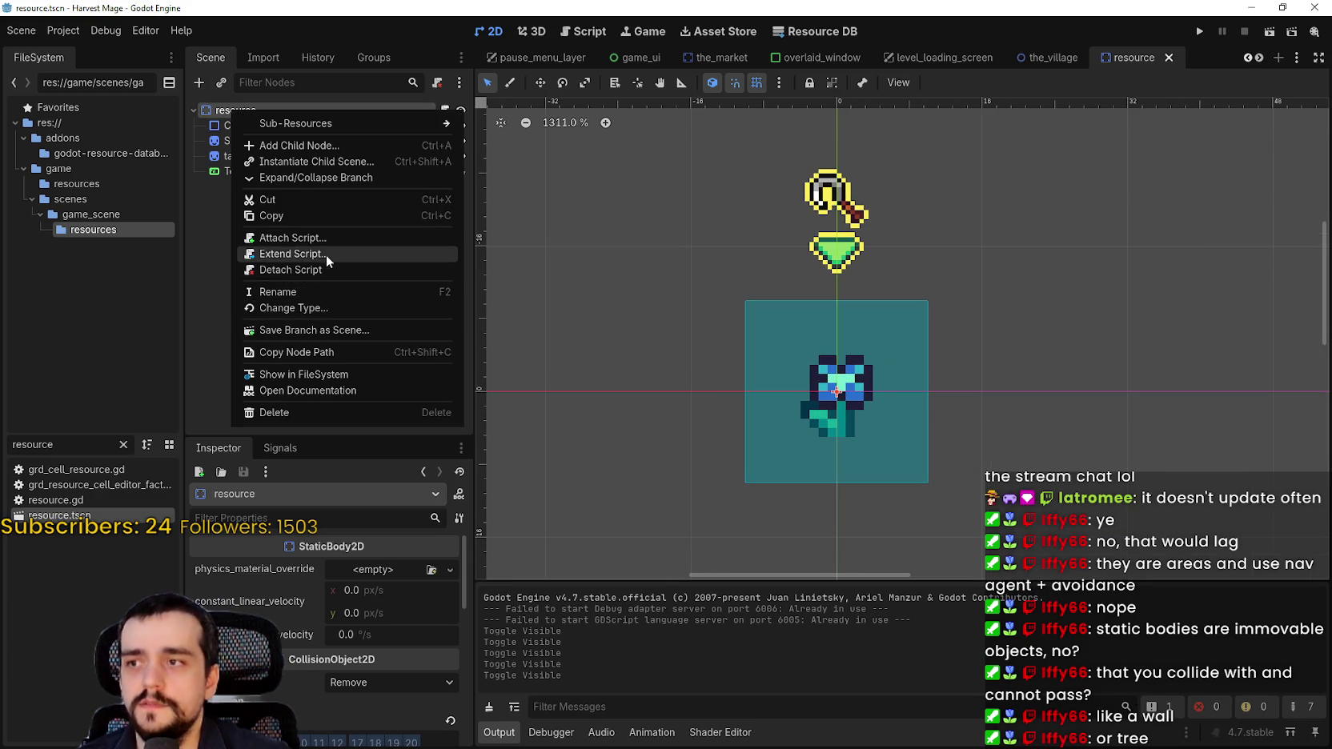
pyautogui.click(228, 216)
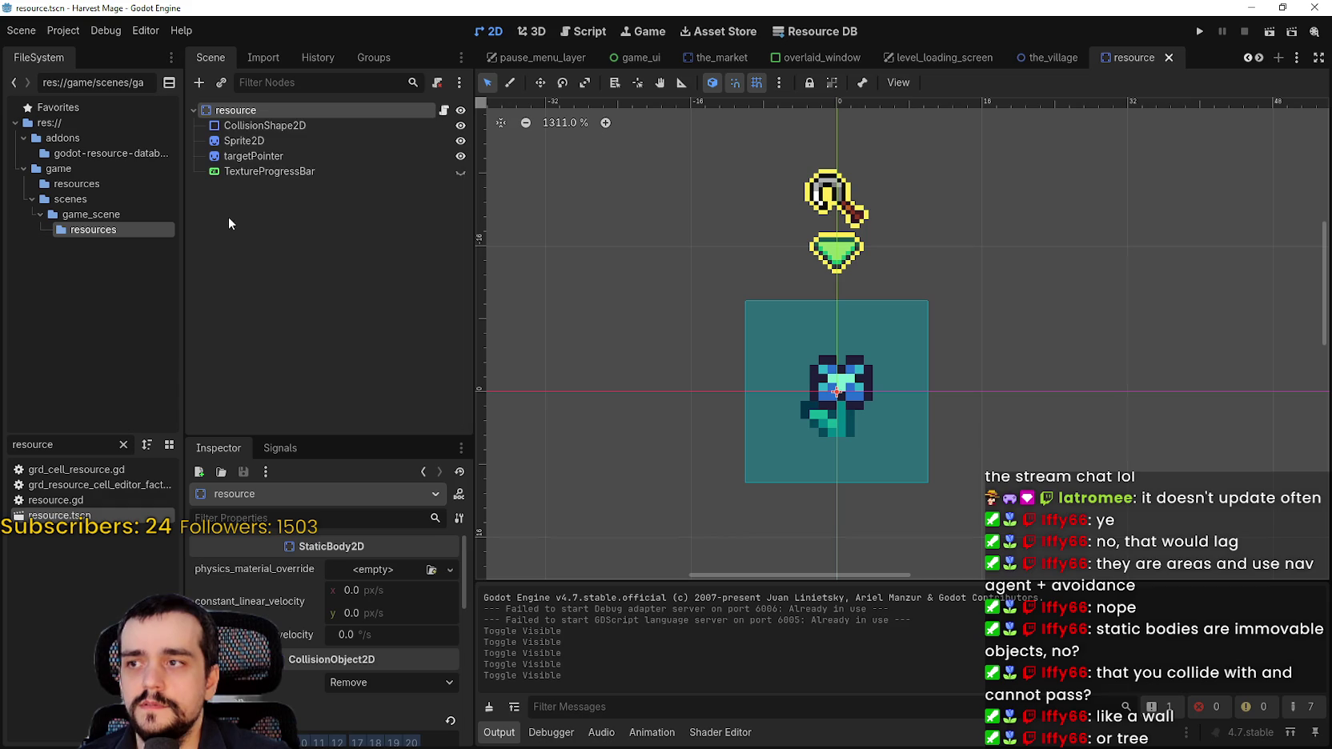
pyautogui.click(267, 125)
# Change the root node's type to Area2D via an 'area' search, then save the scene
pyautogui.rightClick(269, 109)
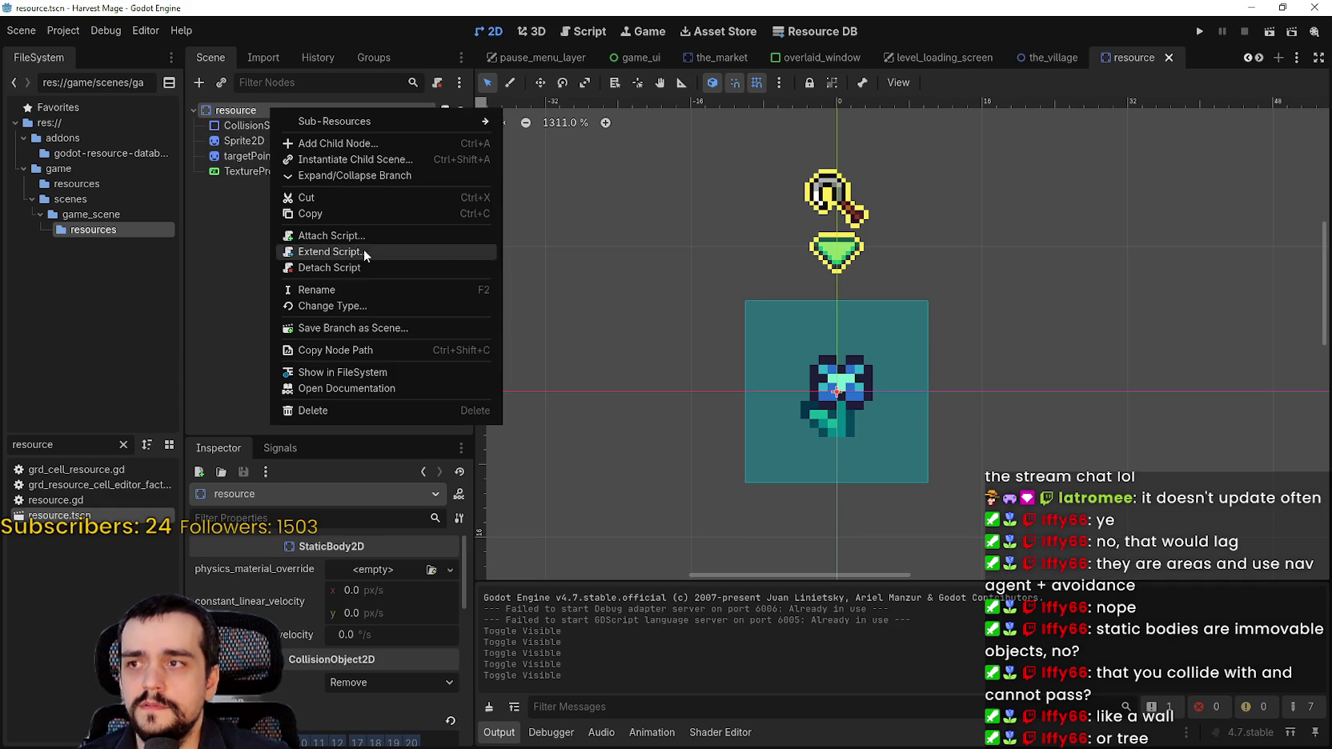
pyautogui.click(379, 306)
pyautogui.write('area')
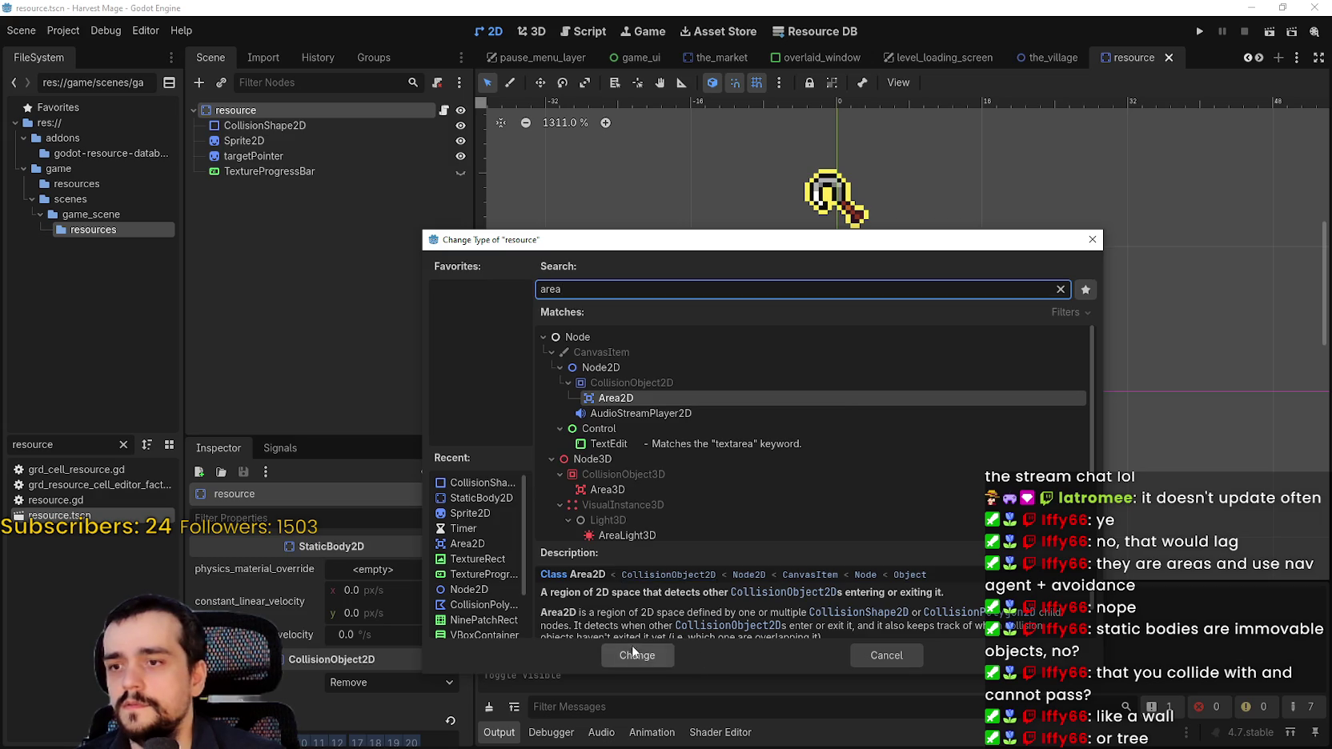
pyautogui.click(644, 650)
pyautogui.hotkey('ctrl', 's')
# Select the collision shape and targetPointer nodes, then open the root's attached script
pyautogui.click(312, 126)
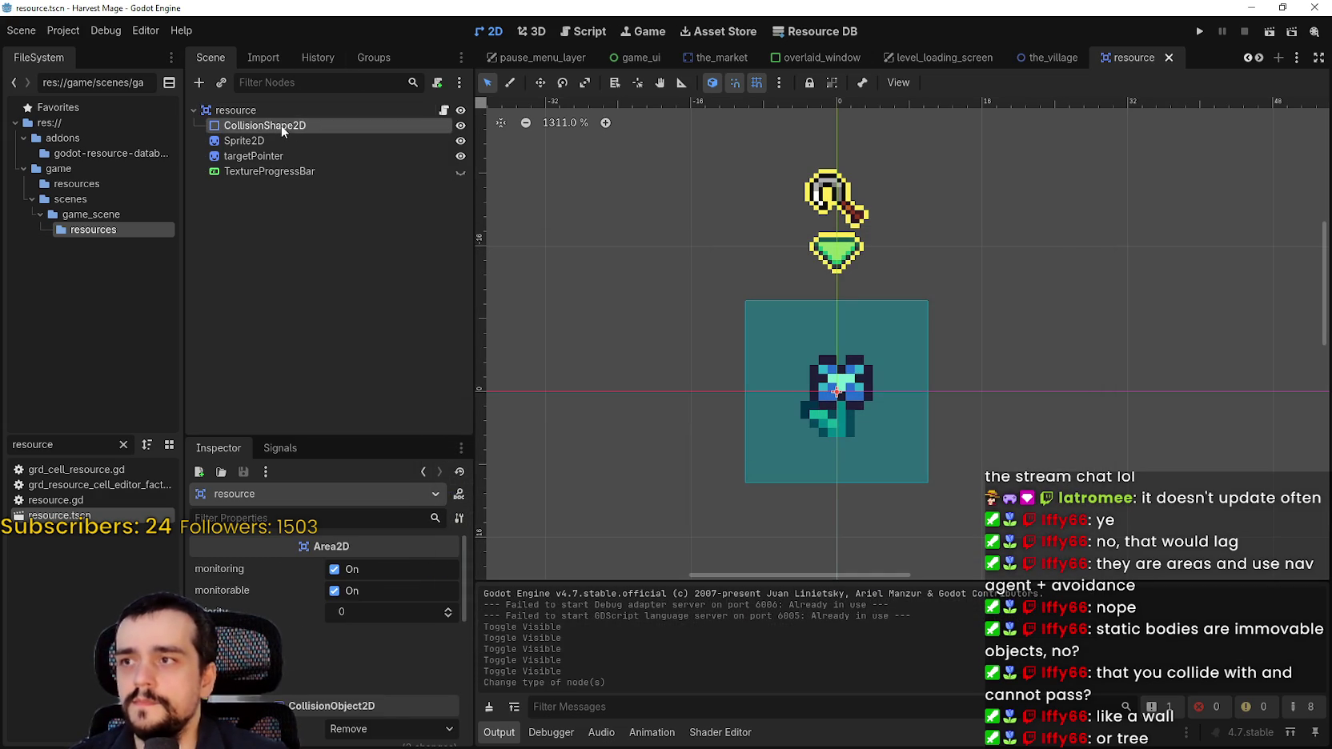
pyautogui.click(252, 155)
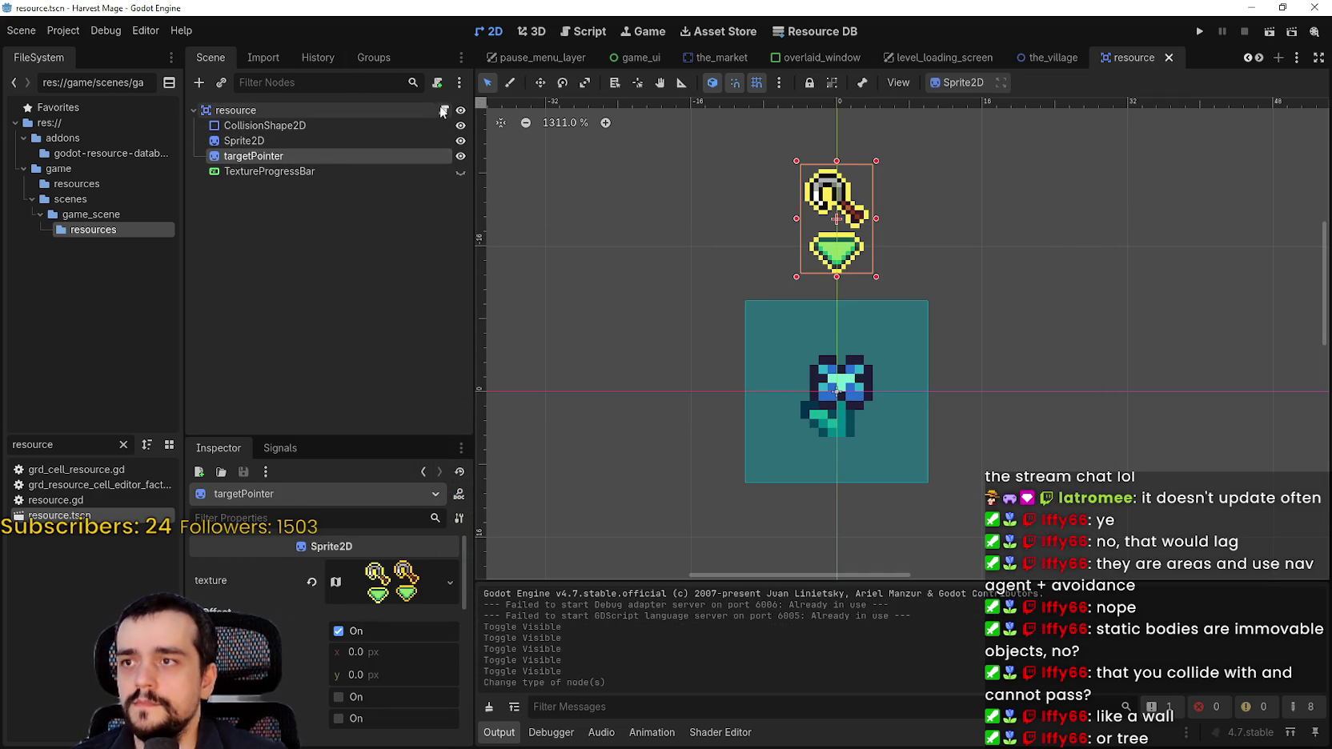
pyautogui.click(443, 109)
# Change line 1 of resource.gd to extend Area2D and save
pyautogui.doubleClick(838, 116)
pyautogui.write('Area')
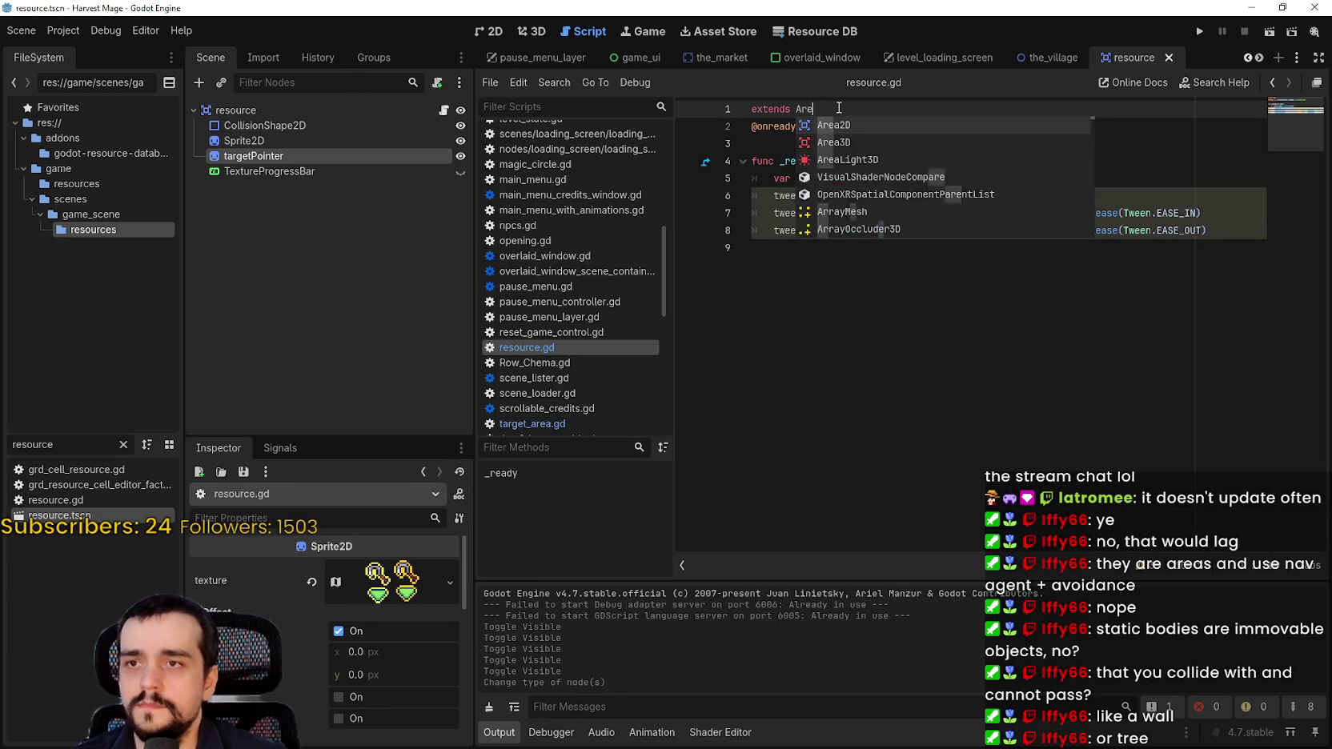
pyautogui.press('Return')
pyautogui.hotkey('ctrl', 's')
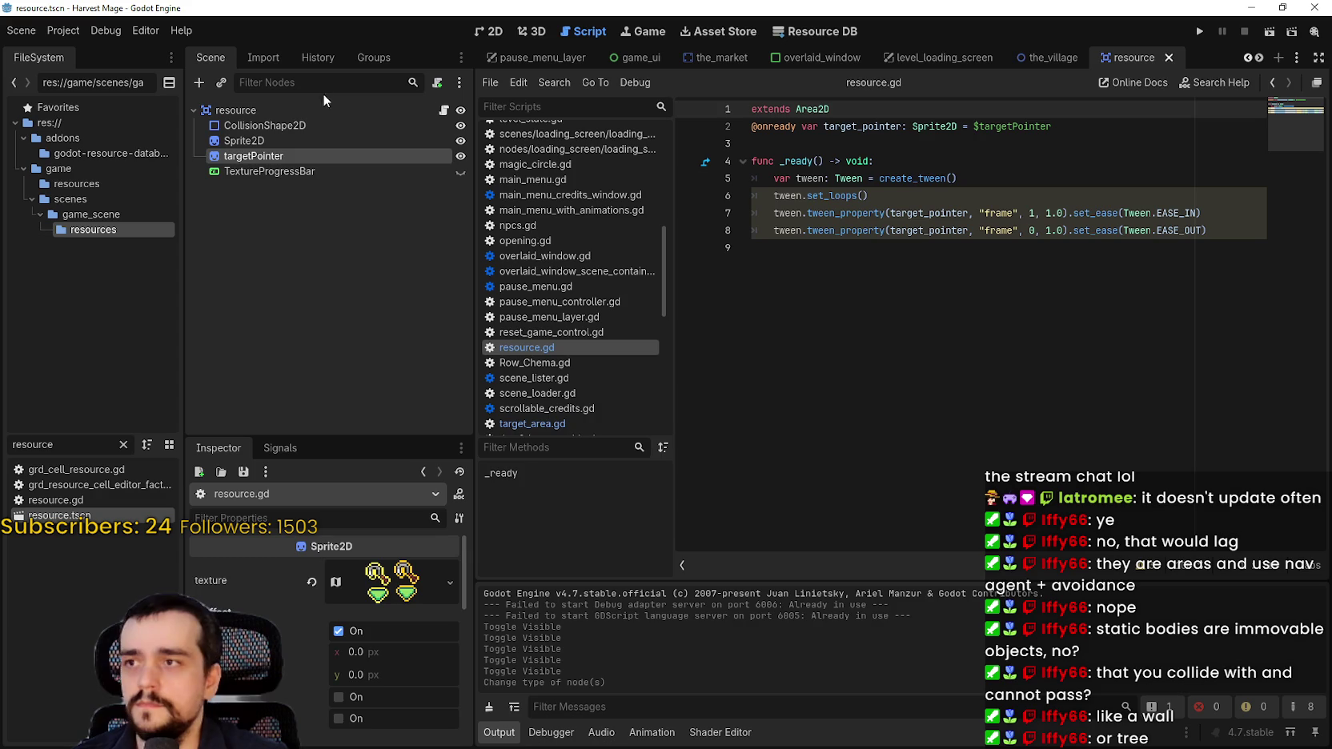
# Review the Area2D root's Inspector properties, including collision layers, then select the file filter text
pyautogui.click(235, 109)
pyautogui.scroll(3, 289, 690)
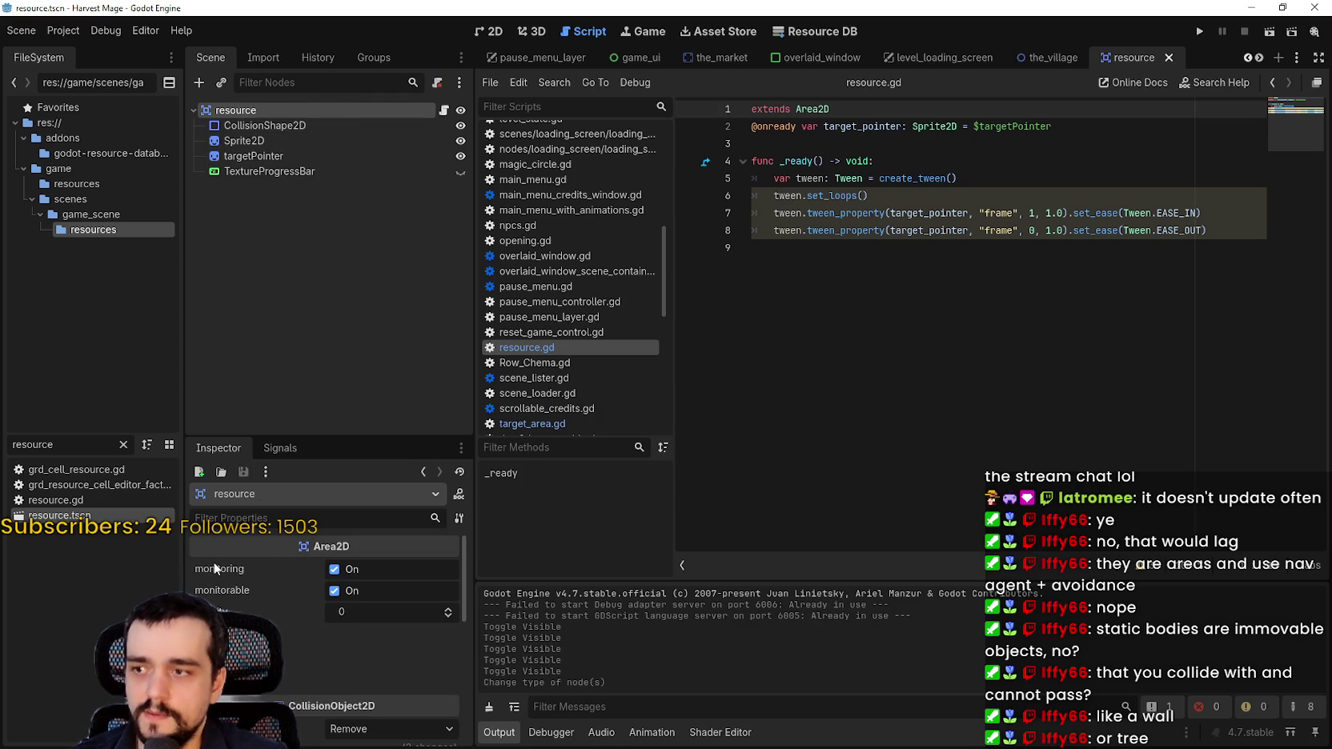
pyautogui.moveTo(214, 568)
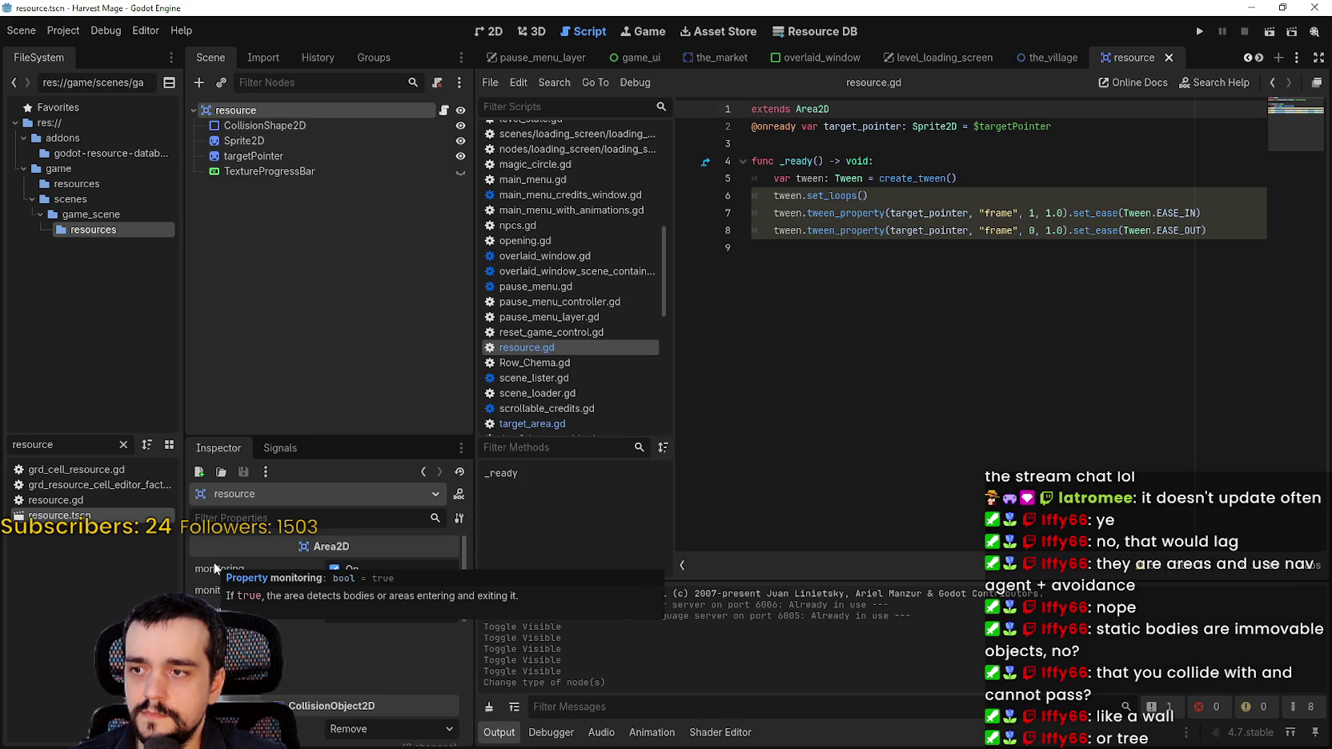
pyautogui.scroll(-5, 240, 601)
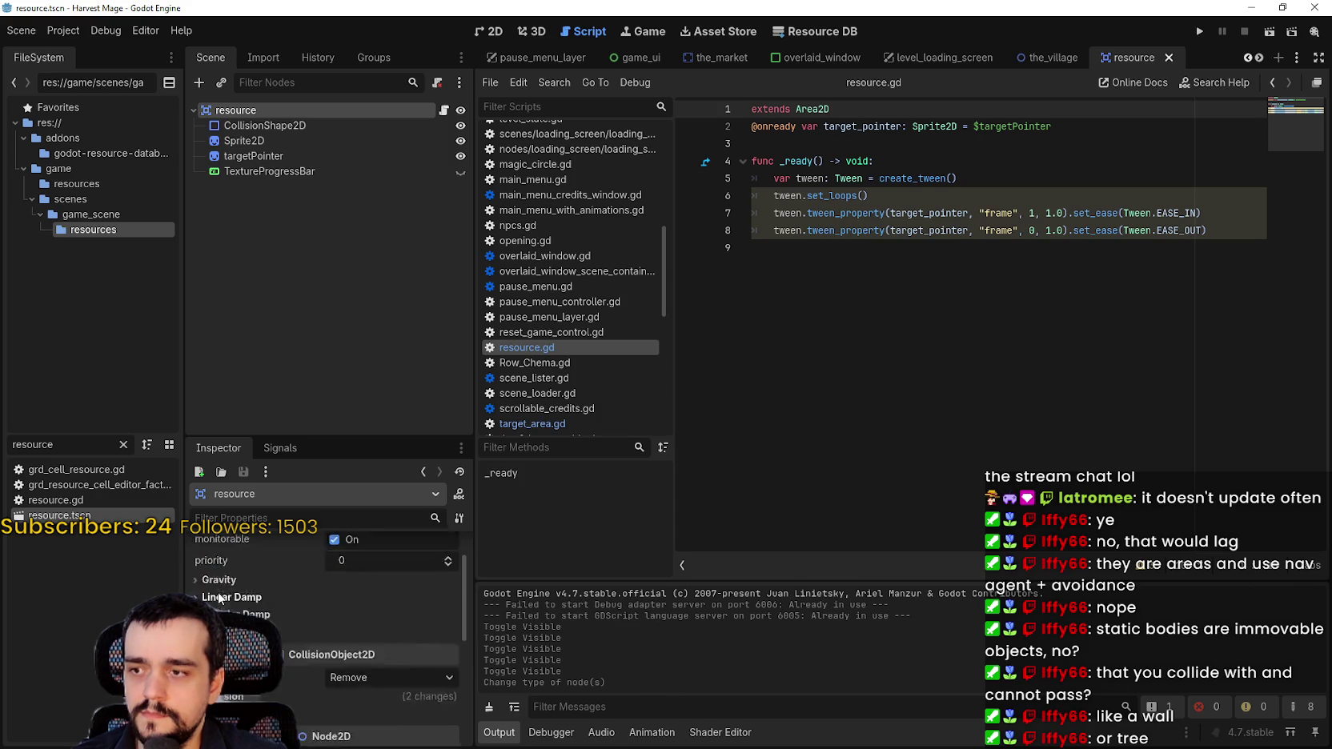
pyautogui.click(239, 596)
pyautogui.click(239, 596)
pyautogui.scroll(-2, 286, 650)
pyautogui.moveTo(1043, 63)
pyautogui.doubleClick(32, 444)
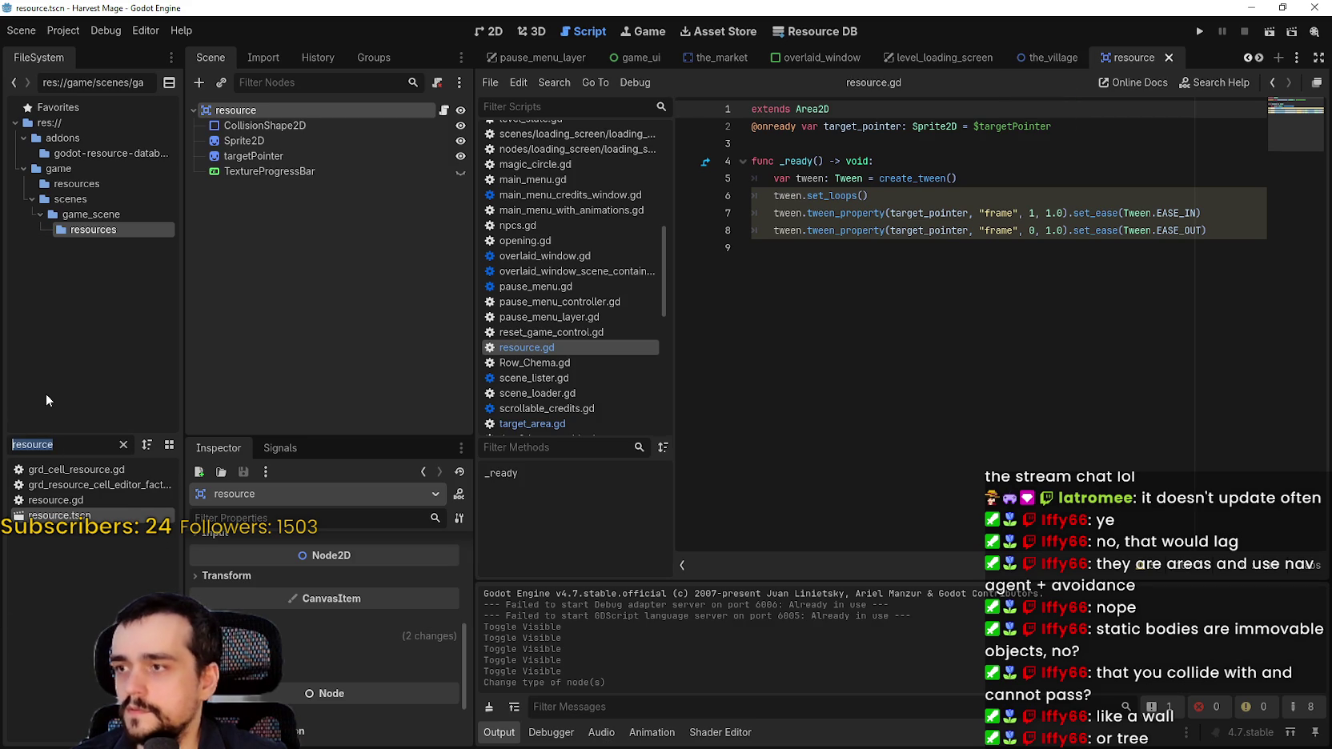
# In target_area.gd, replace get_overlapping_bodies() with get_overlapping_areas() on line 10 and save
pyautogui.write('player')
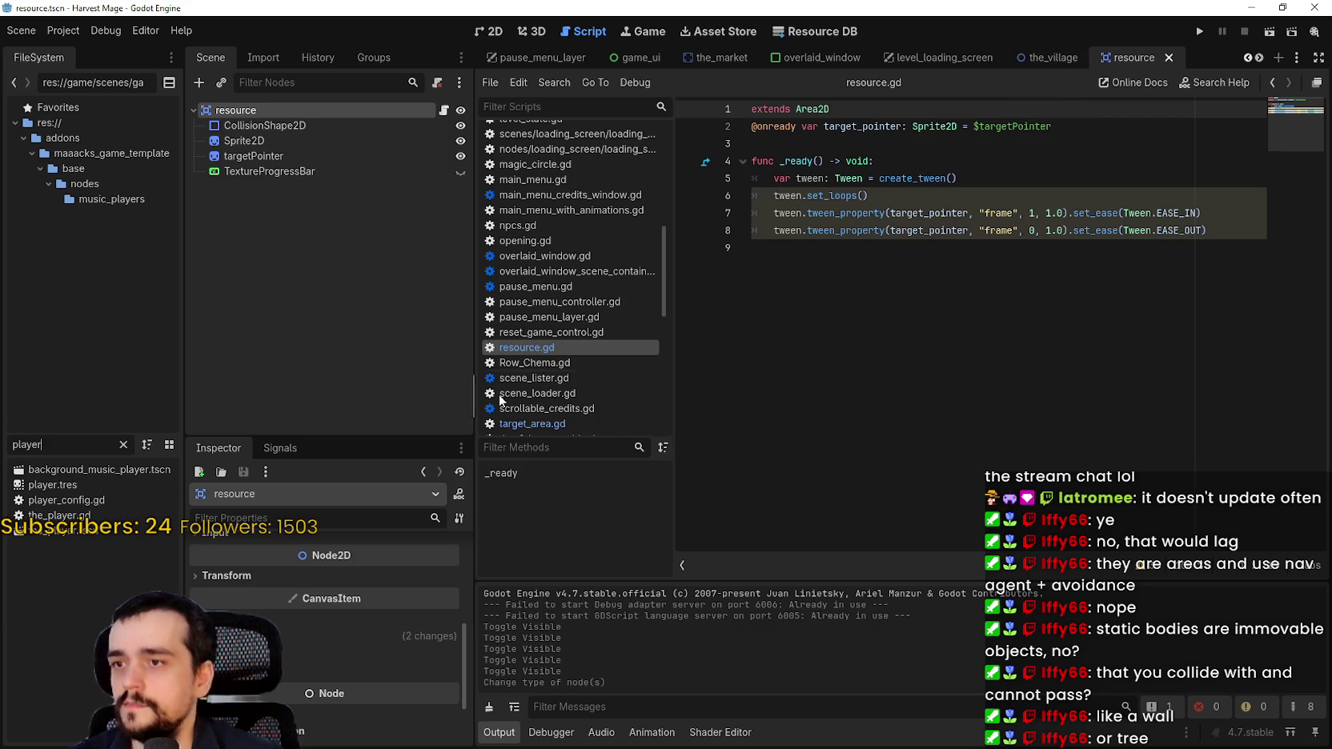
pyautogui.click(536, 425)
pyautogui.click(891, 369)
pyautogui.scroll(2, 890, 366)
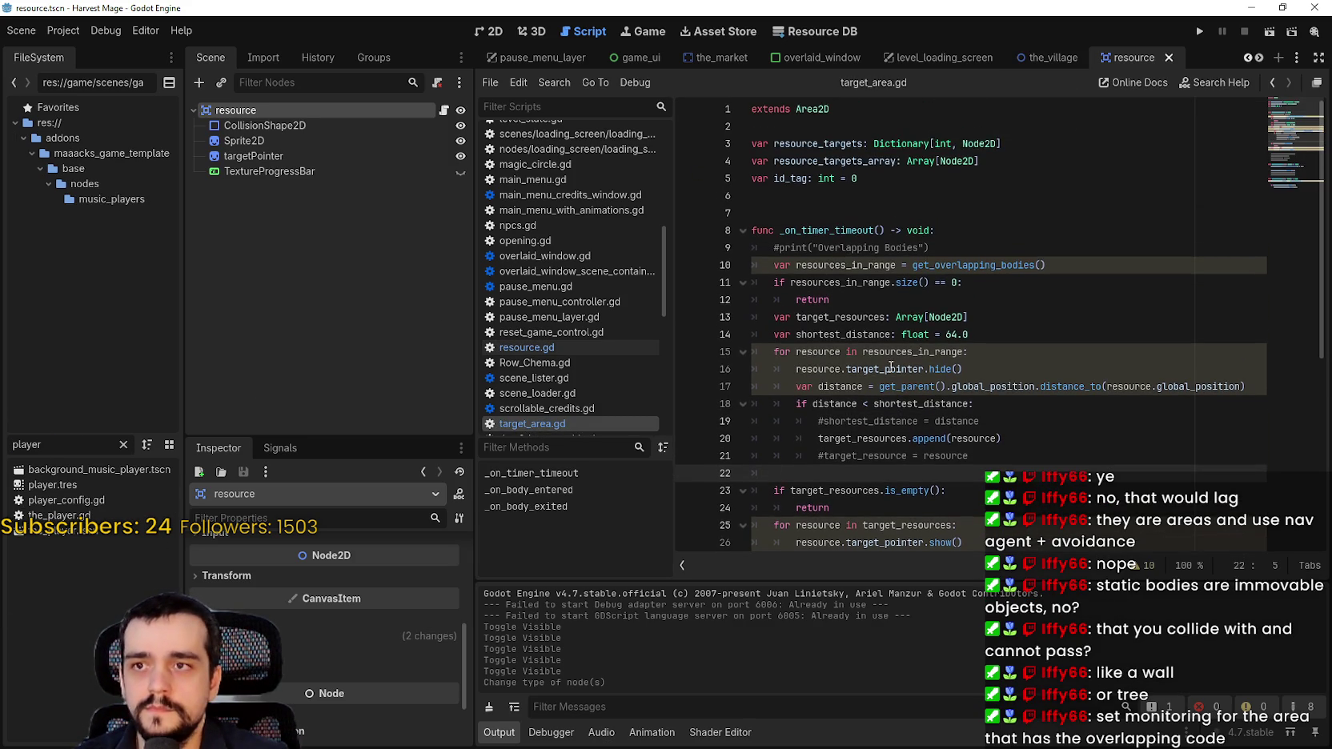
pyautogui.doubleClick(972, 264)
pyautogui.write('get_o')
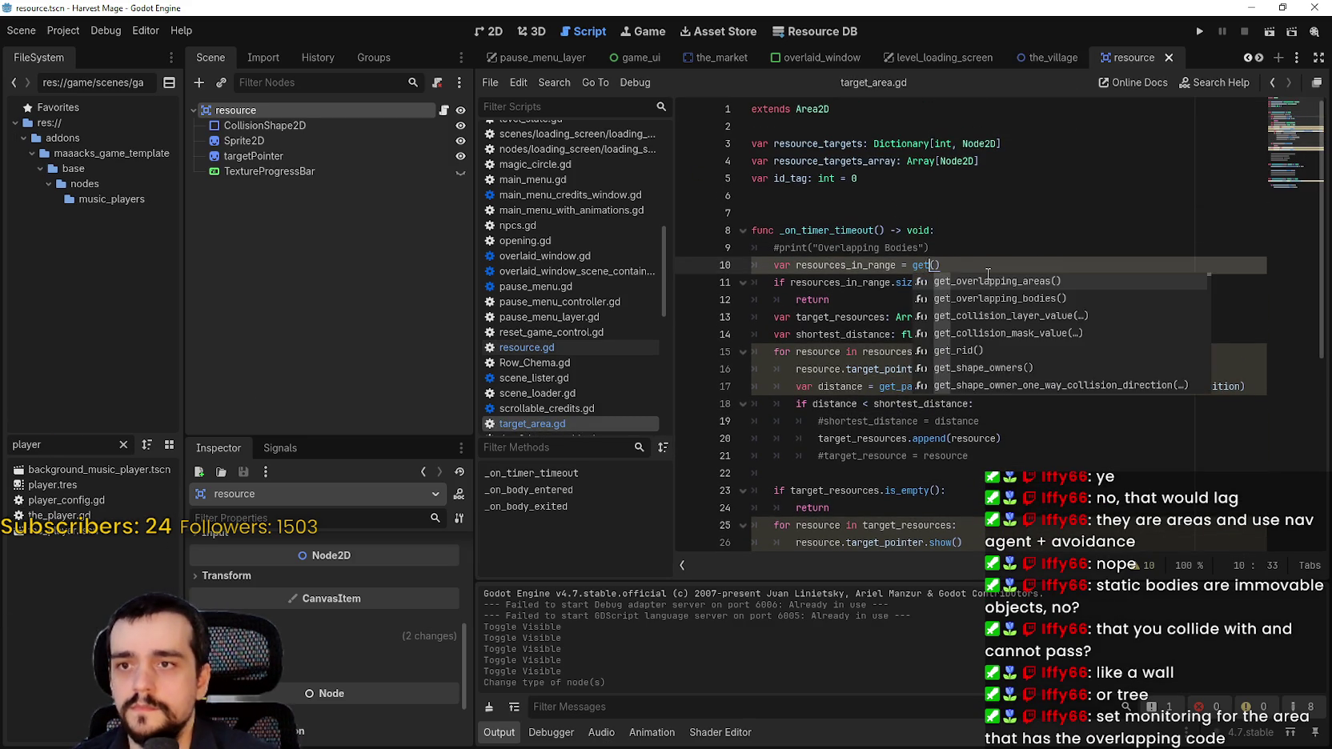
pyautogui.press('Return')
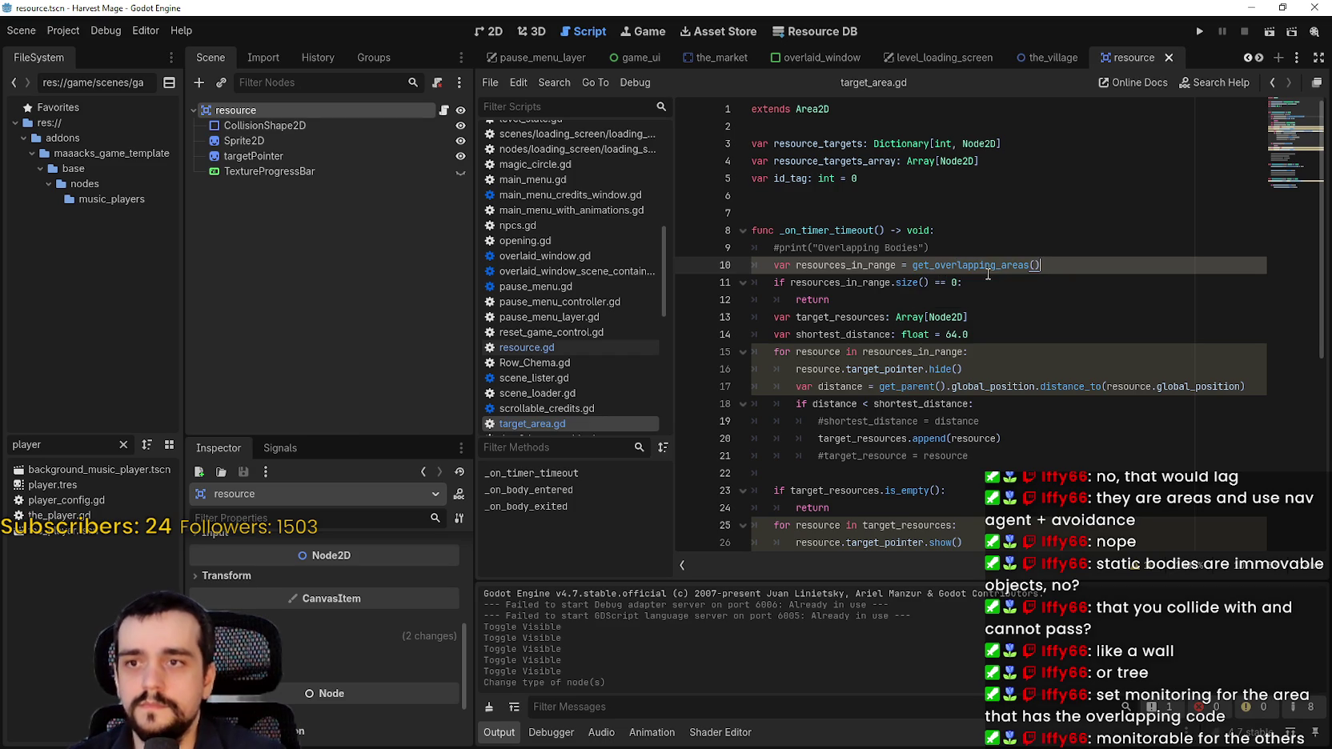
pyautogui.click(978, 282)
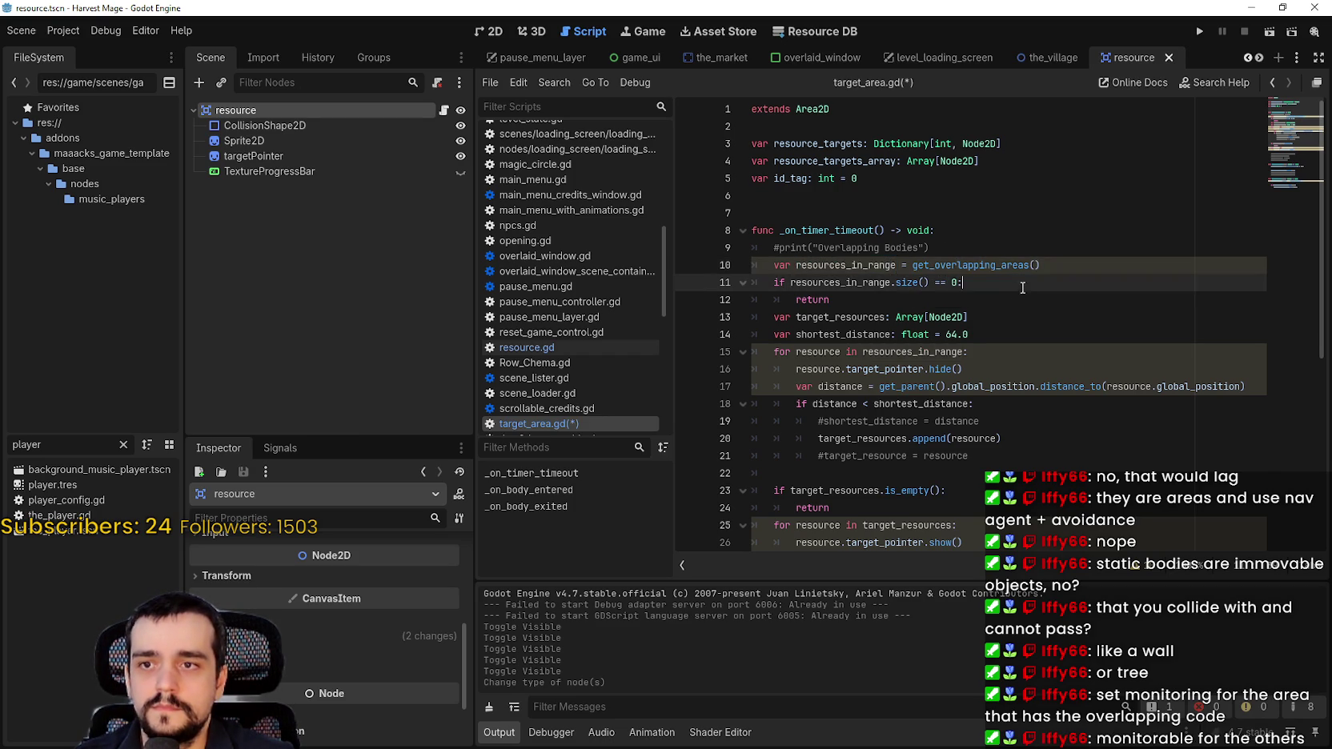
pyautogui.scroll(-1, 1018, 285)
pyautogui.hotkey('ctrl', 's')
# Scroll through the rest of target_area.gd, placing the caret around lines 22 and 31
pyautogui.click(1012, 247)
pyautogui.scroll(-2, 1021, 281)
pyautogui.click(1029, 311)
pyautogui.scroll(-2, 1032, 360)
pyautogui.click(1044, 370)
pyautogui.scroll(3, 992, 336)
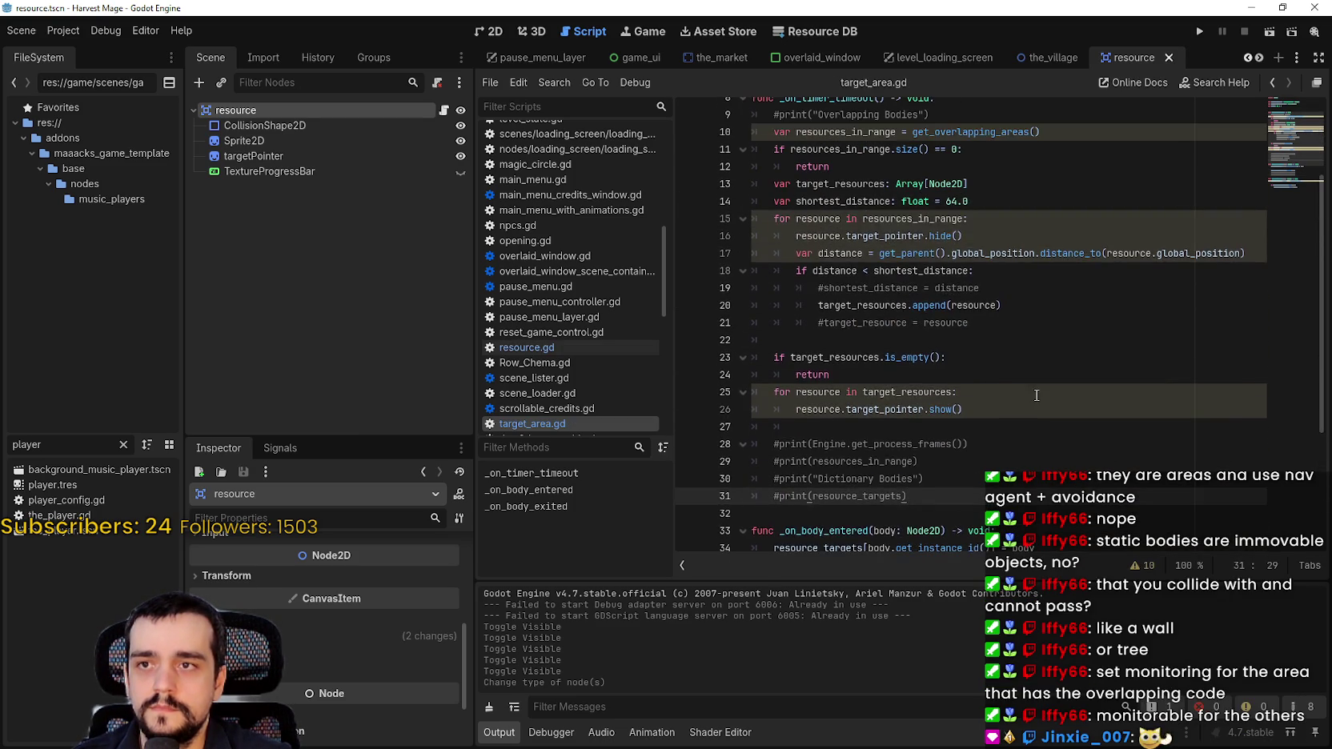
# Open the_player.tscn and select its targetArea node
pyautogui.doubleClick(75, 533)
pyautogui.click(383, 189)
pyautogui.click(354, 172)
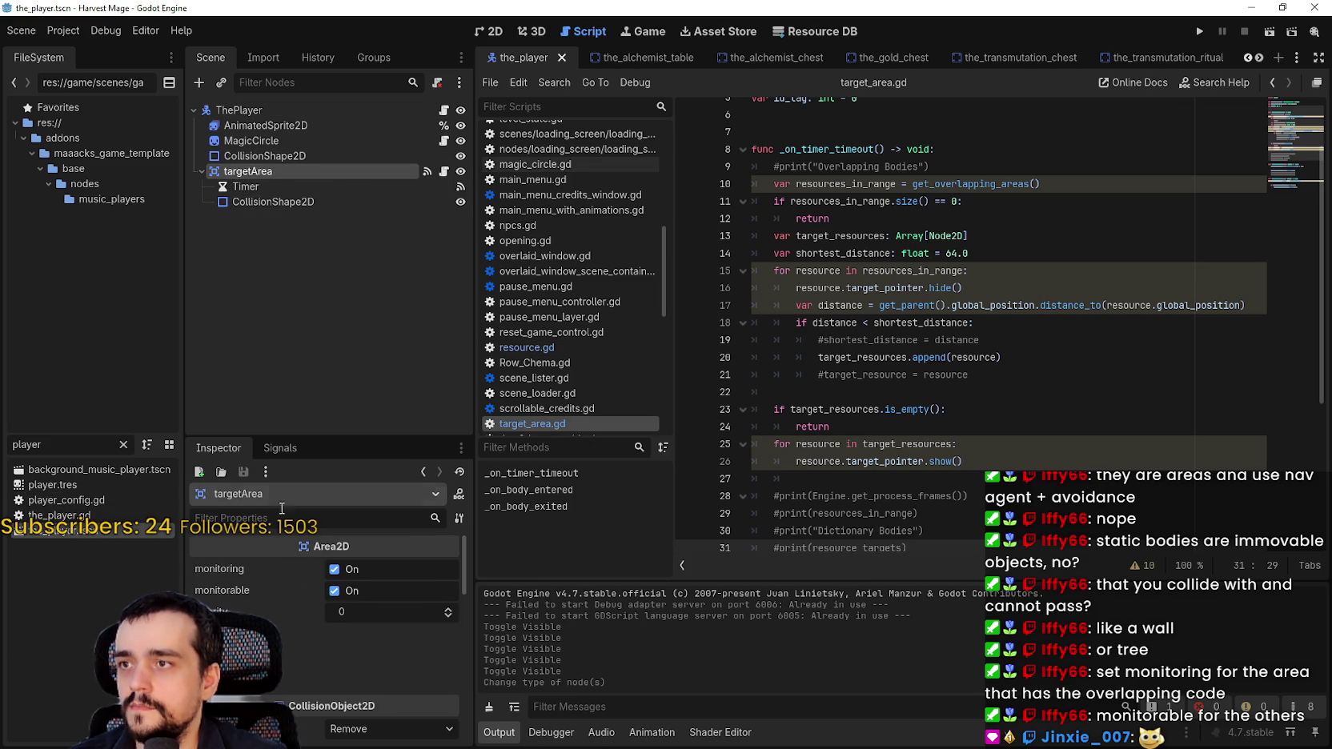
# Disconnect the _on_body_entered handler from targetArea's body_entered signal
pyautogui.click(294, 449)
pyautogui.rightClick(272, 588)
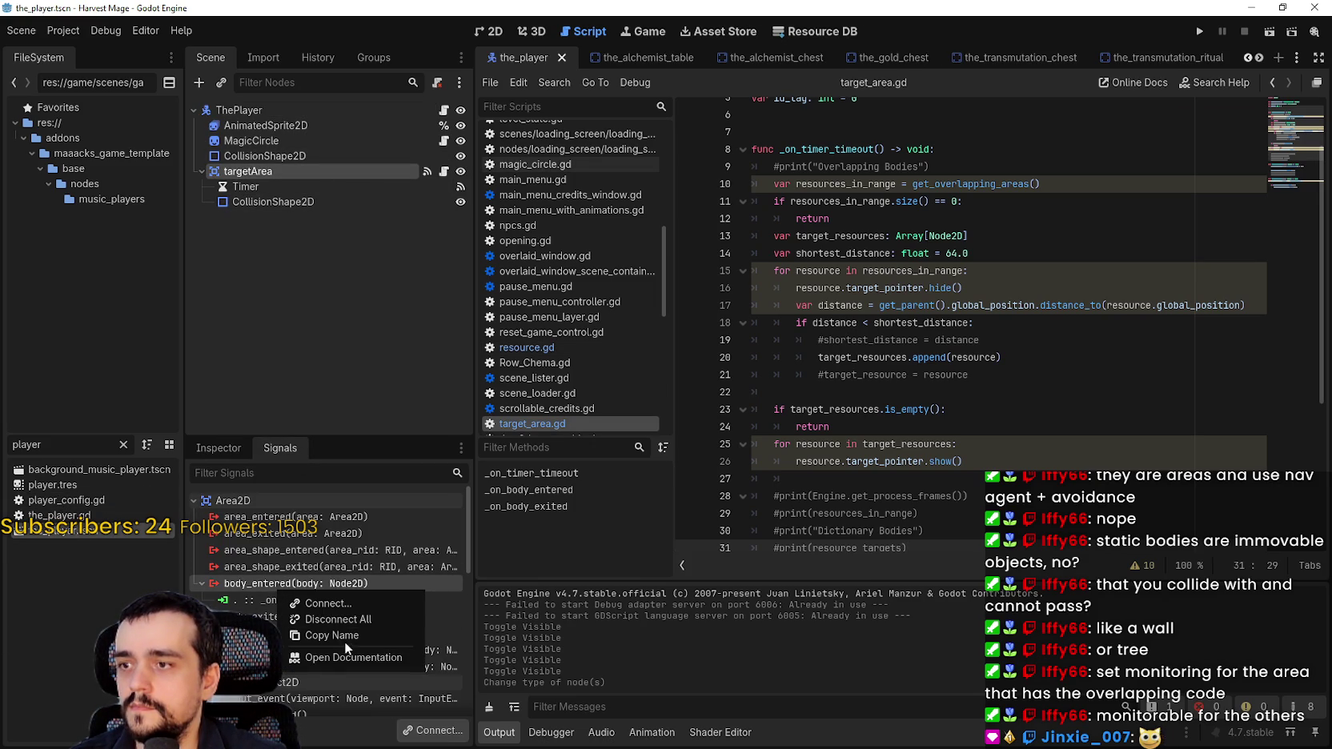
pyautogui.click(253, 597)
pyautogui.rightClick(281, 600)
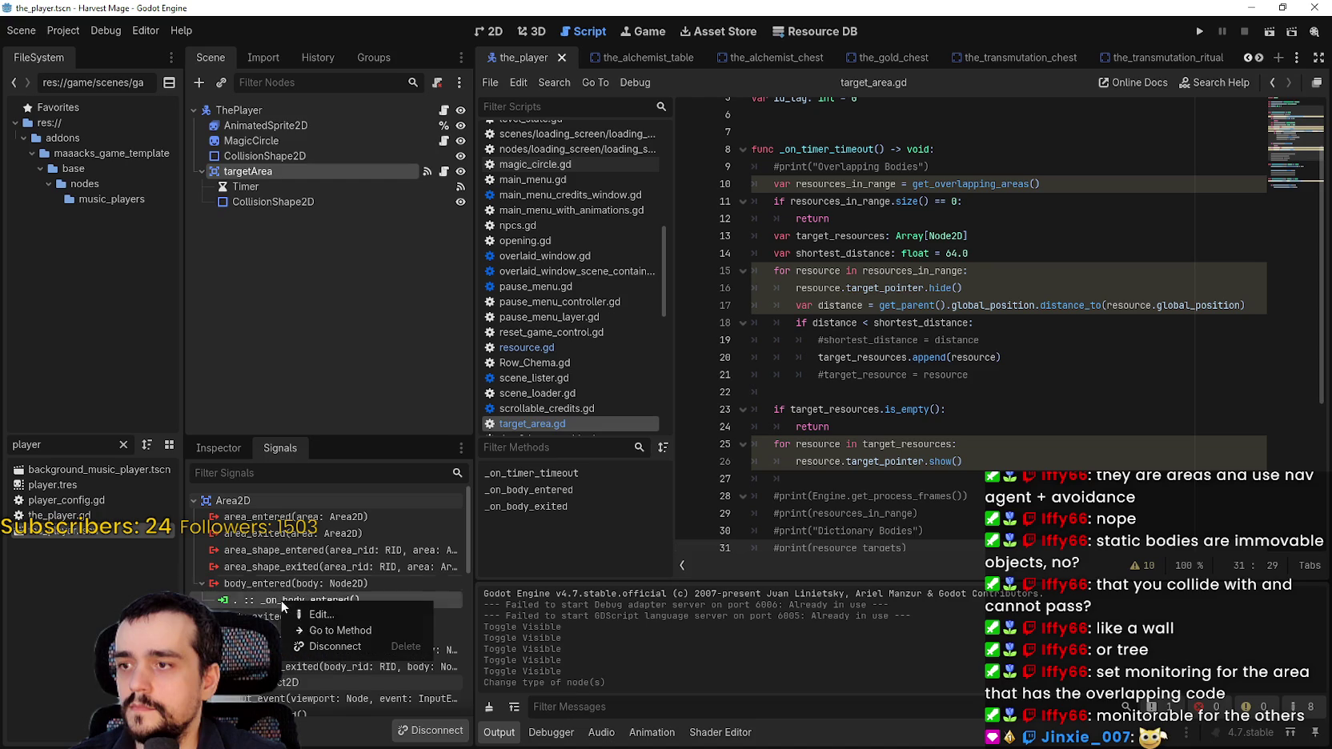
pyautogui.click(335, 646)
# Disconnect the _on_body_exited handler, then run the game
pyautogui.rightClick(299, 619)
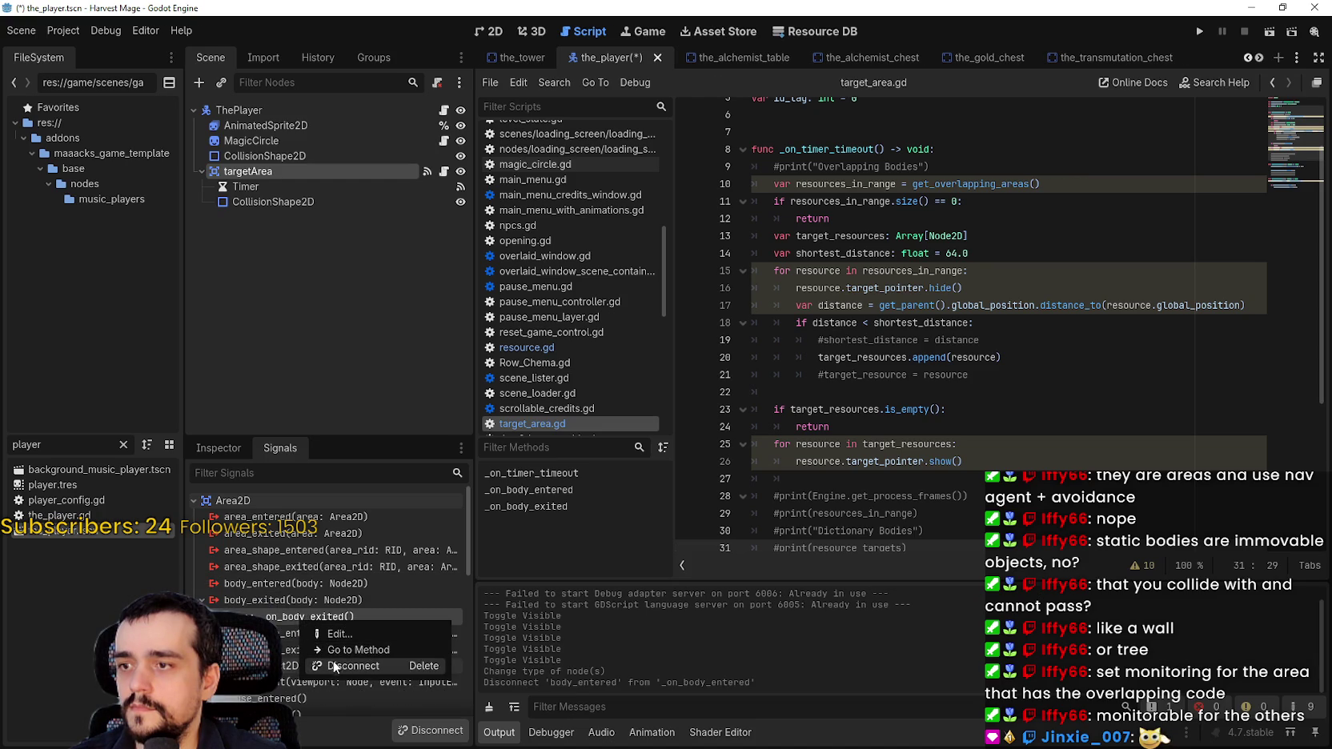
pyautogui.click(335, 663)
pyautogui.click(886, 201)
pyautogui.click(1199, 32)
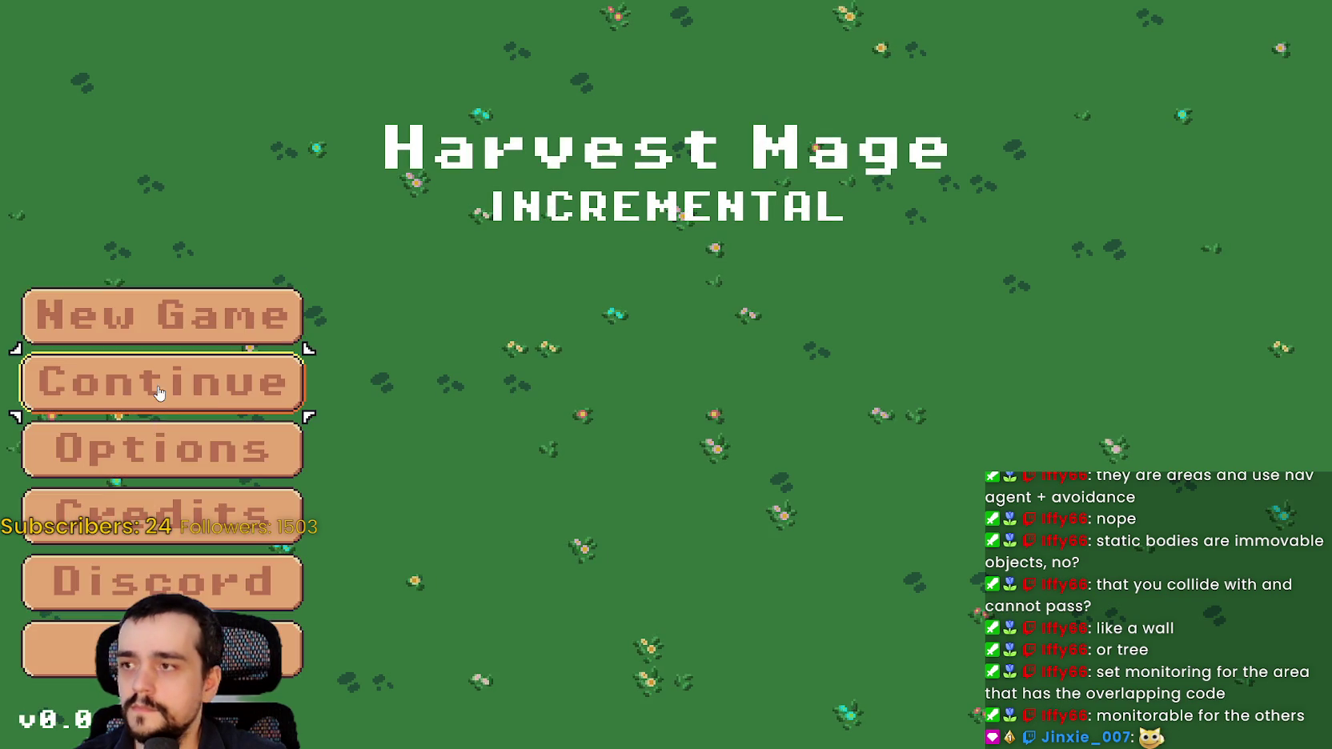
# Continue the saved game, walk the character around the crops, then return to the editor
pyautogui.click(156, 392)
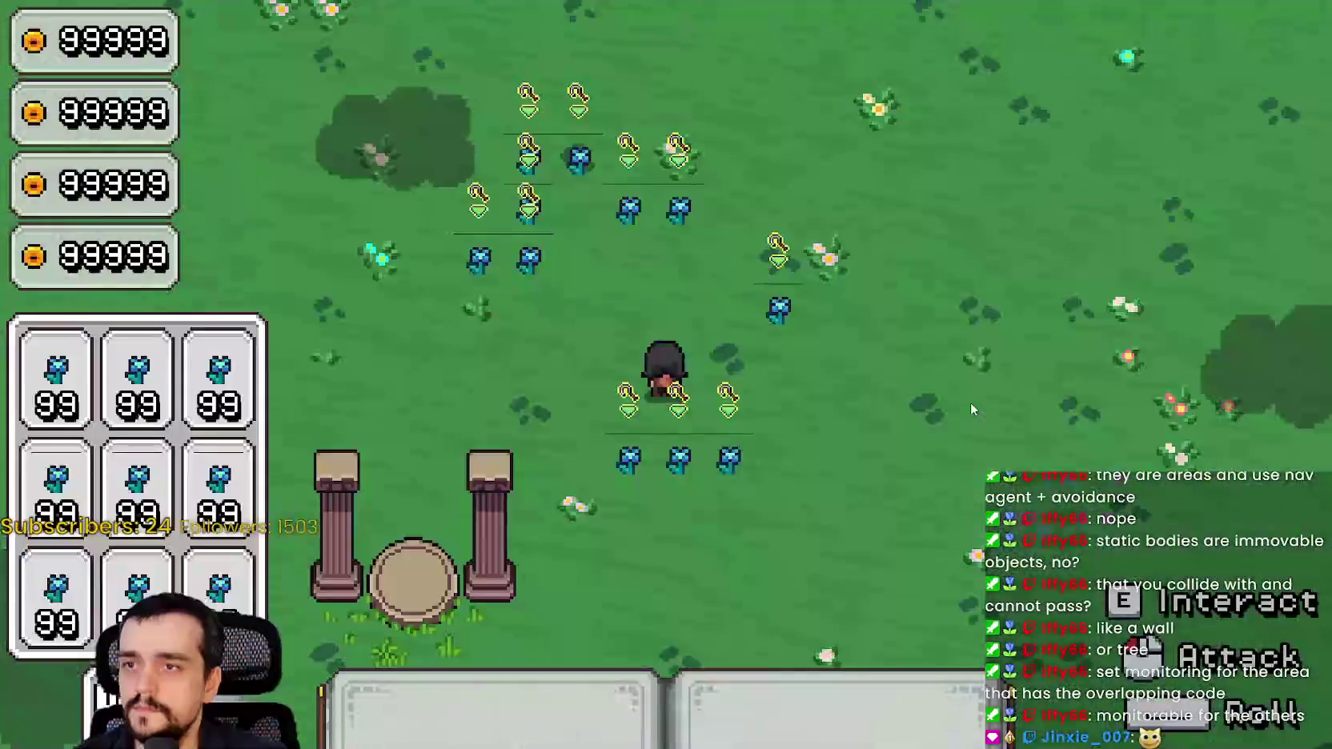
pyautogui.press('w')
pyautogui.press('a')
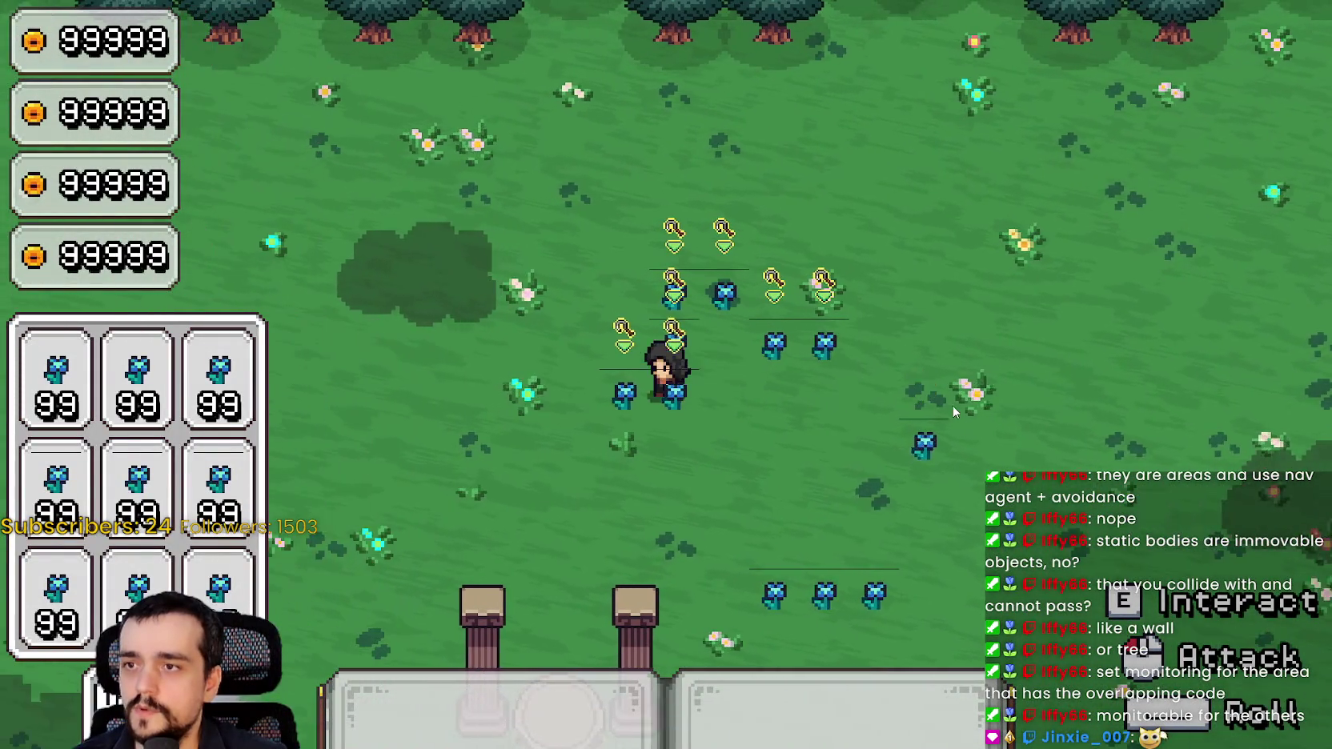
pyautogui.press('d')
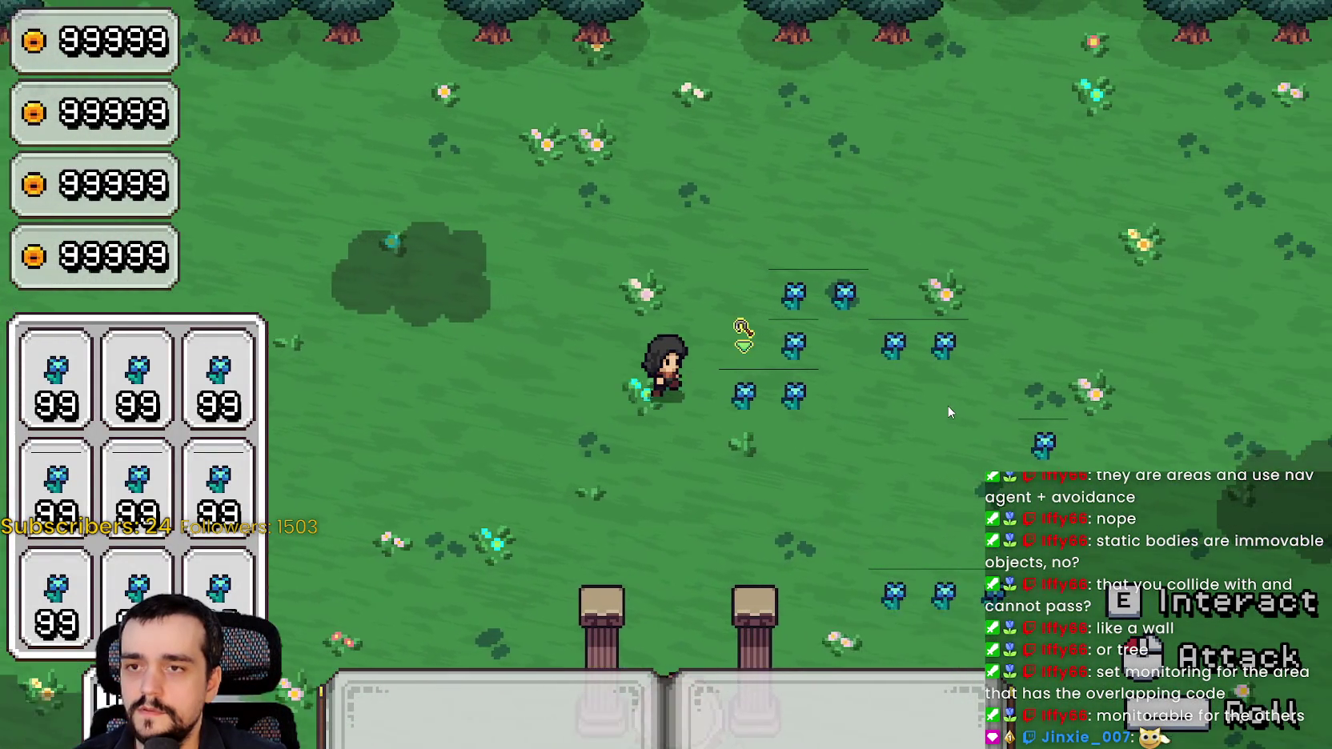
pyautogui.hotkey('alt', 'Tab')
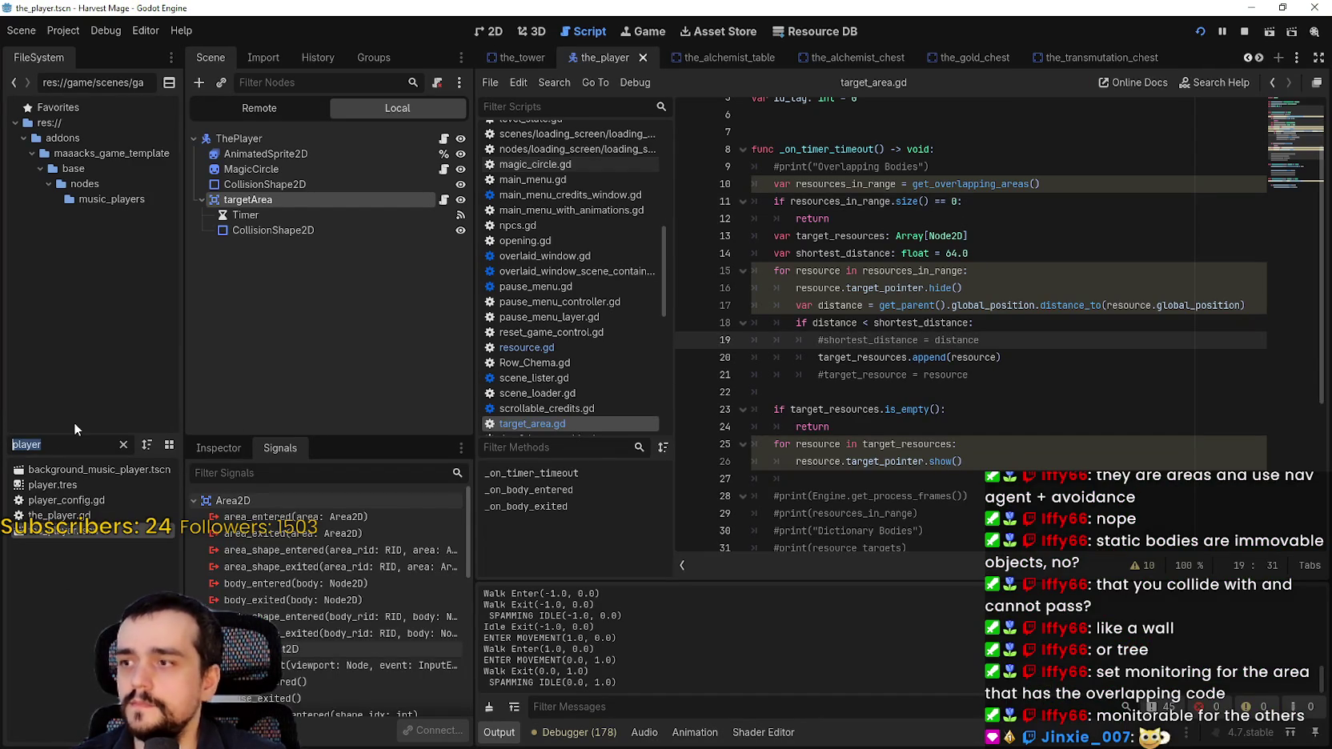
# Open resource.tscn and turn off Monitoring on its Area2D
pyautogui.write('resource')
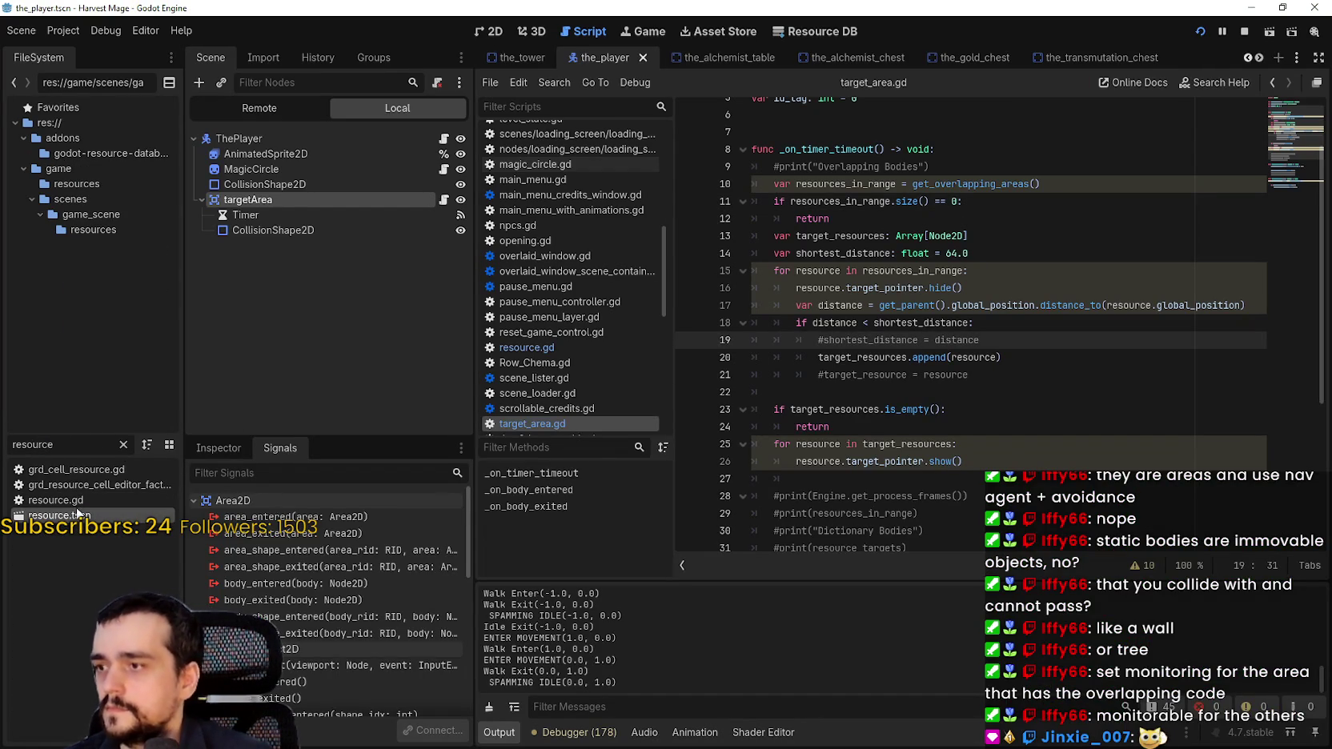
pyautogui.doubleClick(77, 515)
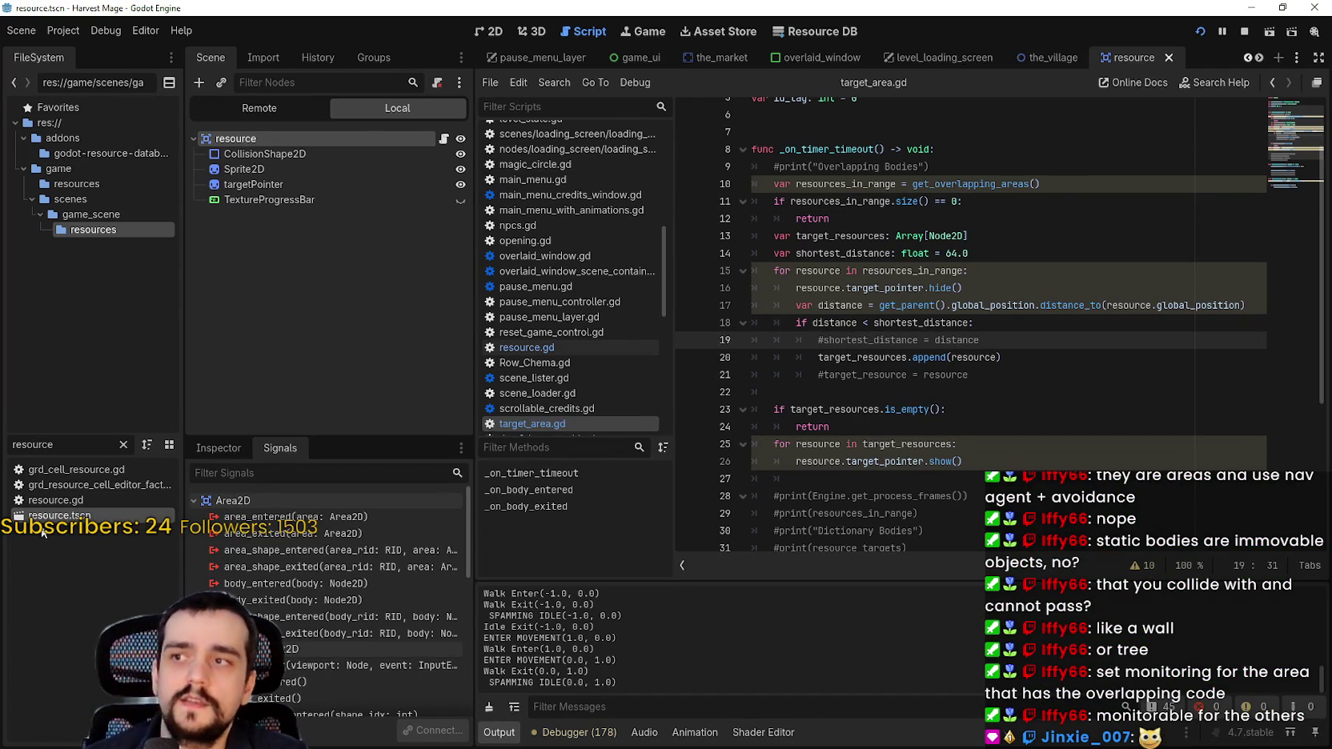
pyautogui.click(217, 453)
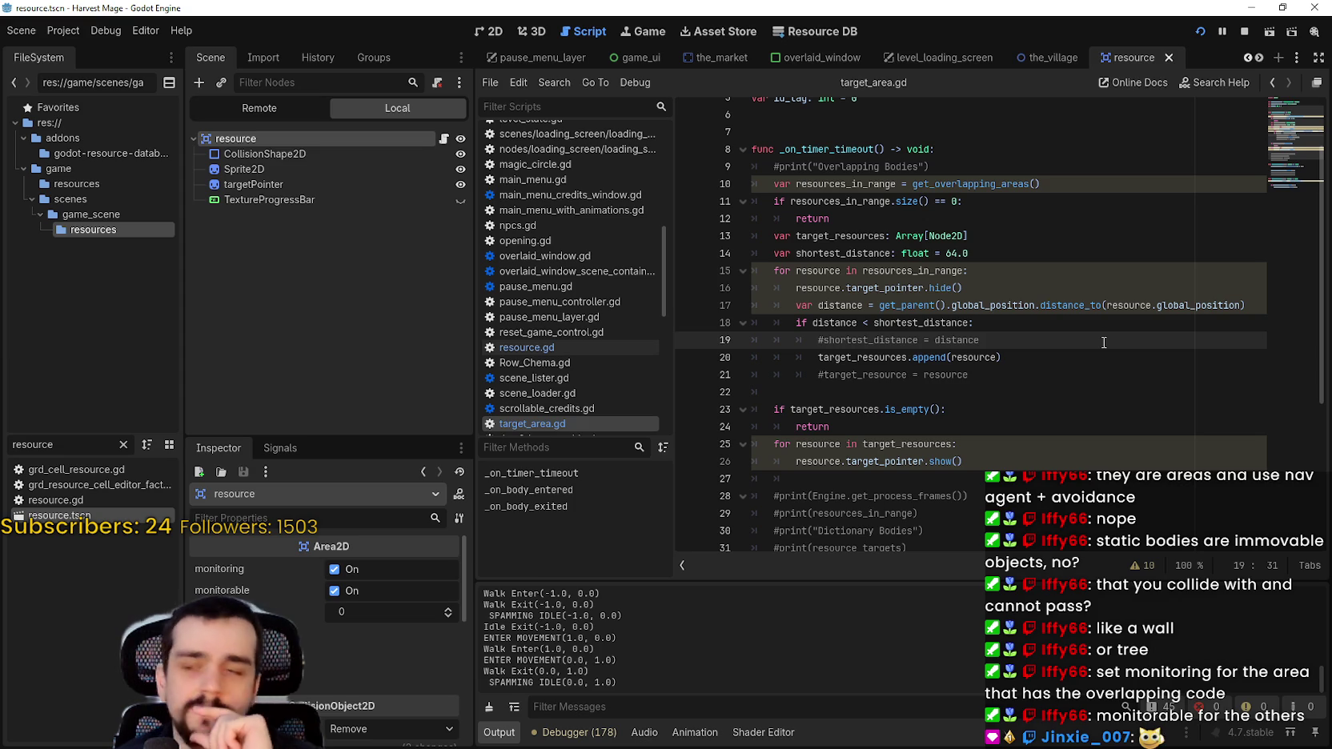
pyautogui.click(350, 570)
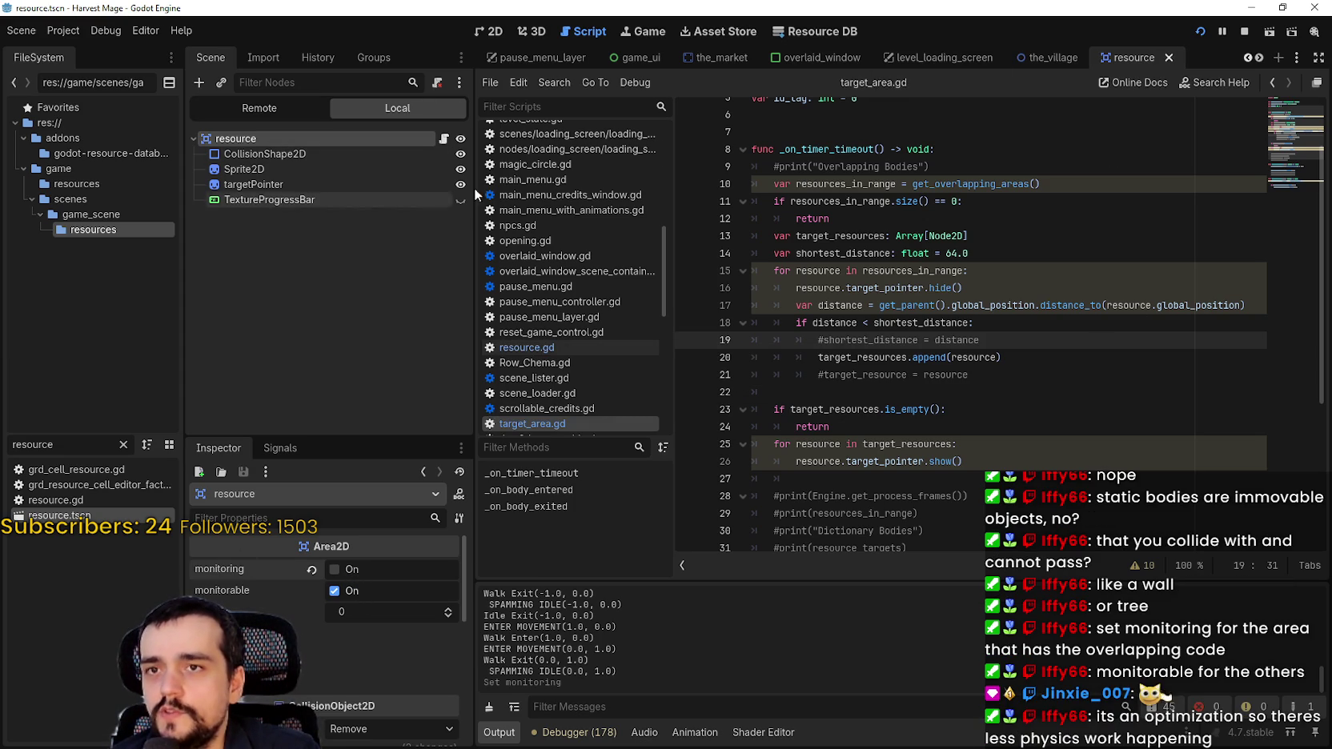
# Open the_player.tscn and turn off Monitorable on targetArea
pyautogui.click(48, 444)
pyautogui.write('pls')
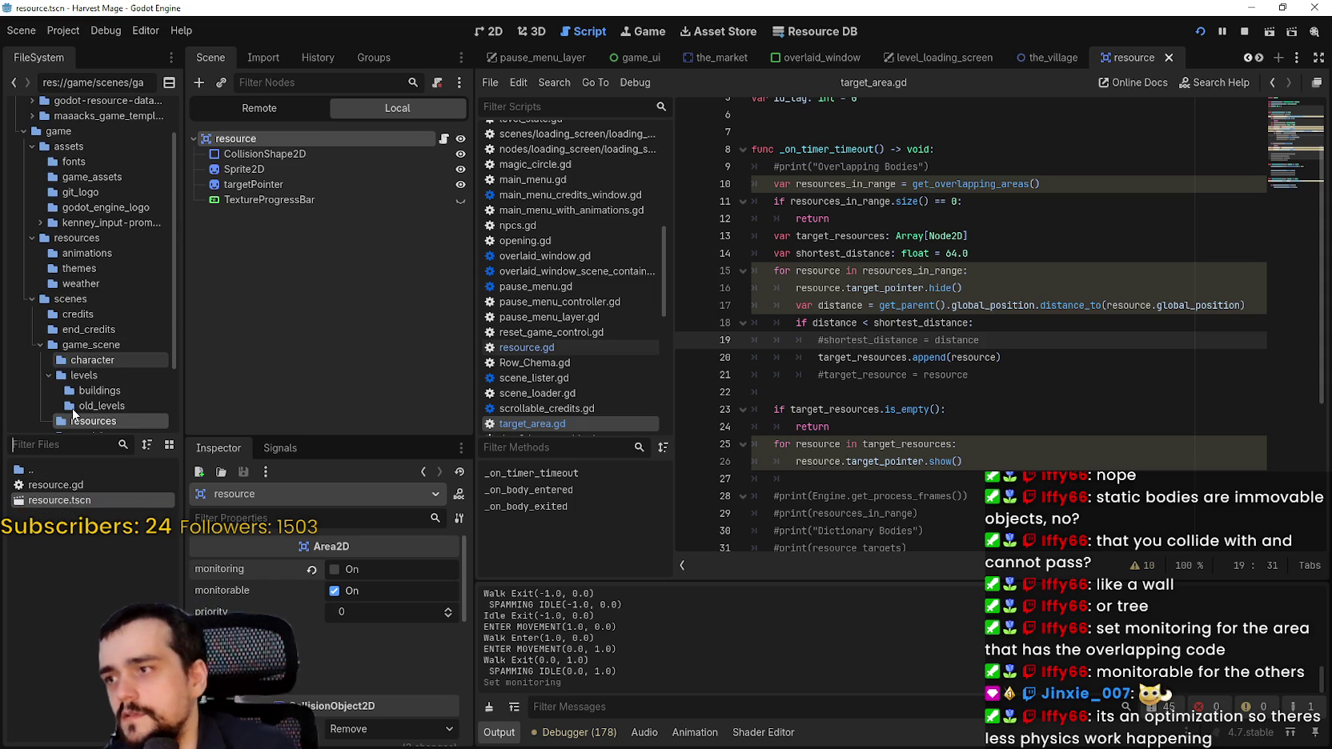
pyautogui.write('urt')
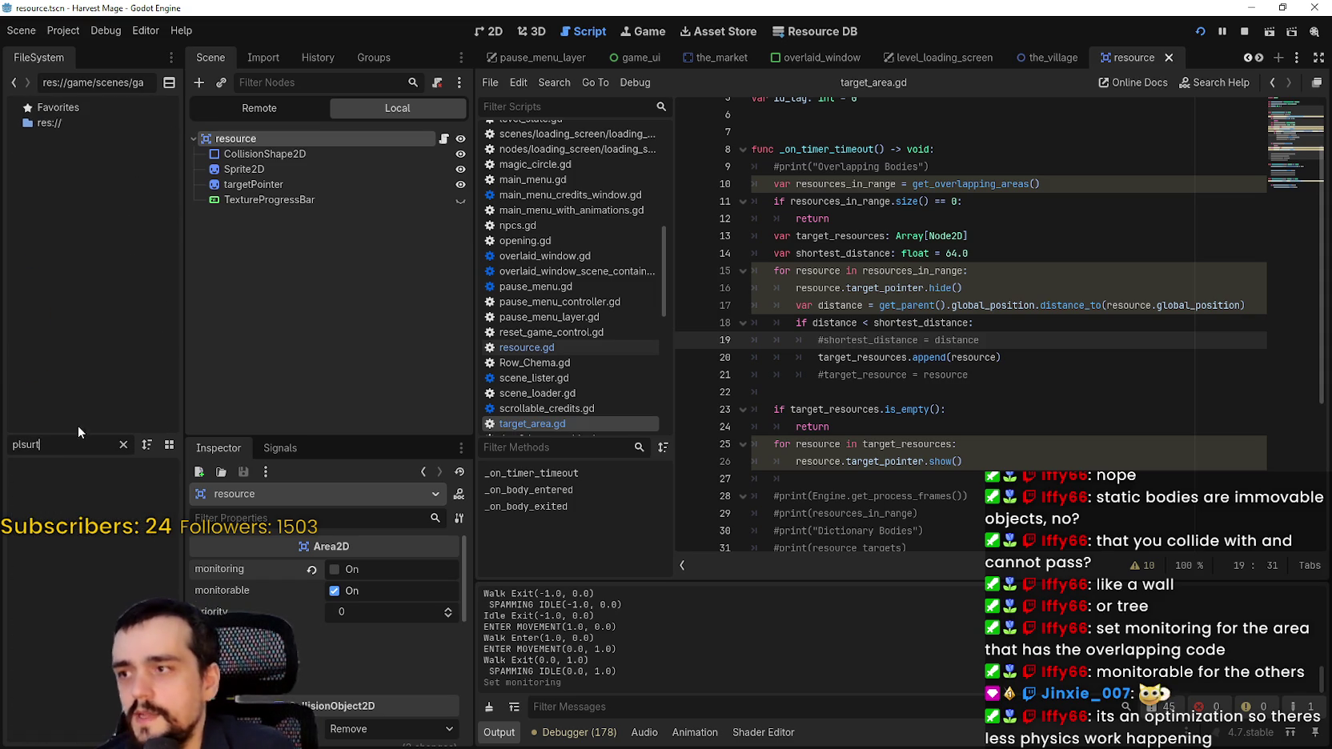
pyautogui.hotkey('ctrl', 'a')
pyautogui.write('player')
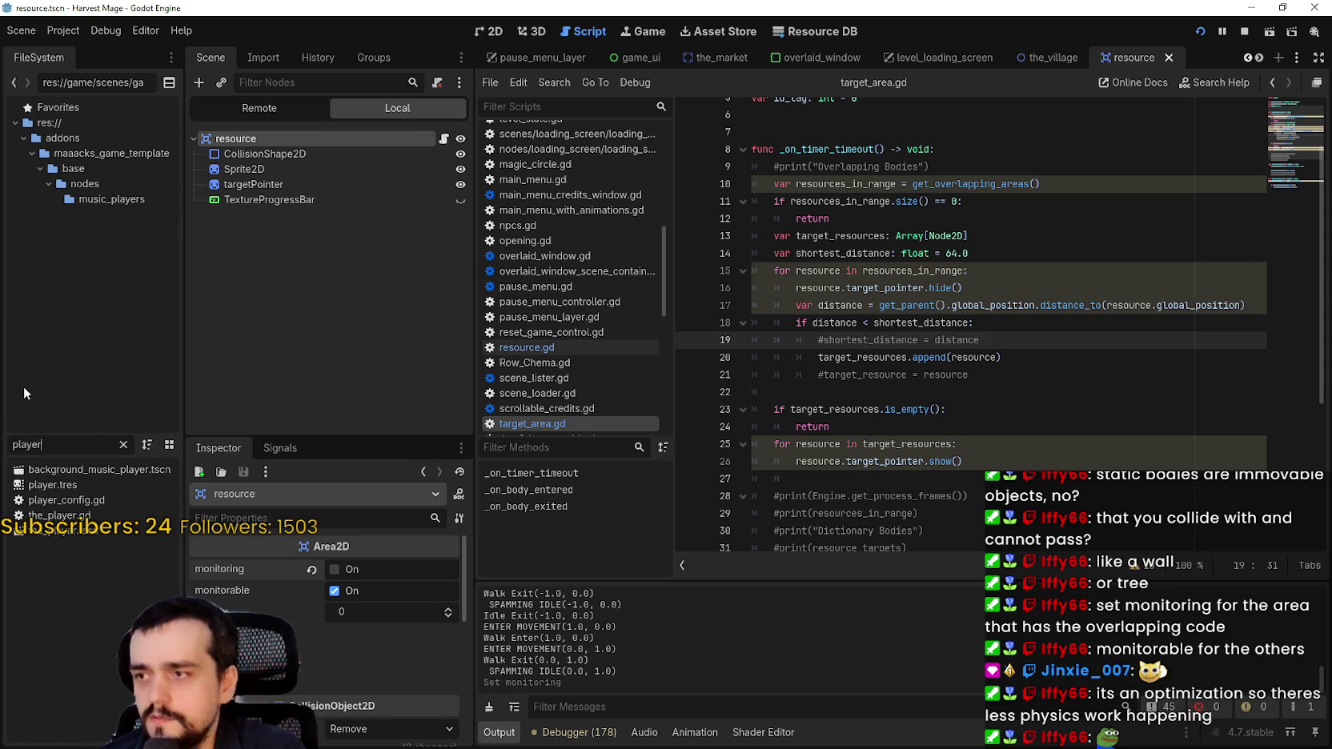
pyautogui.doubleClick(53, 532)
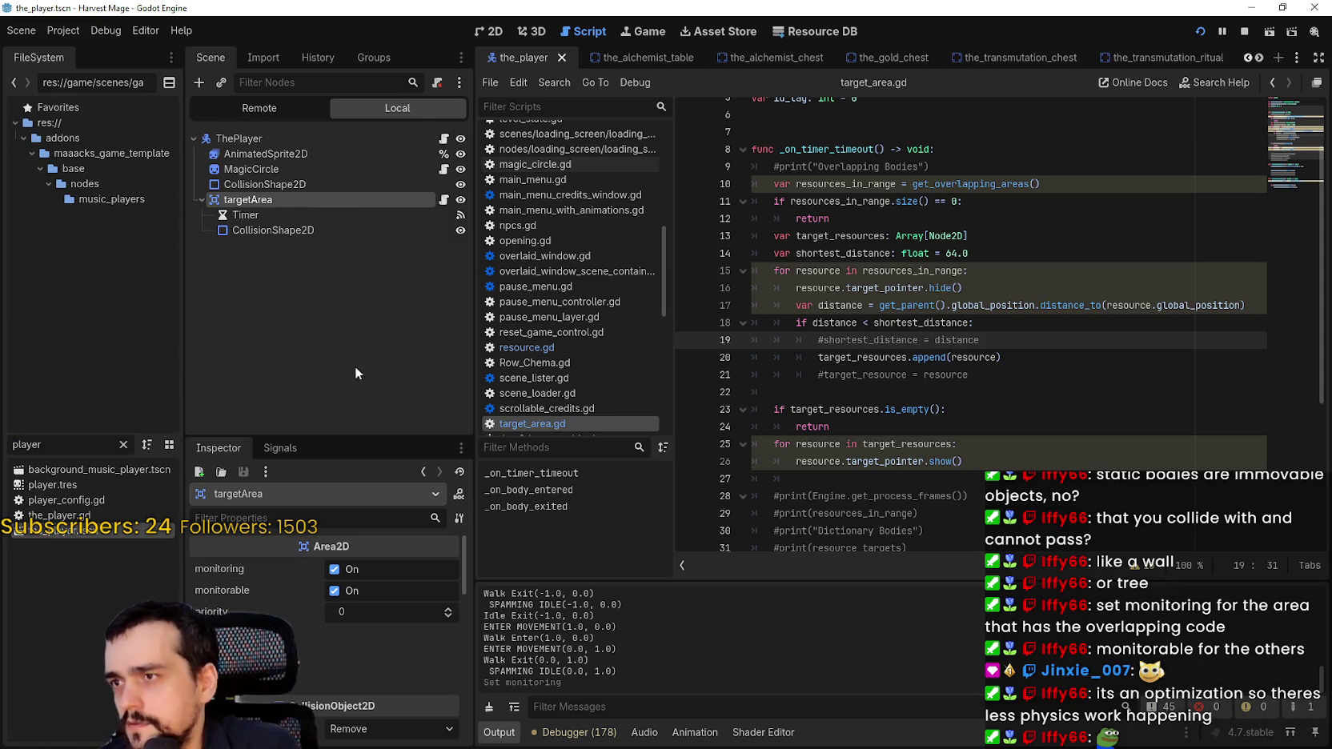
pyautogui.click(346, 592)
# Save the player scene and restart the game from its title menu
pyautogui.hotkey('ctrl', 's')
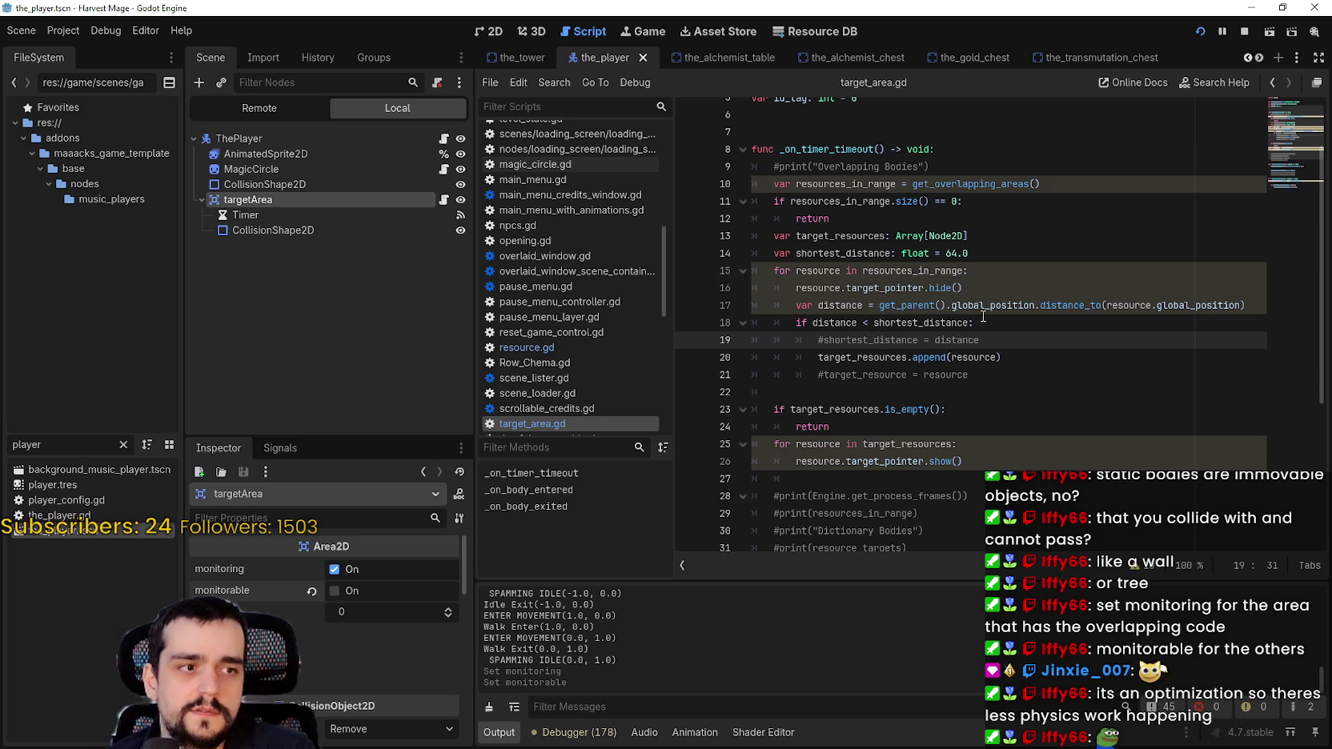
pyautogui.click(1053, 349)
pyautogui.click(1199, 29)
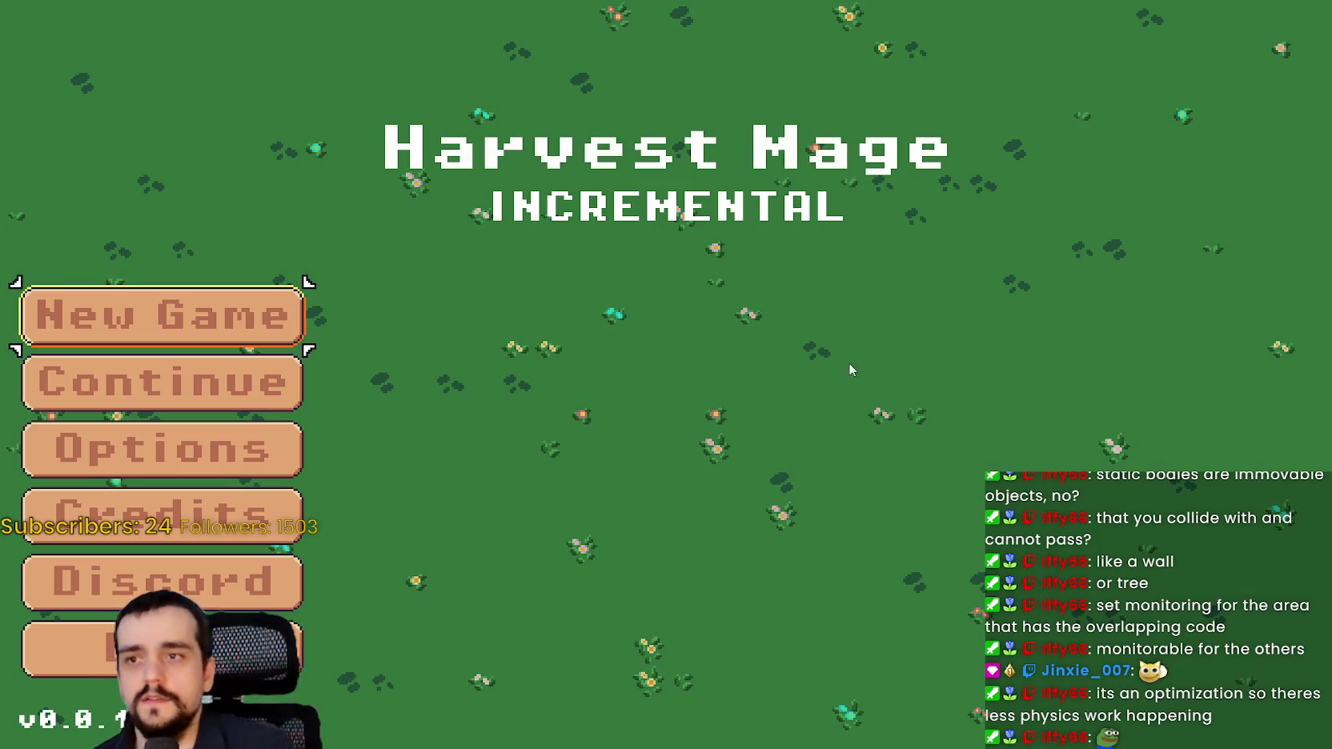
pyautogui.press('Return')
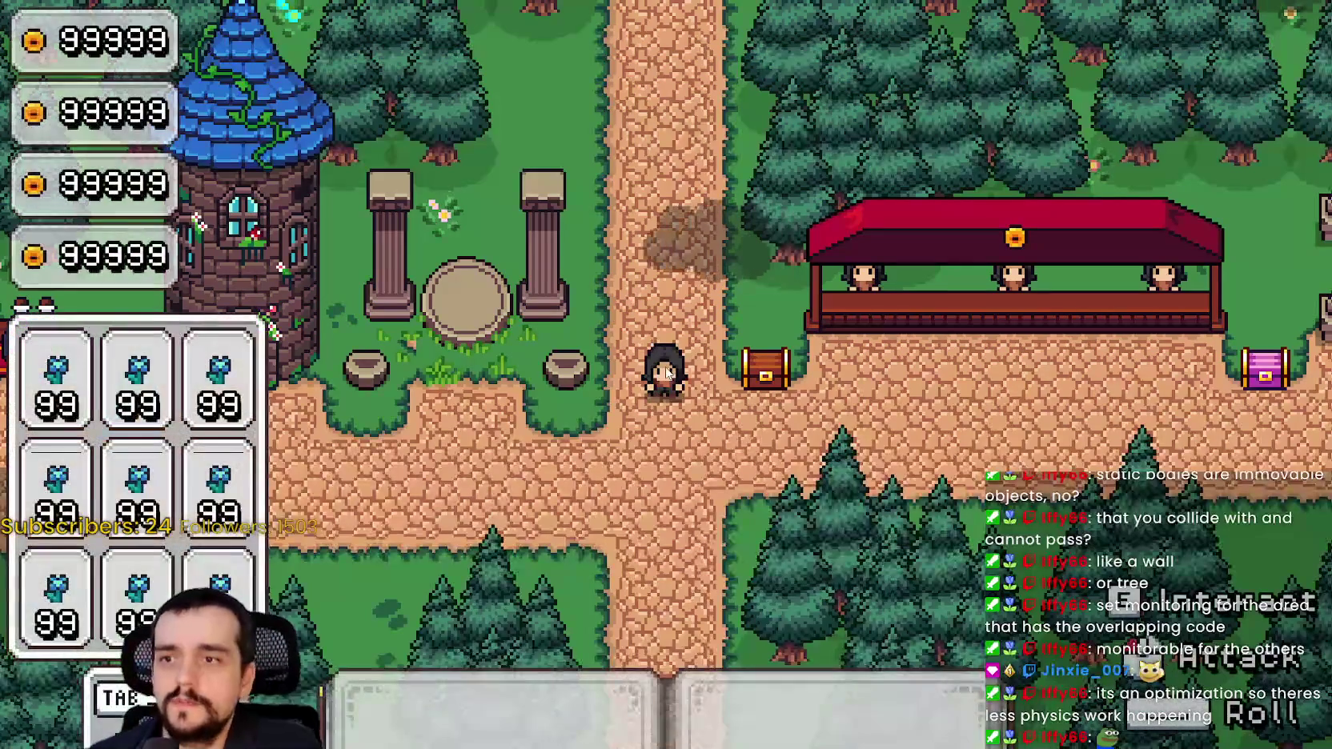
# Walk the character around the field near the crops, then return to the editor
pyautogui.press('a')
pyautogui.press('w')
pyautogui.press('w')
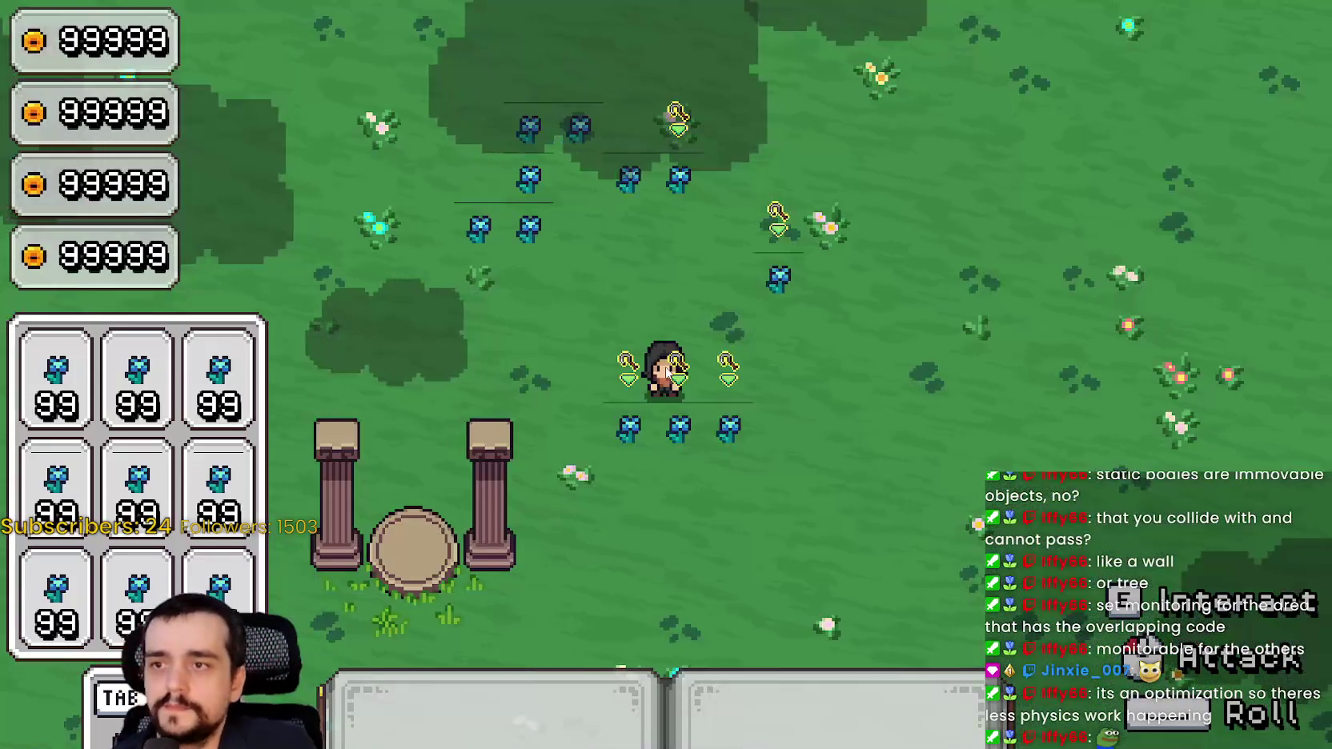
pyautogui.press('a')
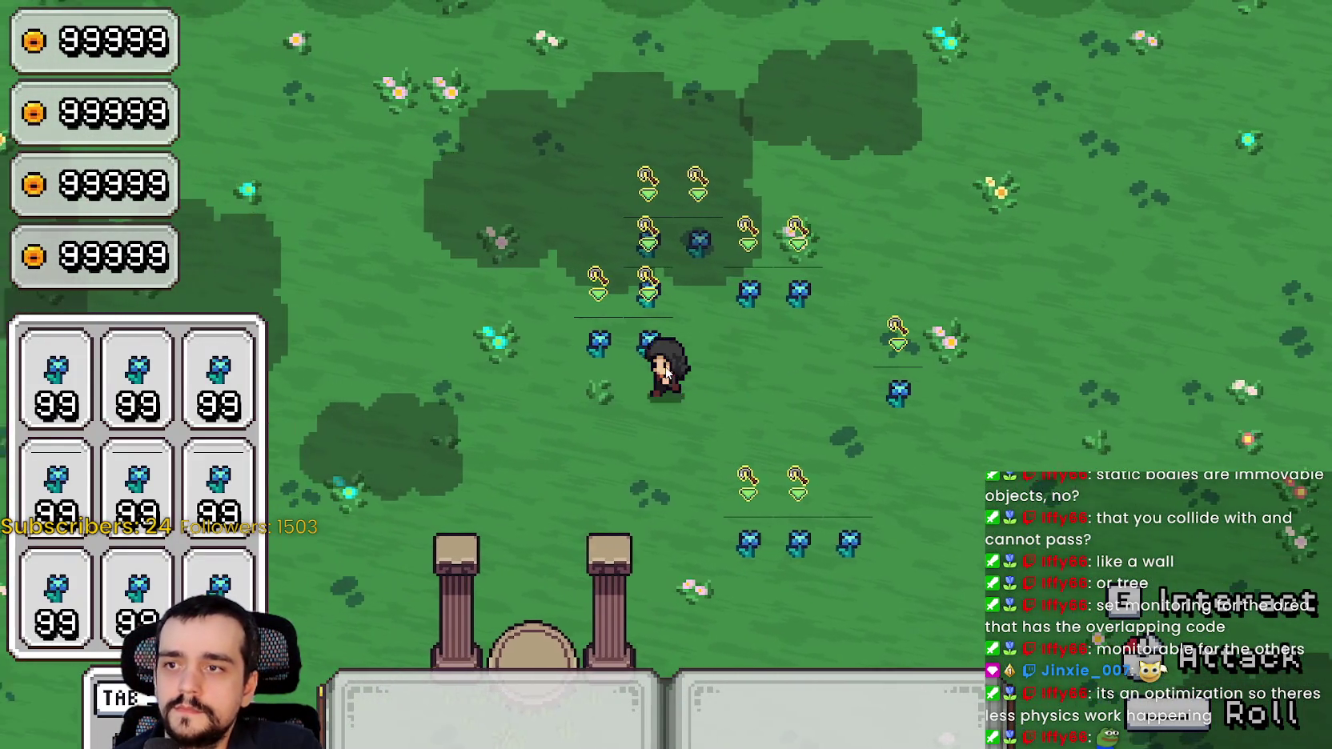
pyautogui.press('w')
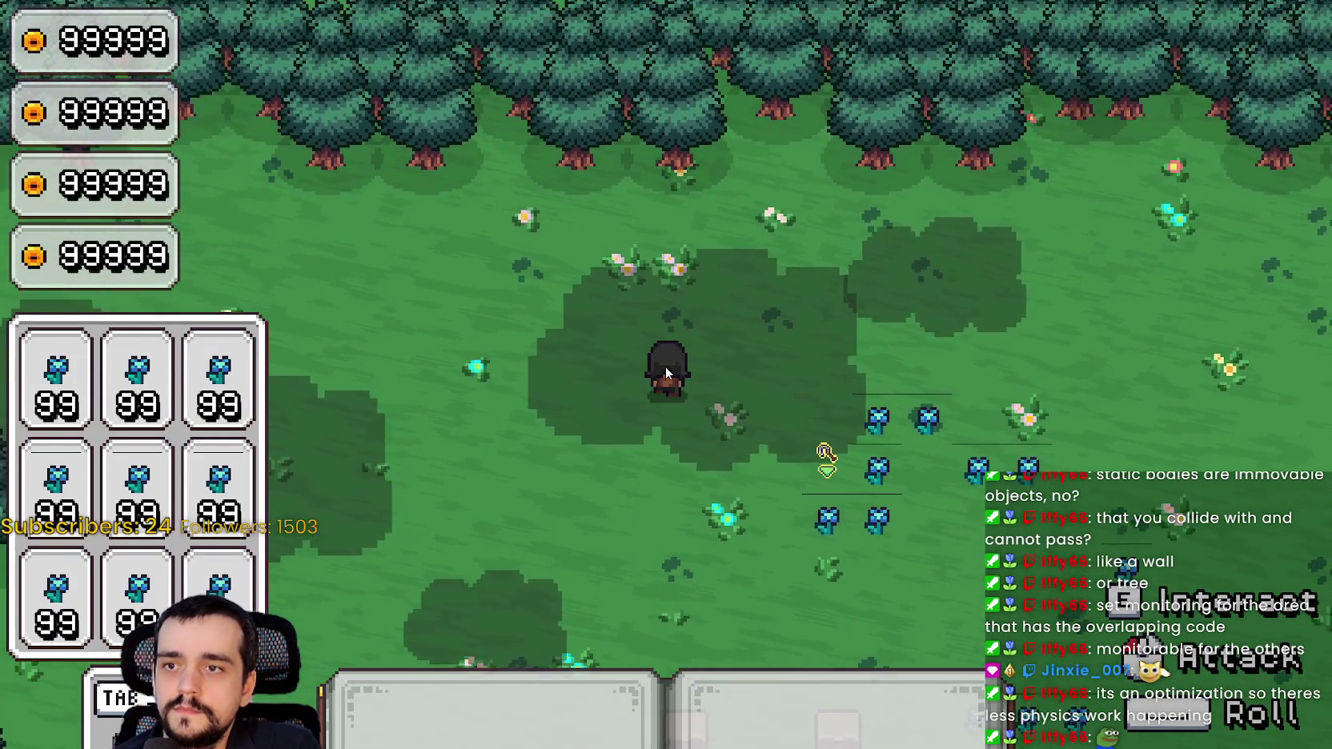
pyautogui.press('d')
pyautogui.press('s')
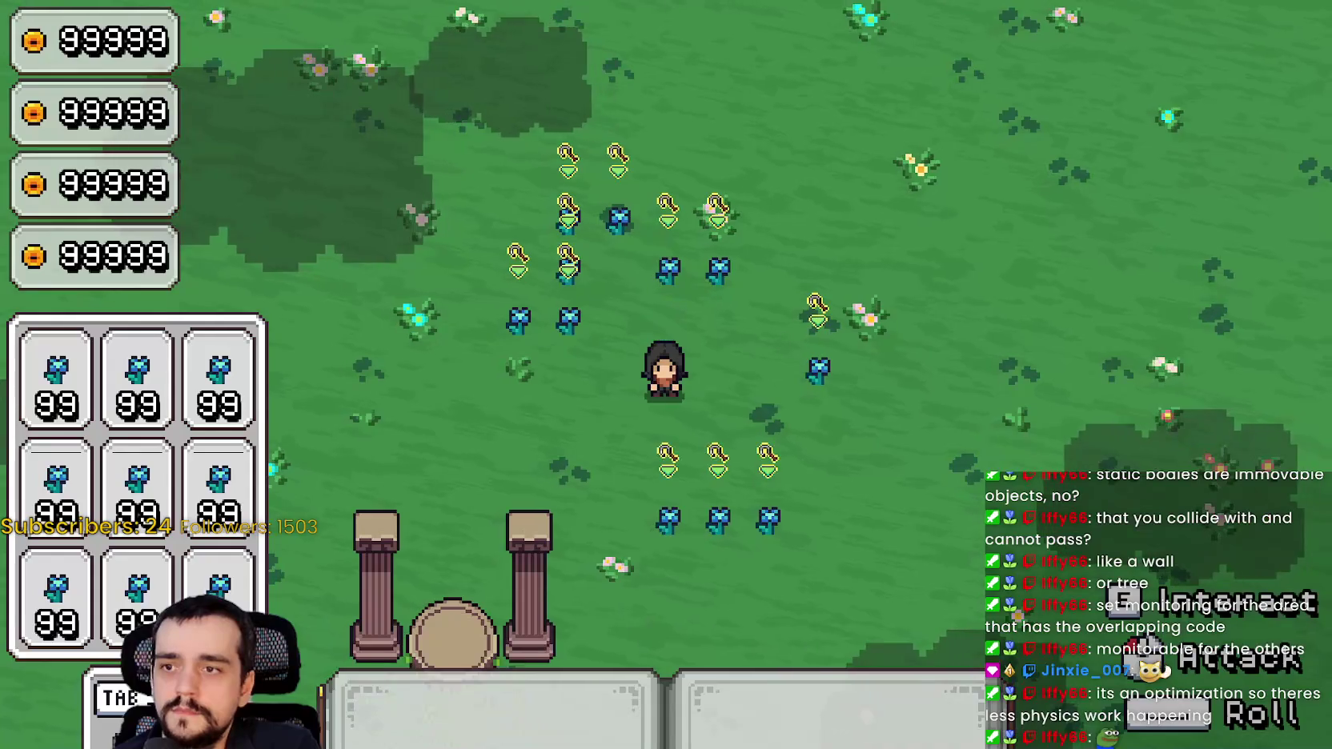
pyautogui.press('d')
pyautogui.hotkey('alt', 'Tab')
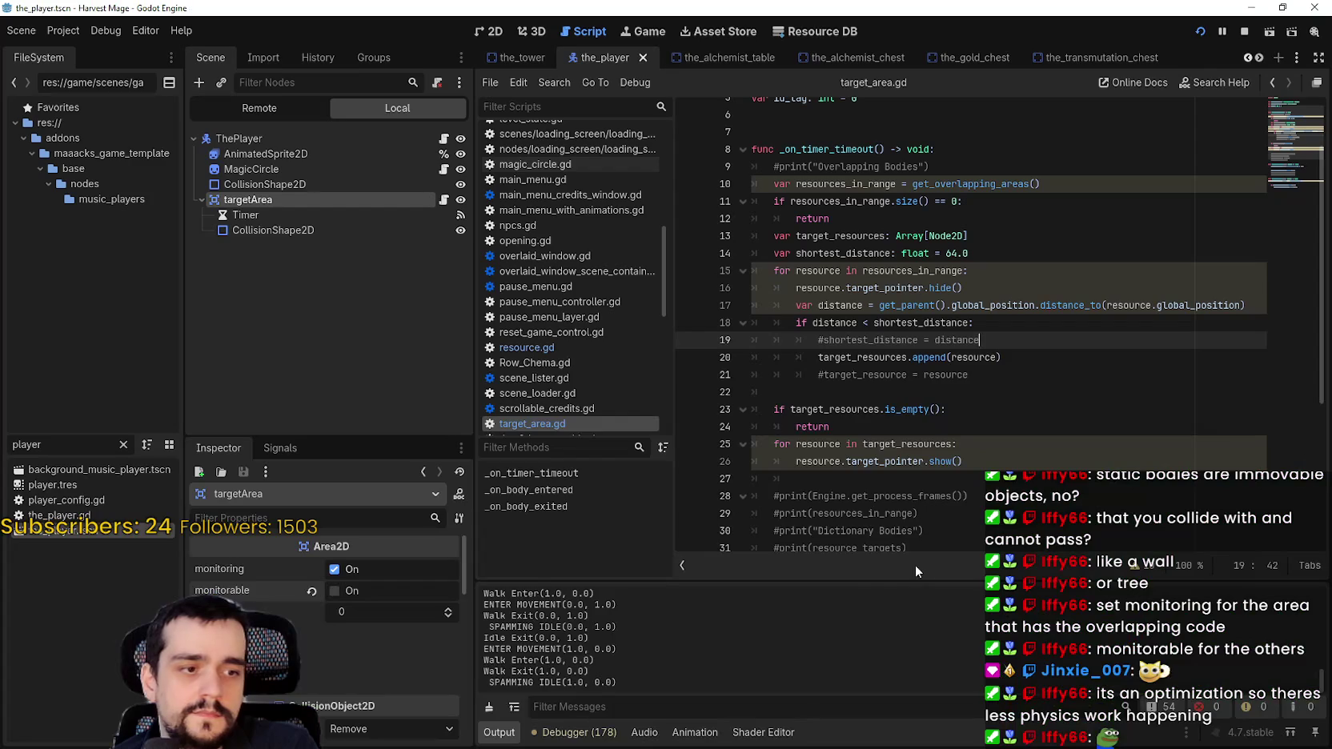
# Uncomment print(Engine.get_process_frames()) on line 28 and rerun the game with F5
pyautogui.click(979, 410)
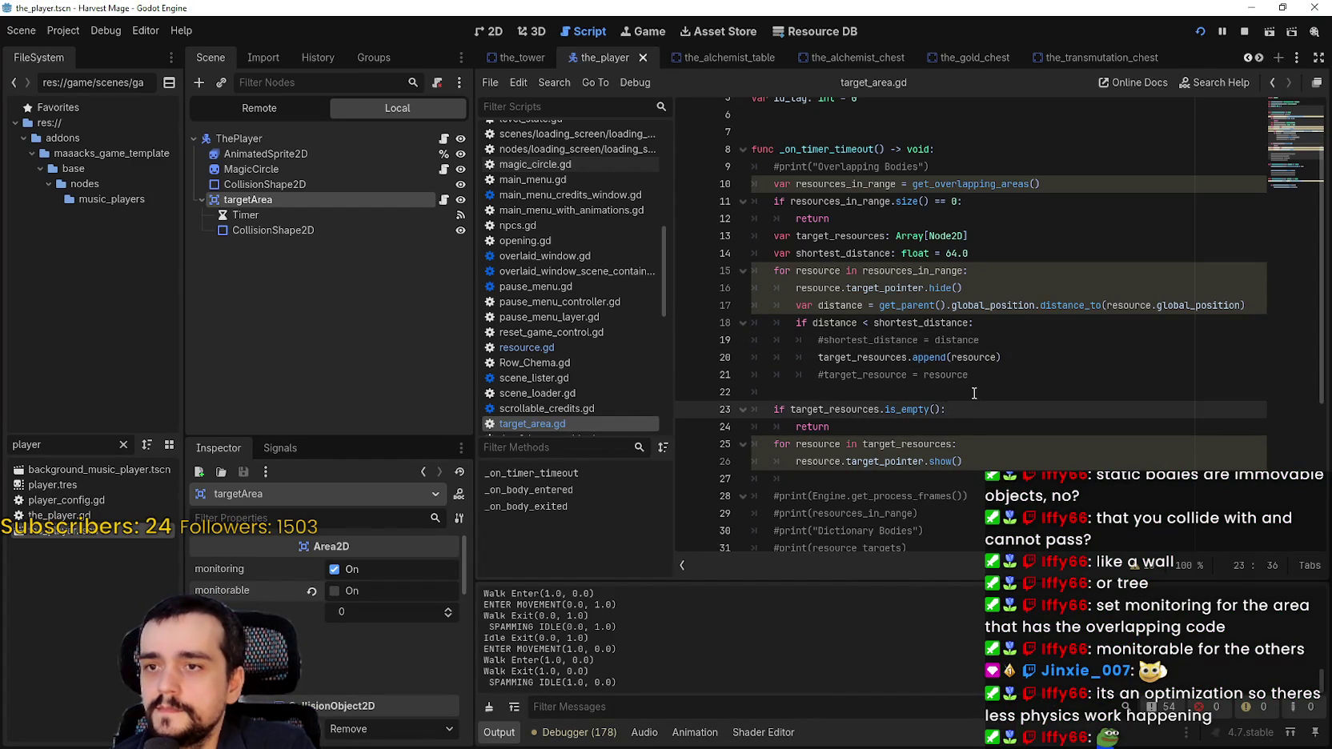
pyautogui.scroll(-3, 974, 394)
pyautogui.click(946, 389)
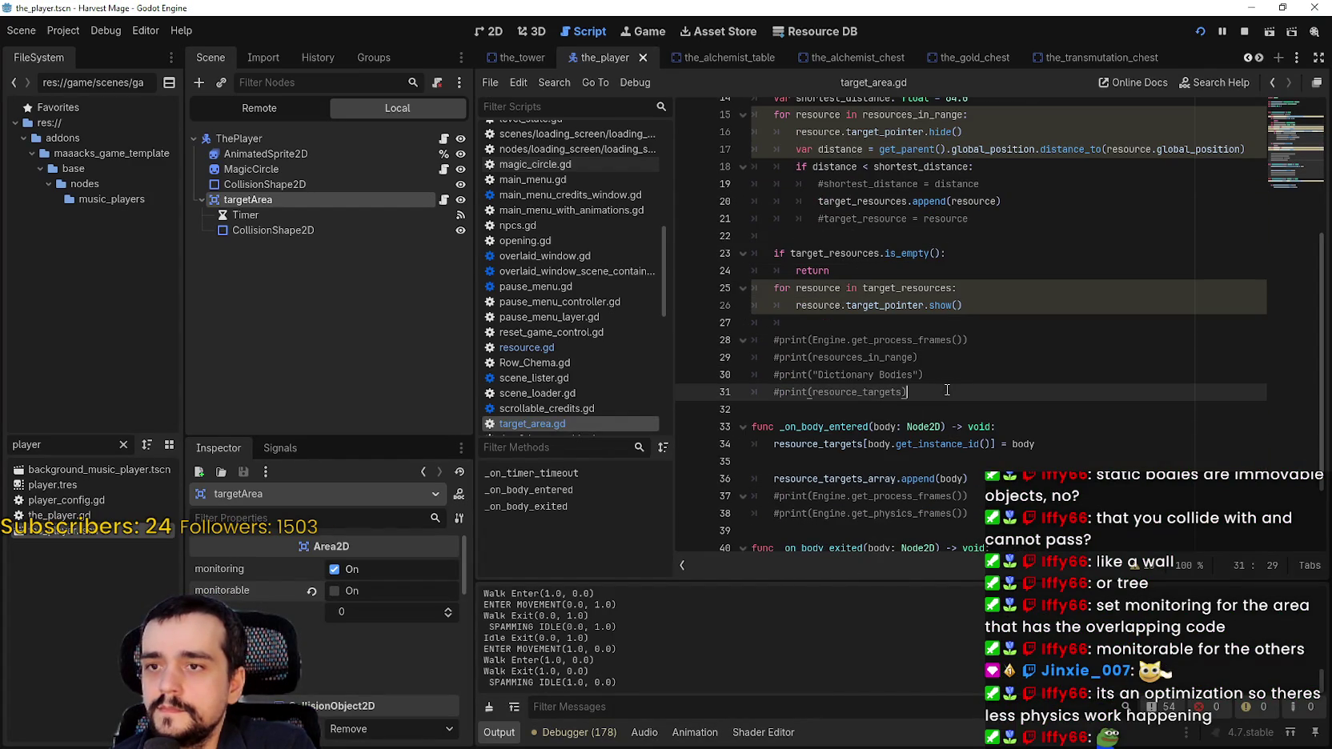
pyautogui.click(776, 339)
pyautogui.press('F5')
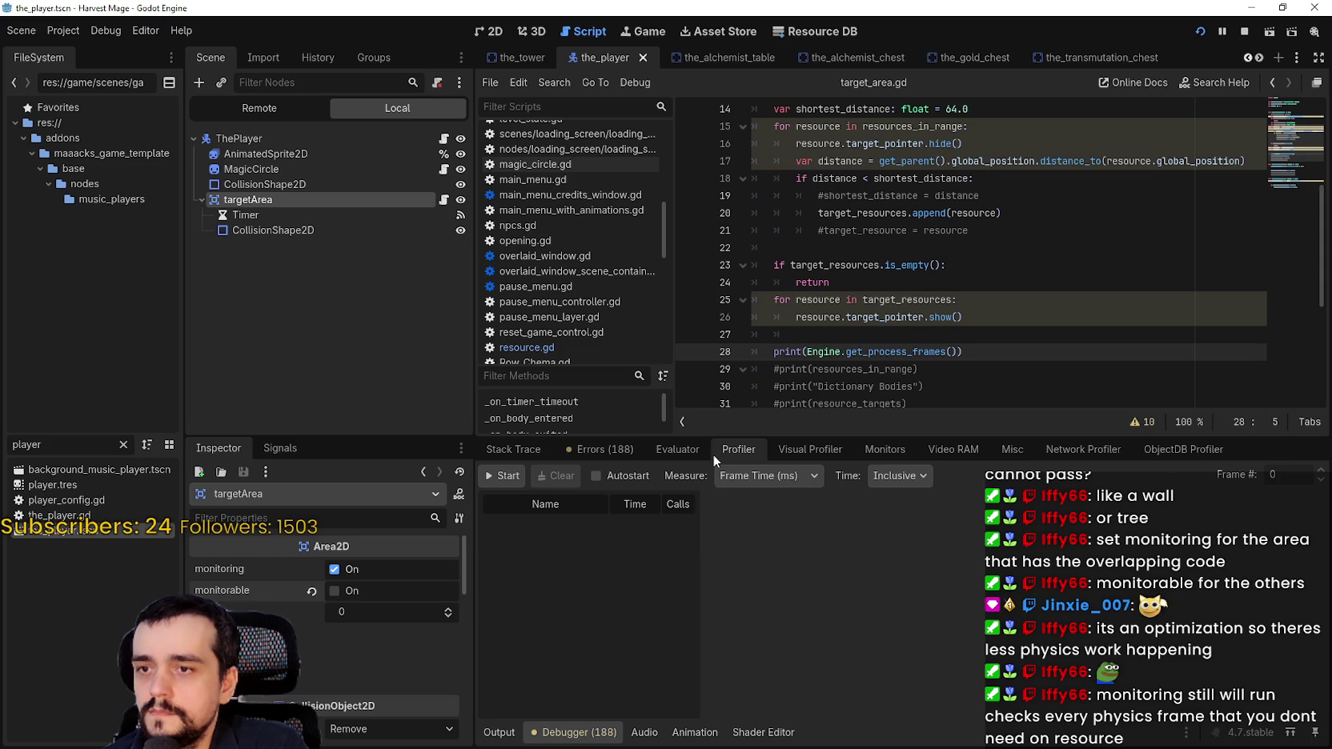
# Record a fresh profiler run, pause the game, and check the printed frame numbers in Output
pyautogui.click(508, 477)
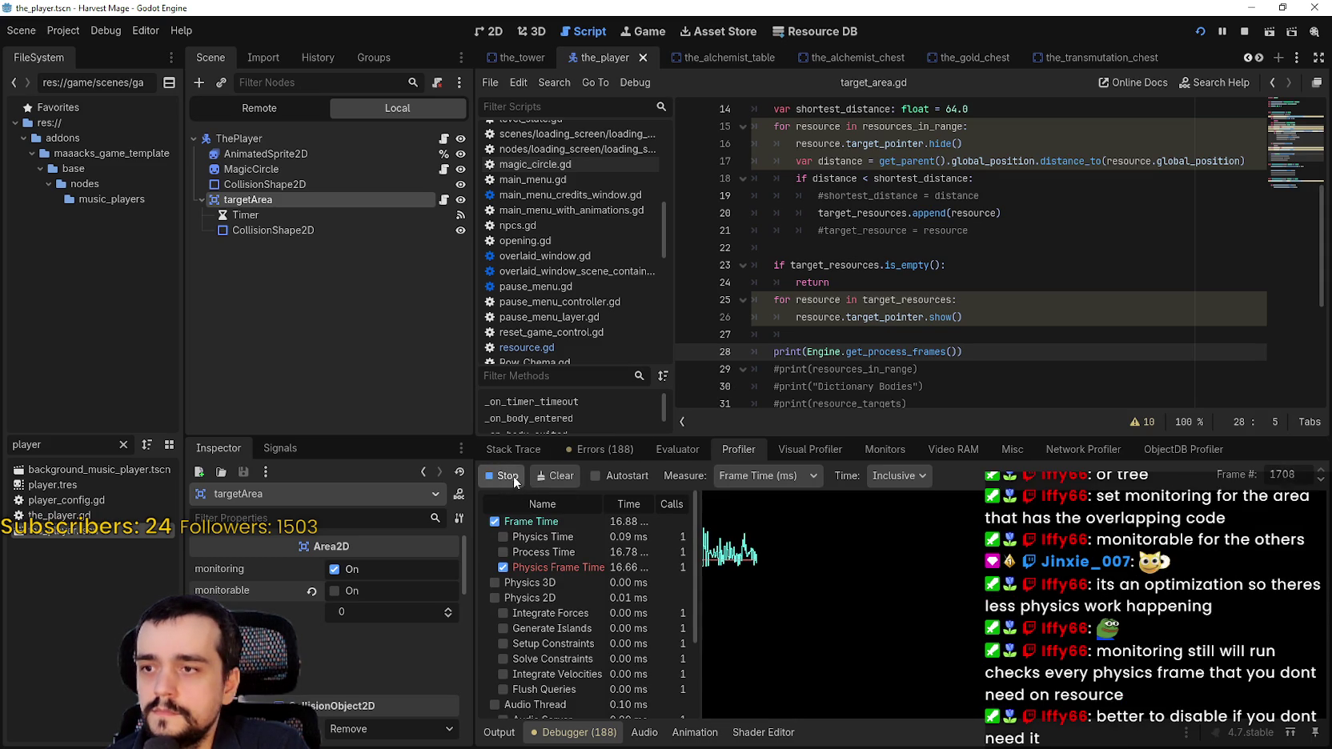
pyautogui.click(513, 476)
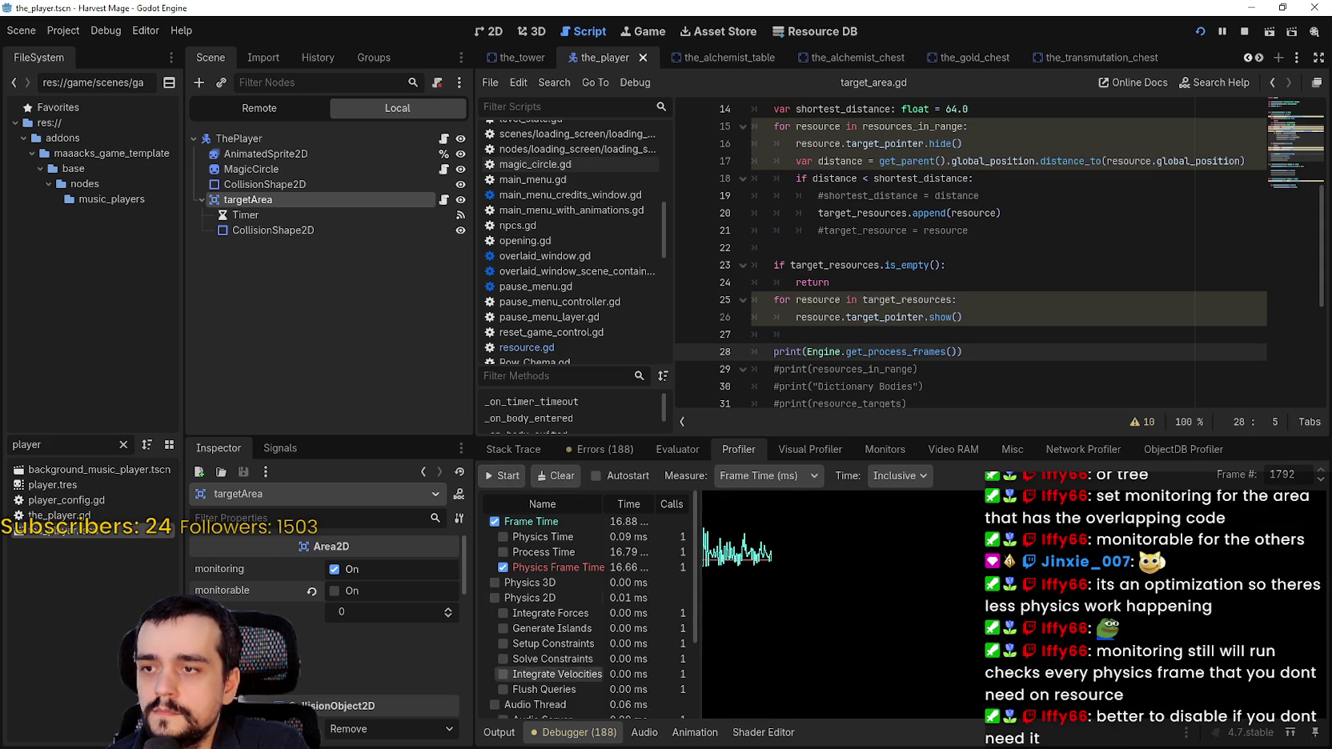
pyautogui.click(504, 476)
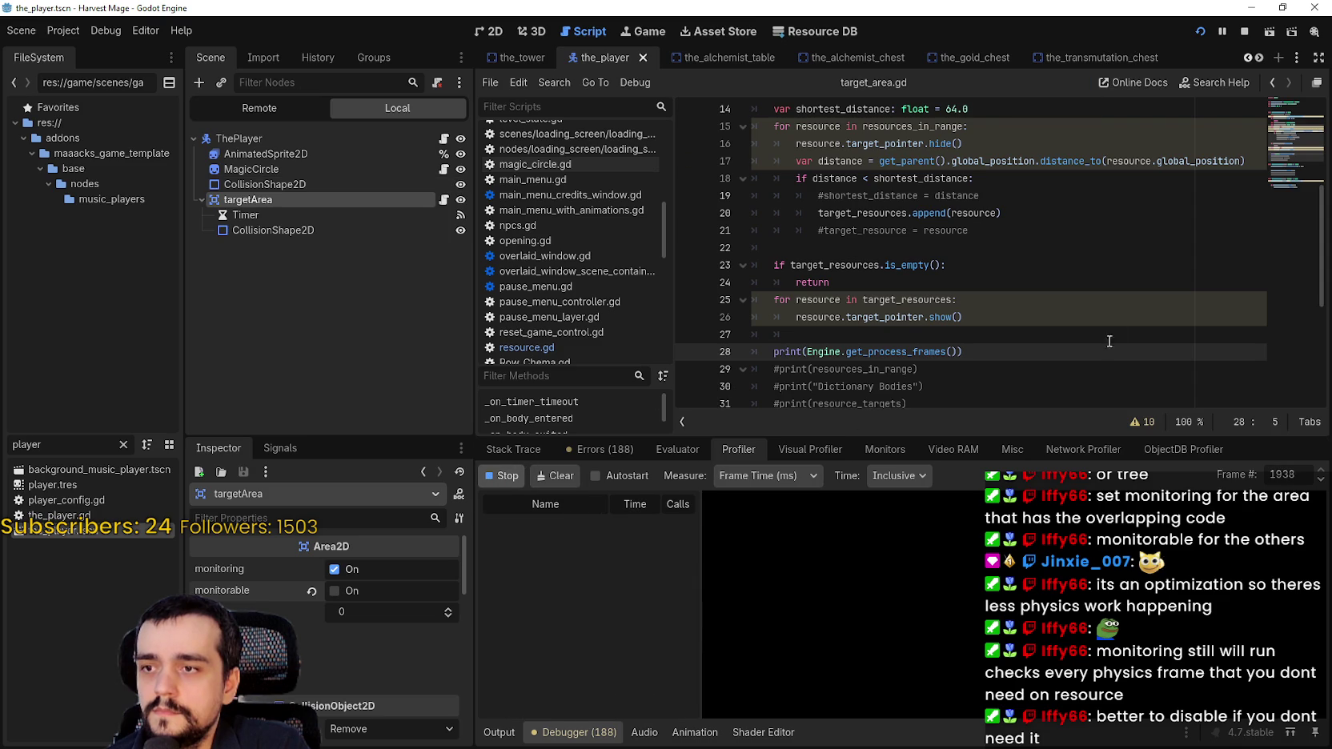
pyautogui.click(1223, 32)
pyautogui.click(513, 737)
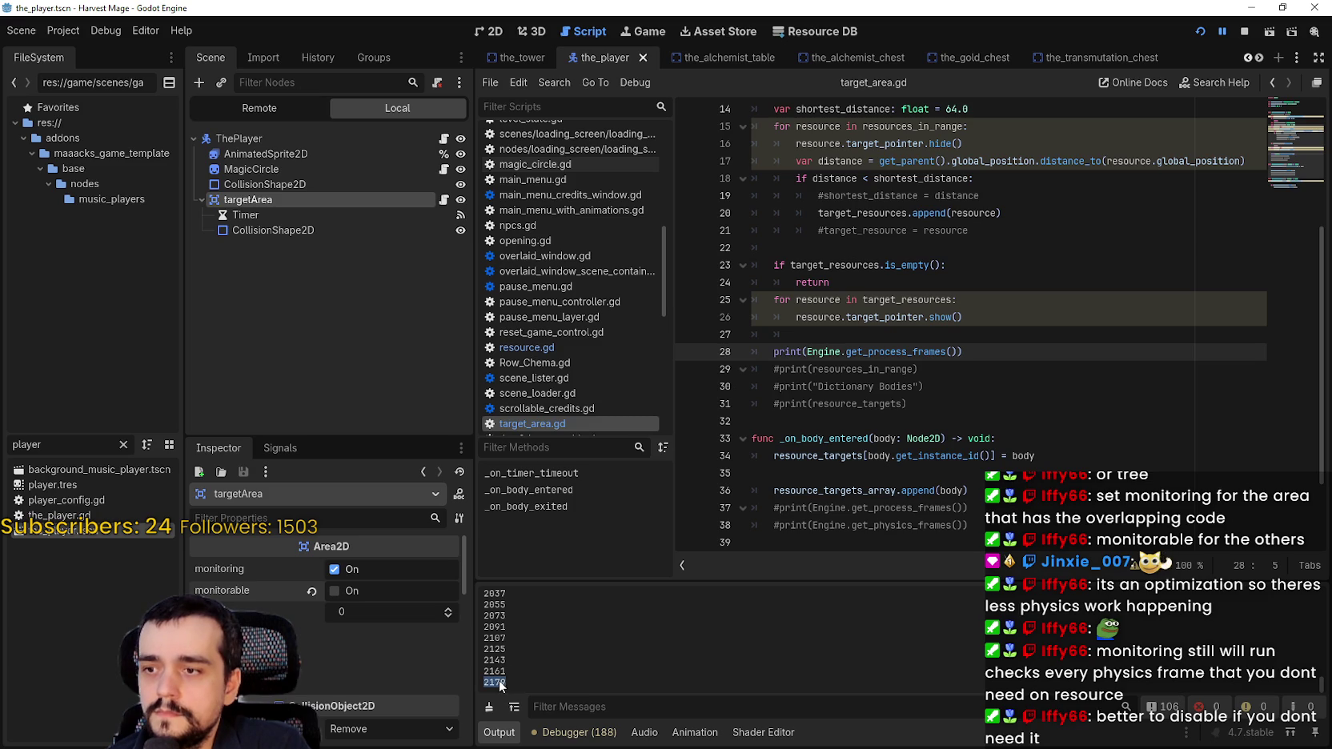
pyautogui.click(576, 732)
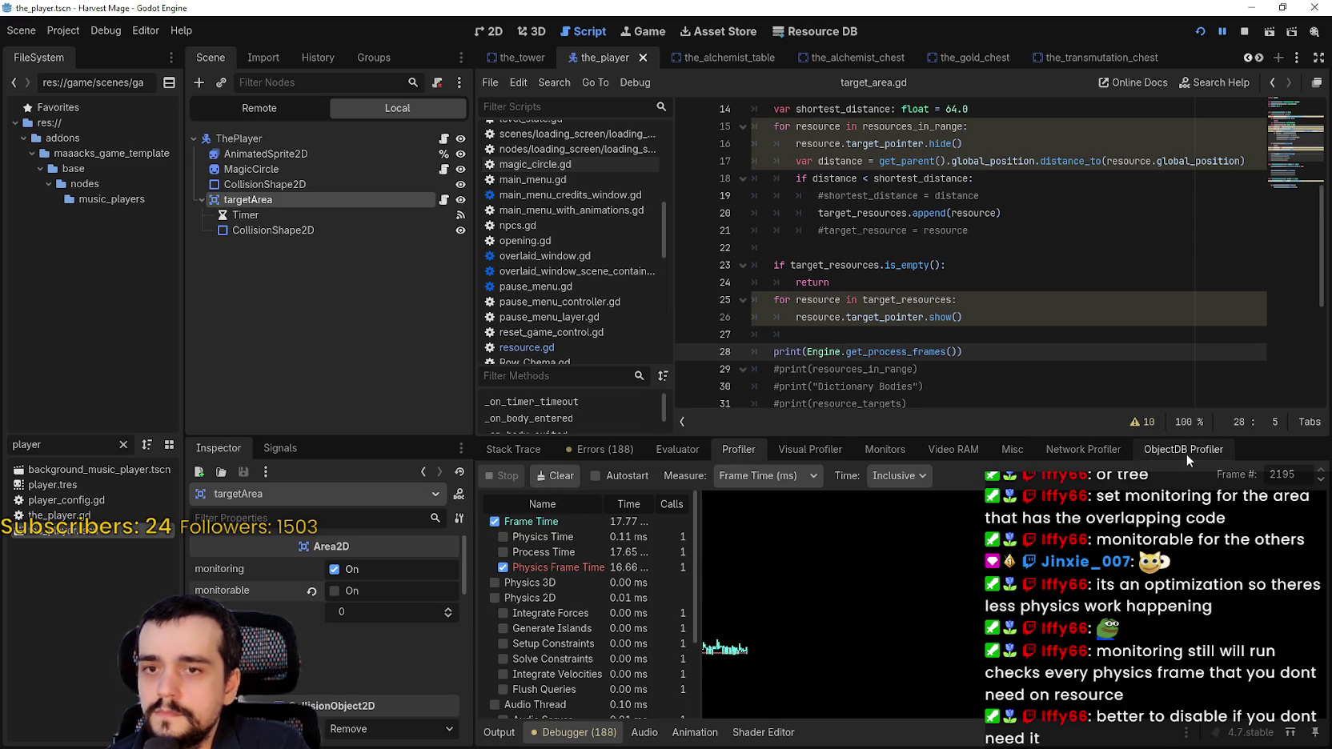
# Widen the profiler's function columns and switch timings from Inclusive to Self
pyautogui.scroll(-16, 1276, 475)
pyautogui.scroll(-3, 544, 624)
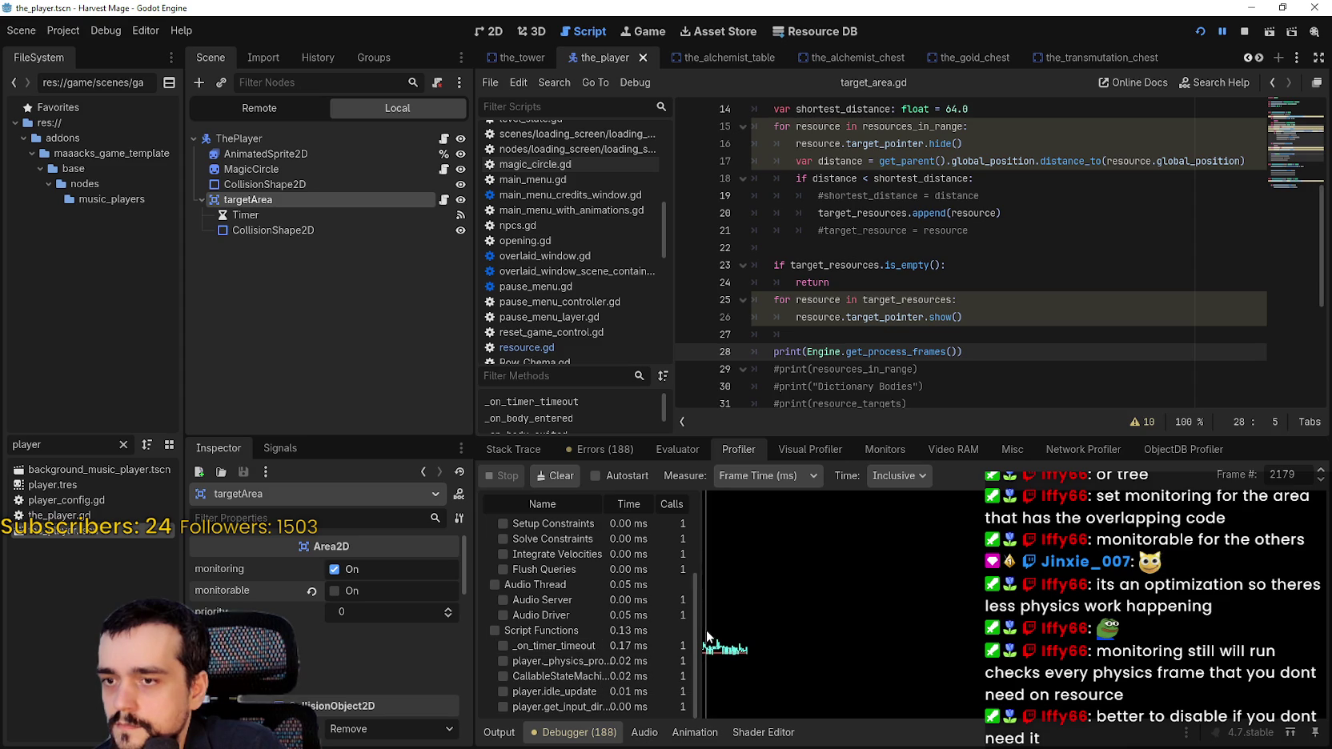
pyautogui.moveTo(702, 630); pyautogui.dragTo(816, 632)
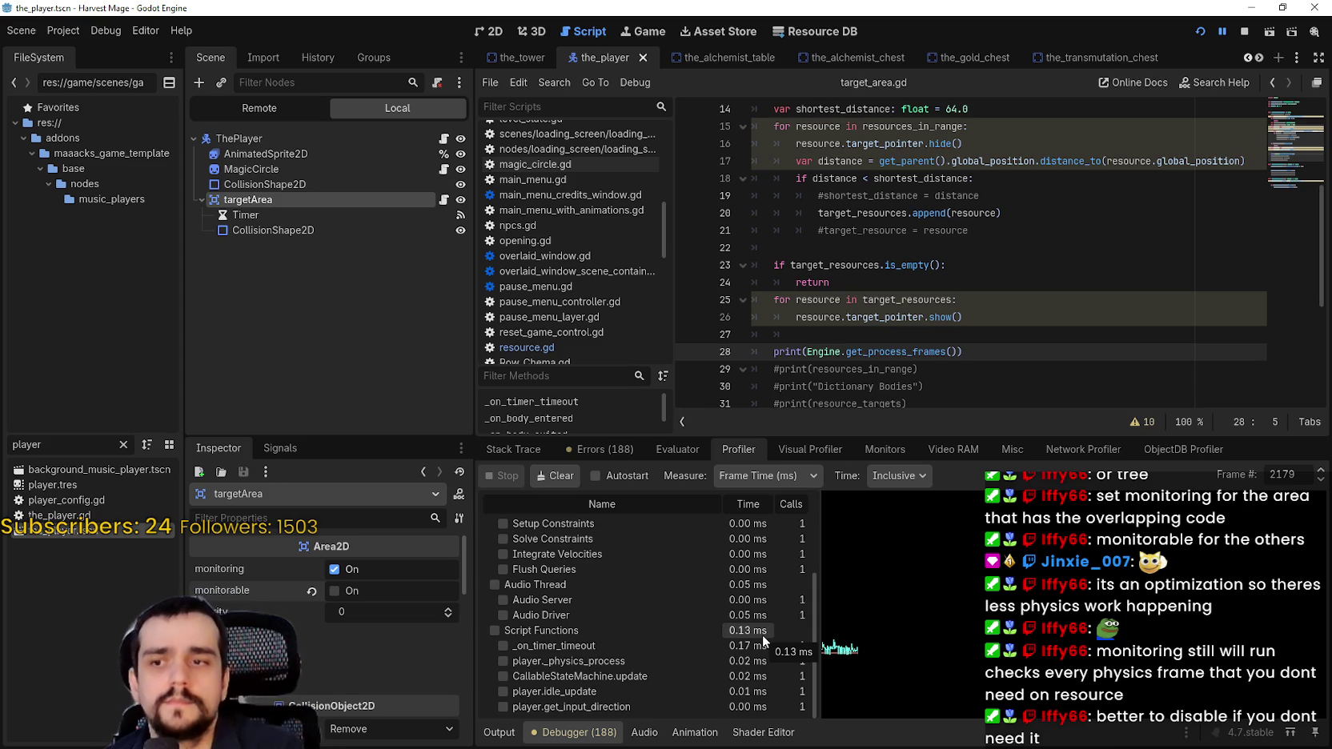
pyautogui.click(909, 481)
pyautogui.click(922, 519)
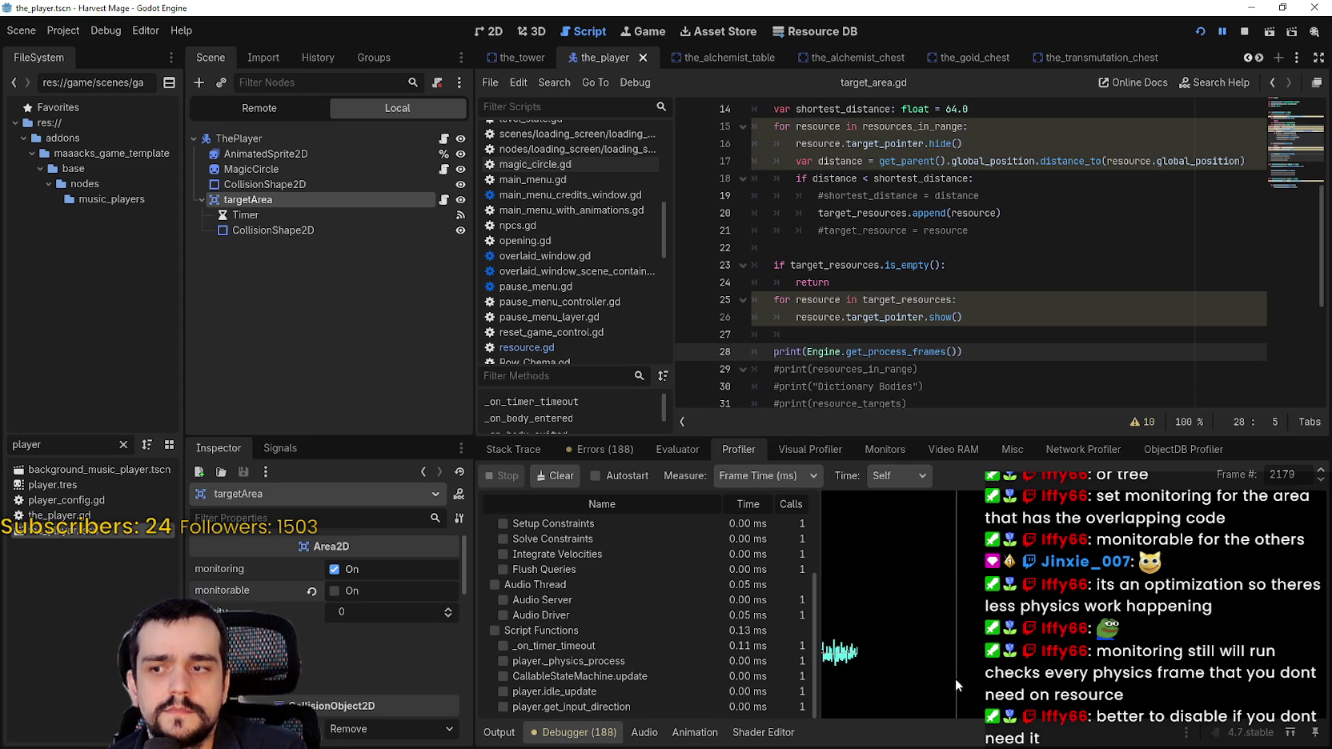
pyautogui.hotkey('alt', 'Tab')
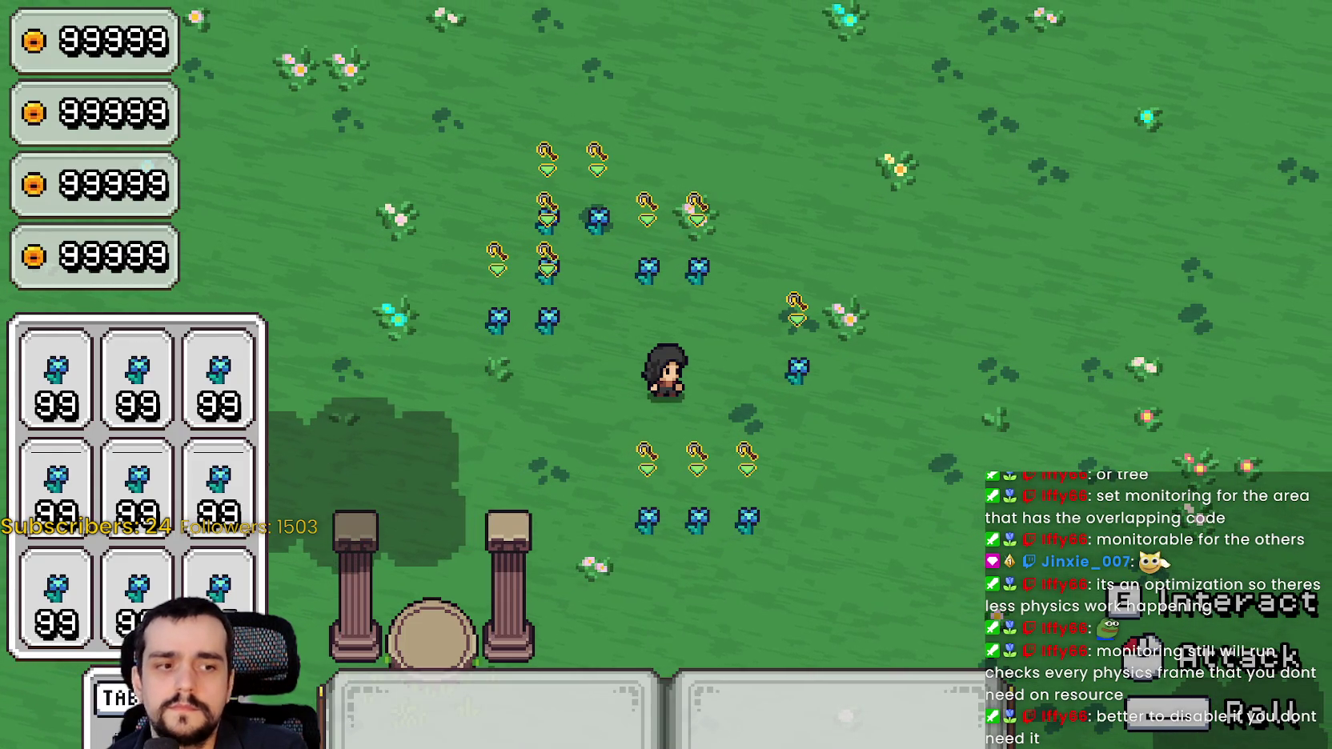
# Set V-Sync to Disabled in Harvest Mage's video options, resume play, and return to the editor
pyautogui.hotkey('alt', 'Tab')
pyautogui.hotkey('alt', 'Tab')
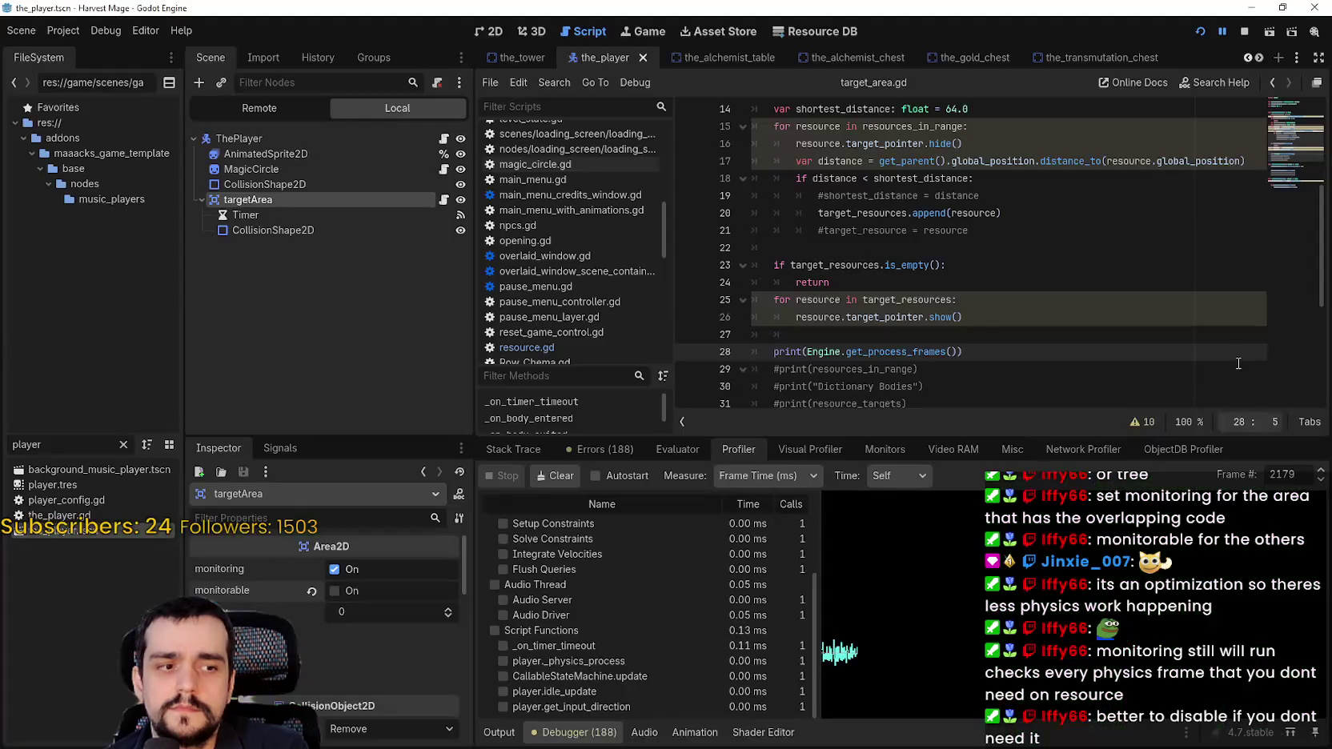
pyautogui.hotkey('alt', 'Tab')
pyautogui.press('Escape')
pyautogui.click(417, 383)
pyautogui.click(1028, 74)
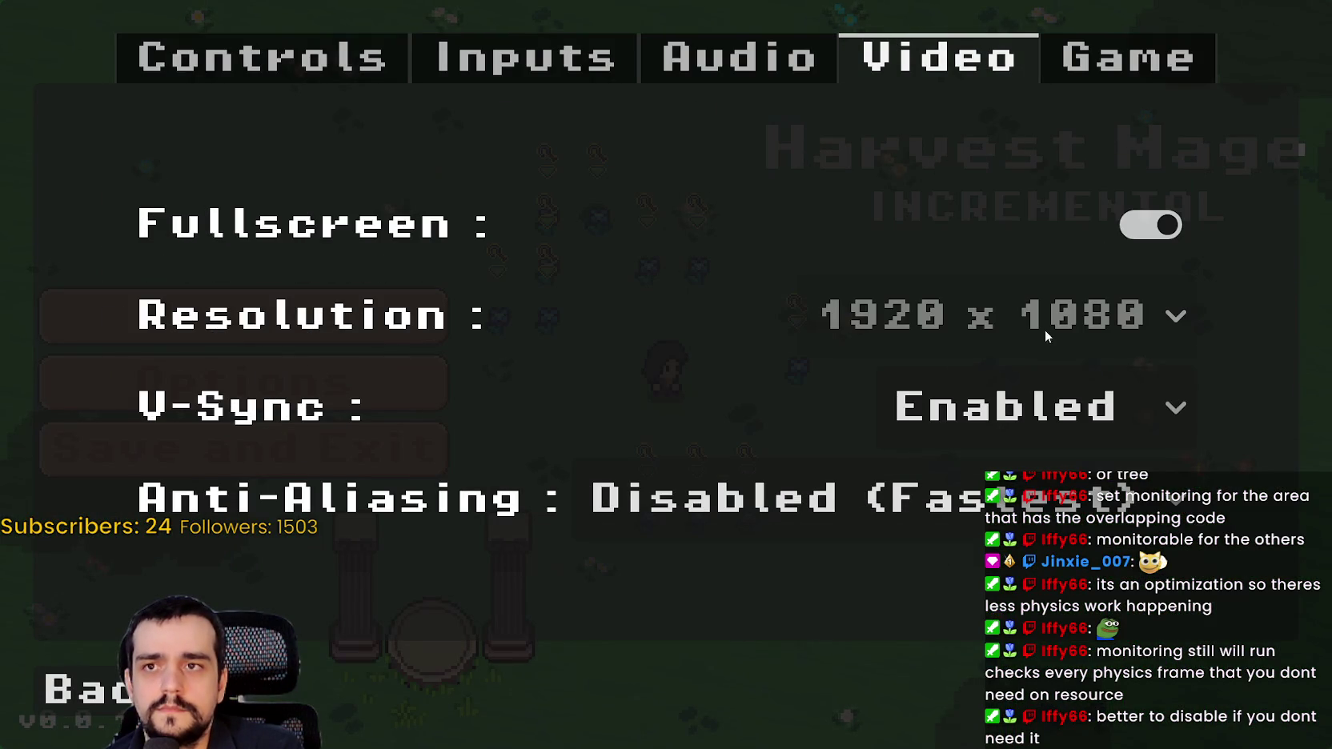
pyautogui.click(1125, 407)
pyautogui.click(1016, 471)
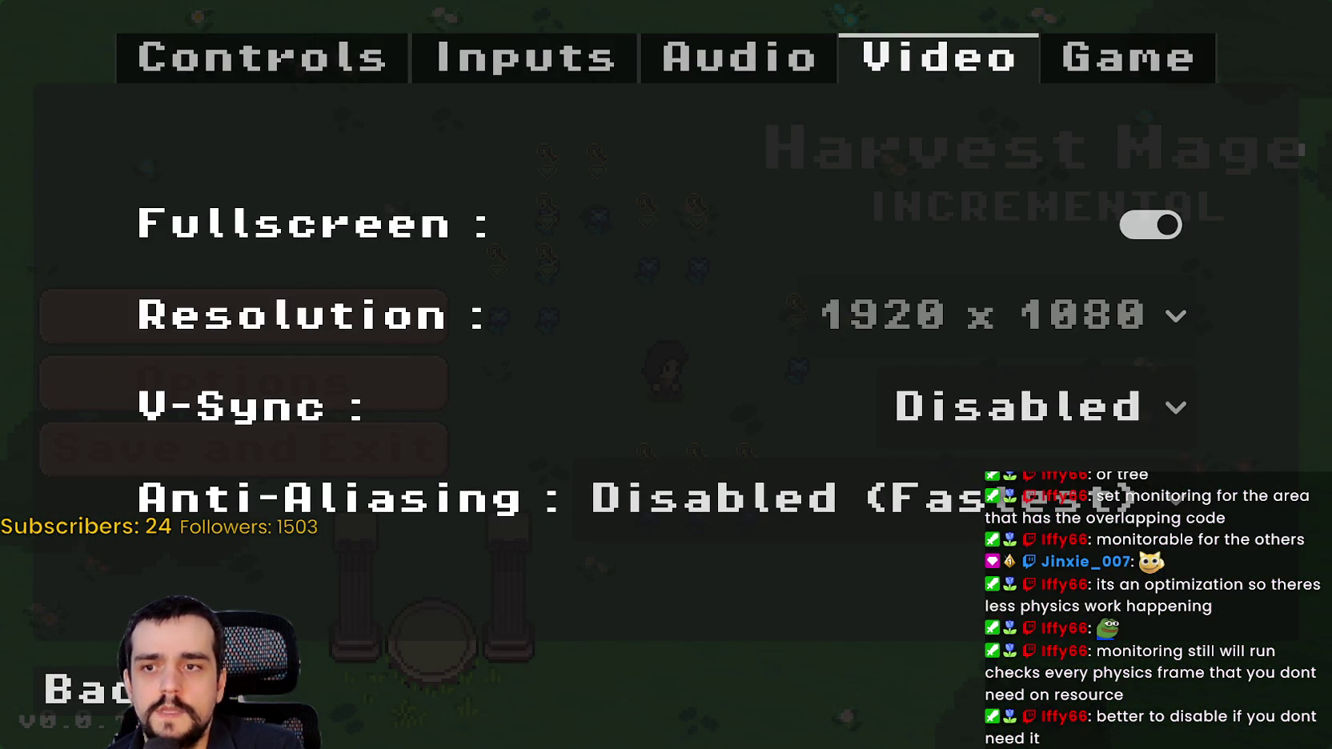
pyautogui.press('Escape')
pyautogui.click(359, 316)
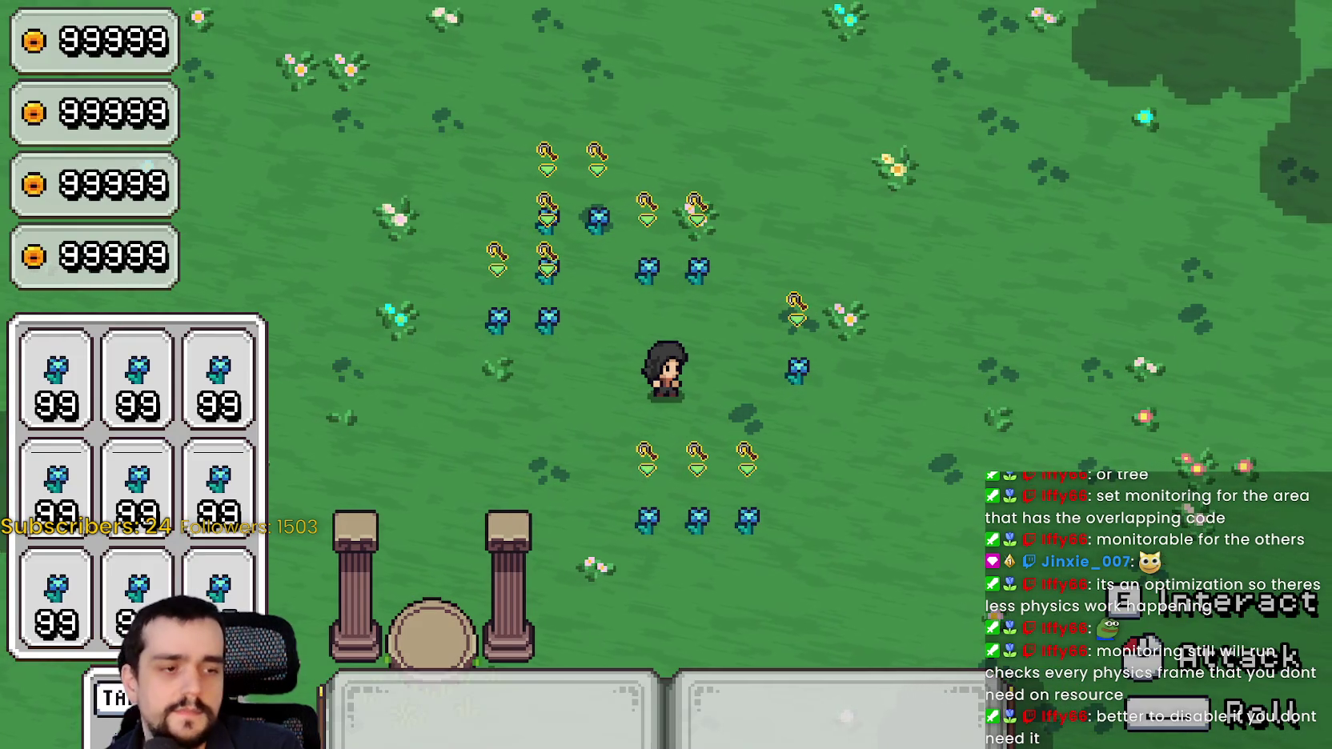
pyautogui.hotkey('alt', 'Tab')
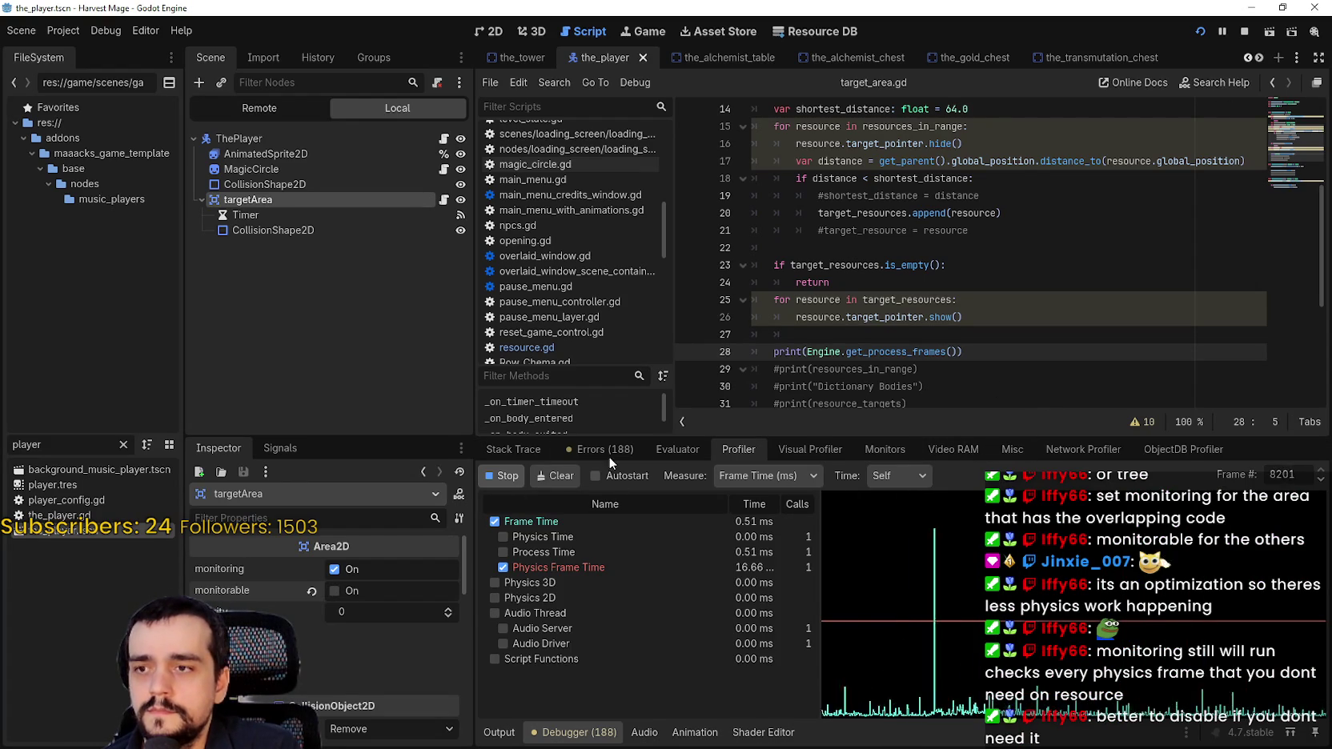
# Reopen the debugger panel and bring up the profiler's frame-time data
pyautogui.click(543, 451)
pyautogui.click(552, 732)
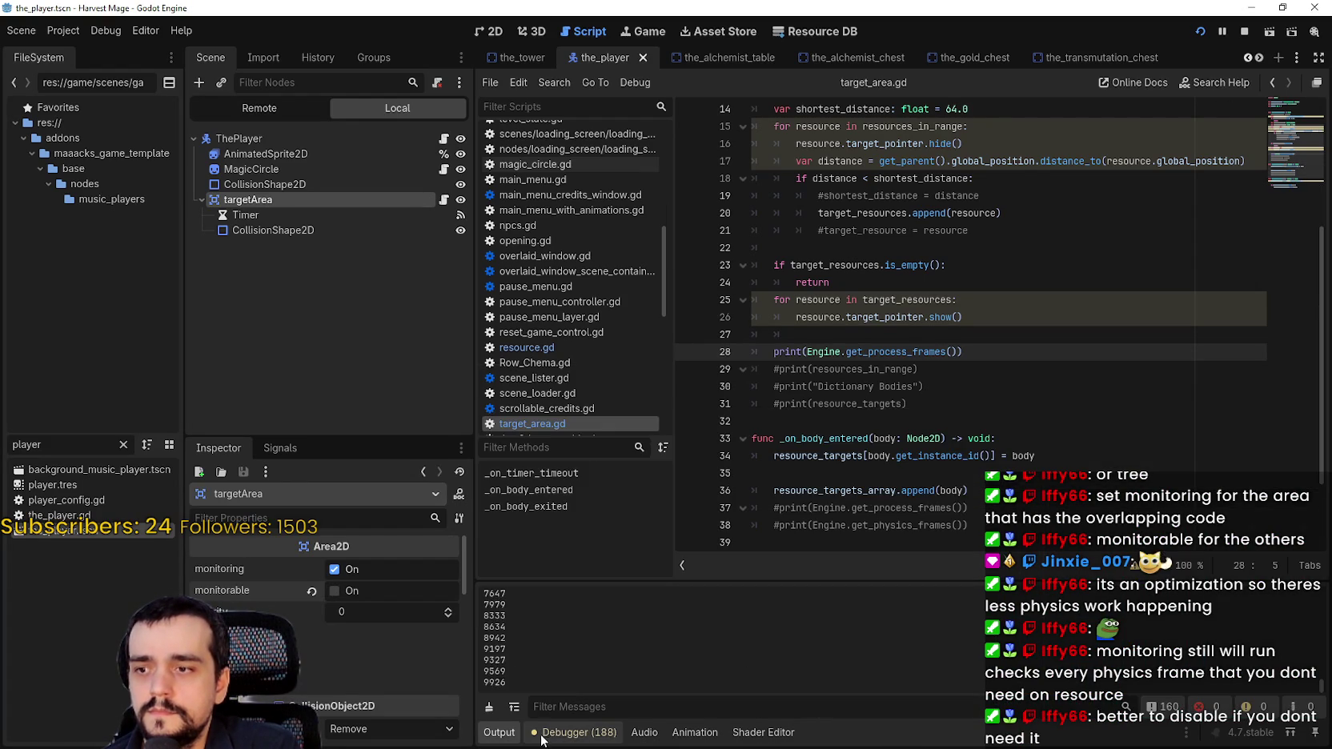
pyautogui.click(550, 731)
pyautogui.click(739, 451)
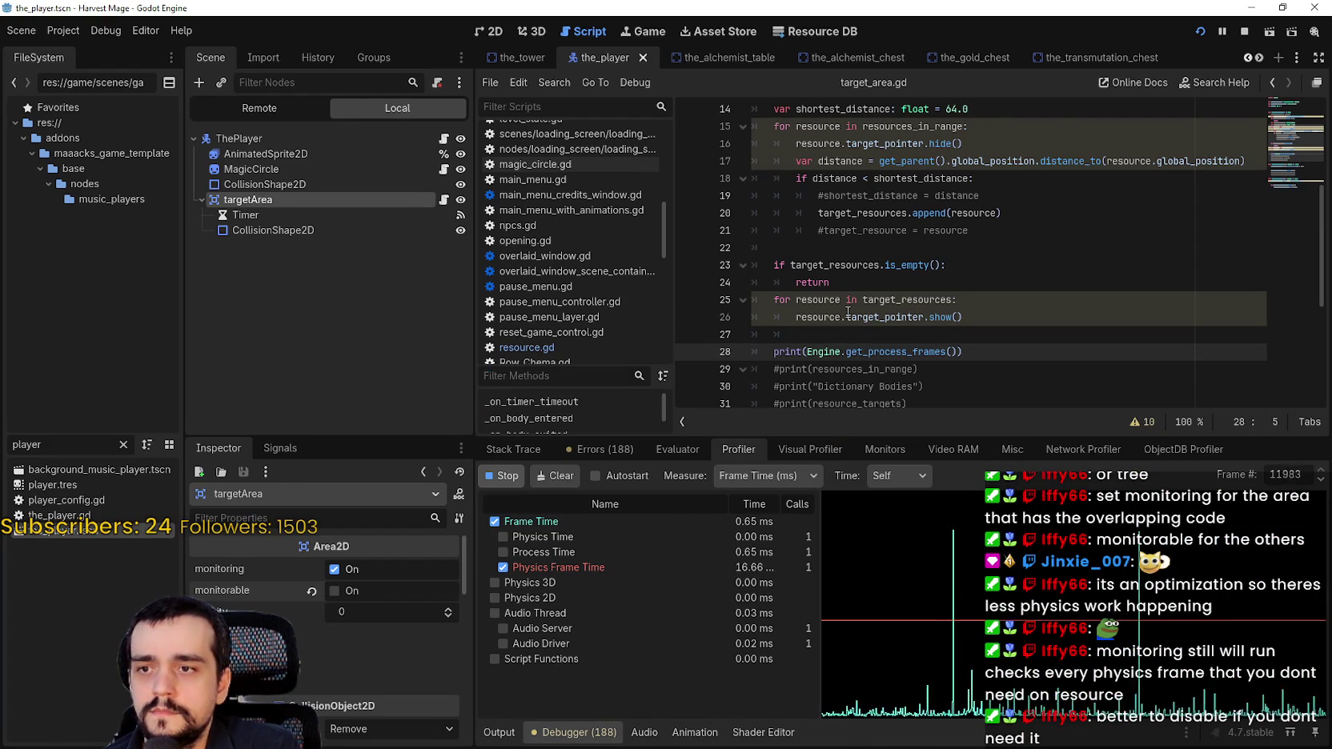
# Pause the game, check Output, then view profiler frame 18464 with Inclusive timing
pyautogui.click(1221, 32)
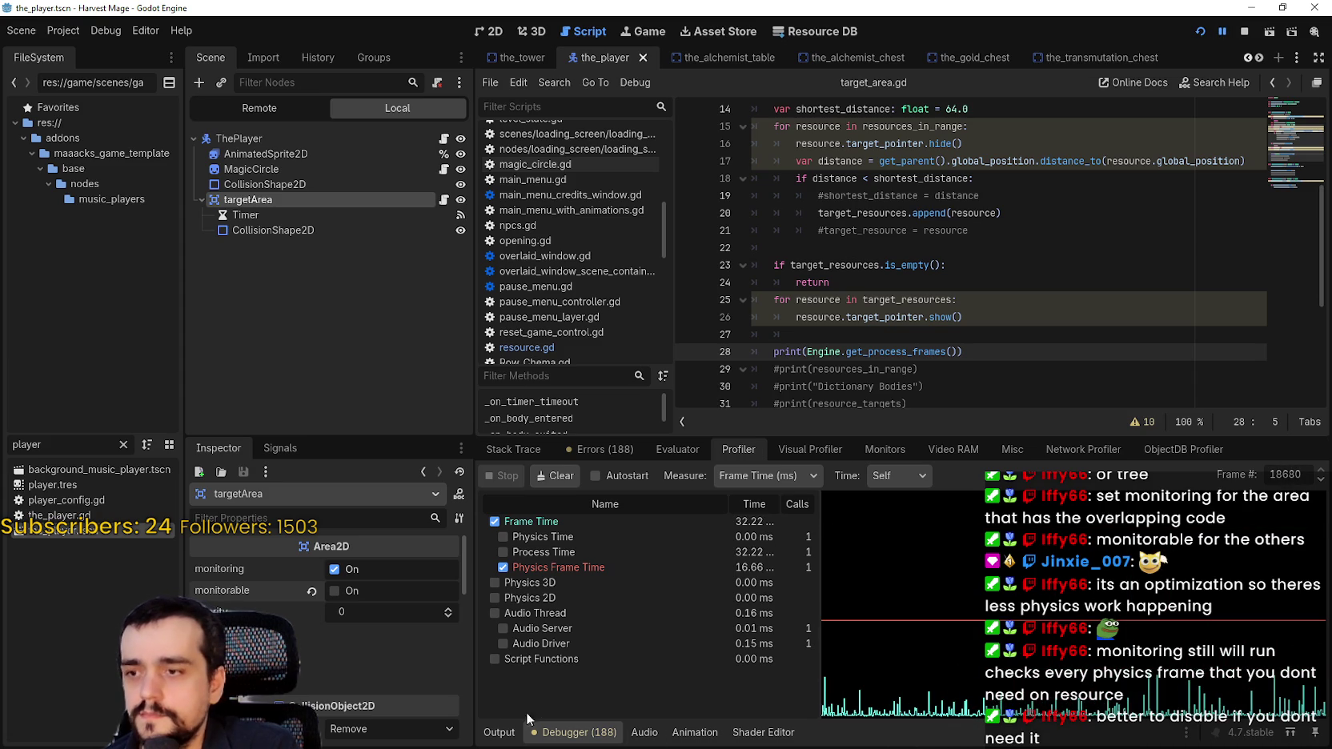
pyautogui.click(499, 731)
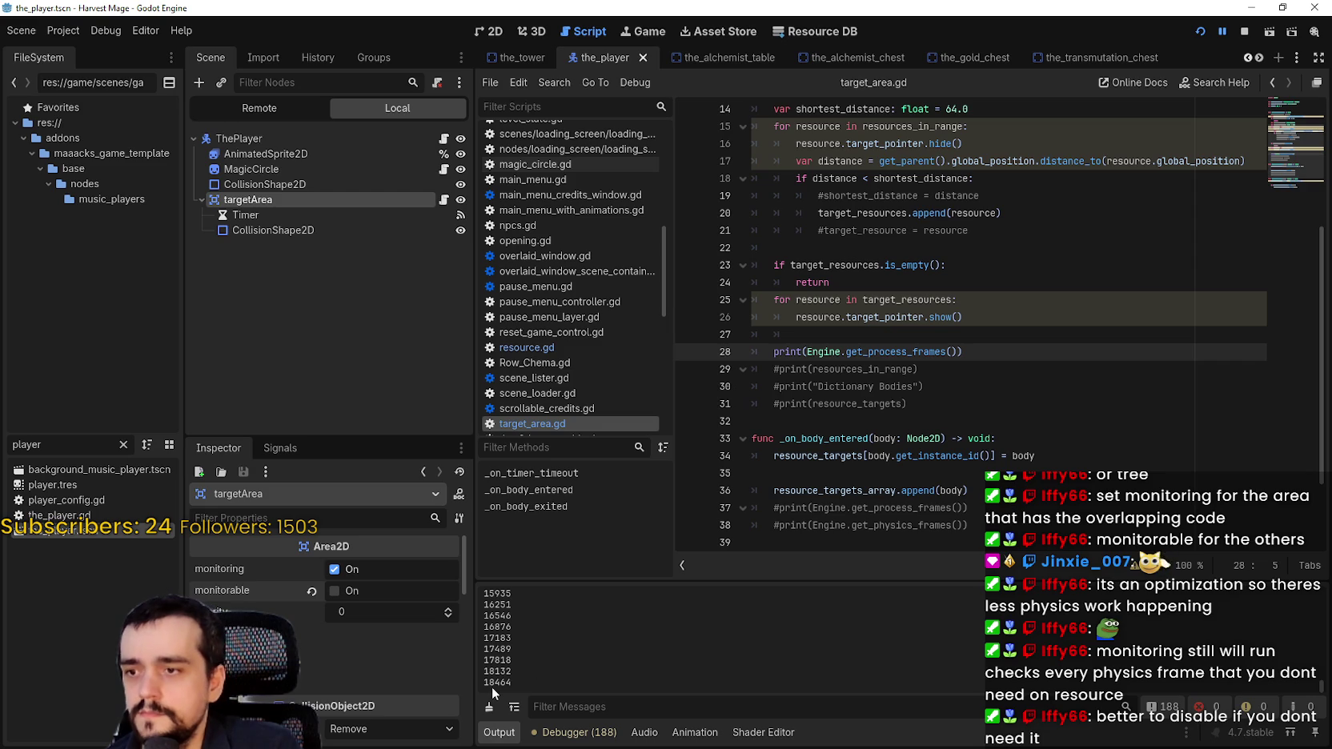
pyautogui.click(573, 732)
pyautogui.click(1140, 624)
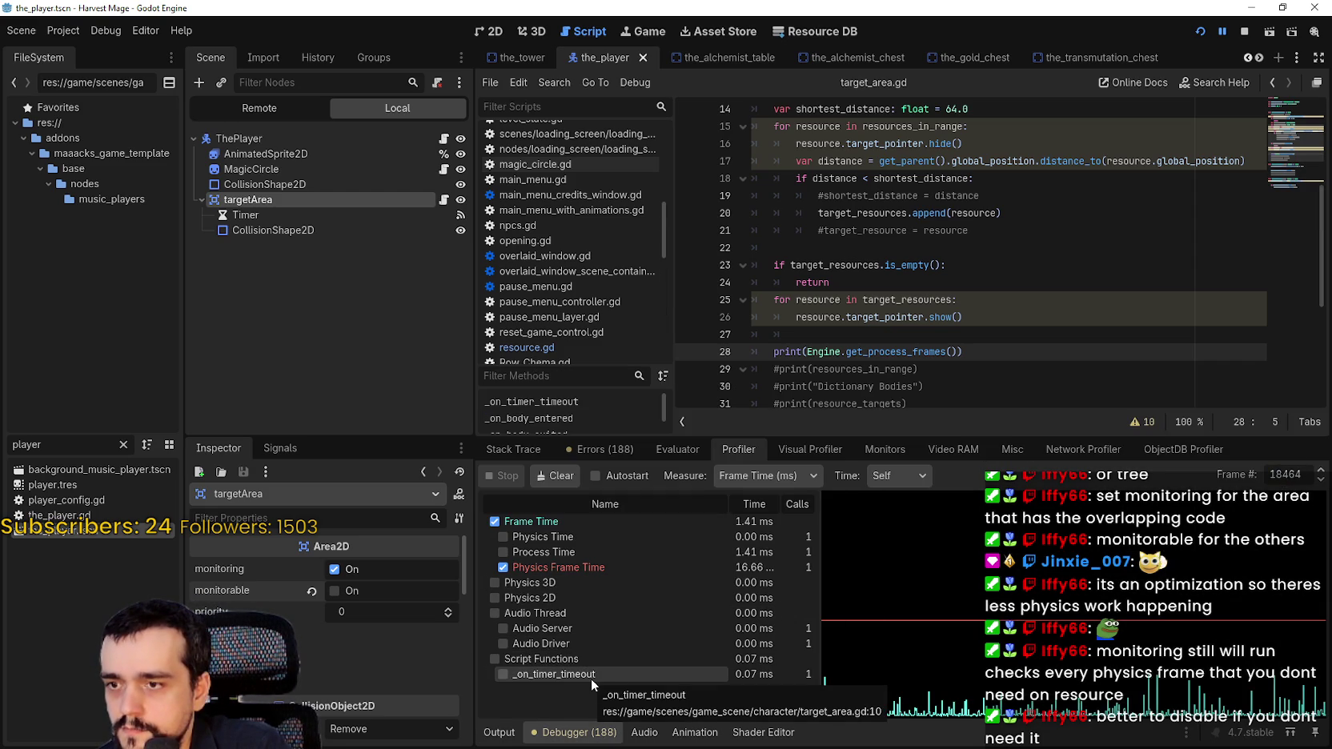
pyautogui.click(905, 481)
pyautogui.click(909, 498)
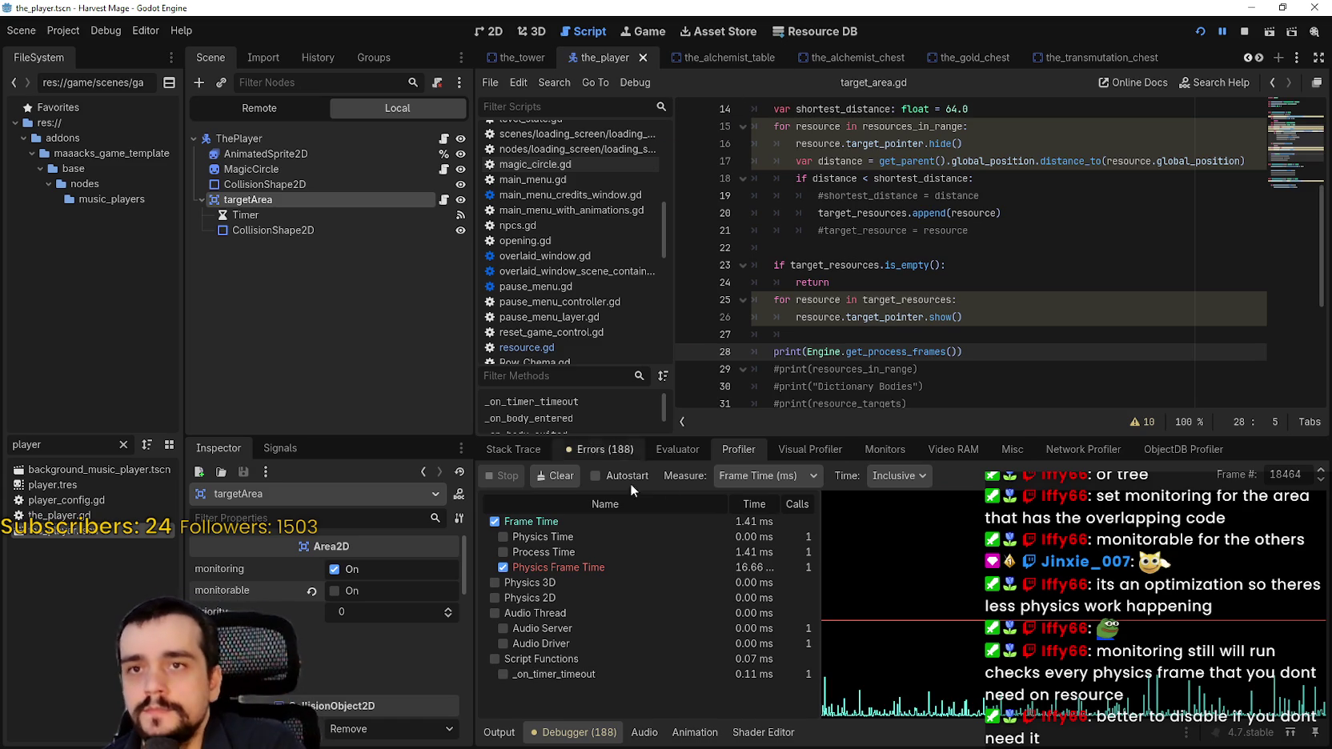
# Move the profiler to frame 18132, then jump it to frame 17818 taken from the Output log
pyautogui.click(498, 732)
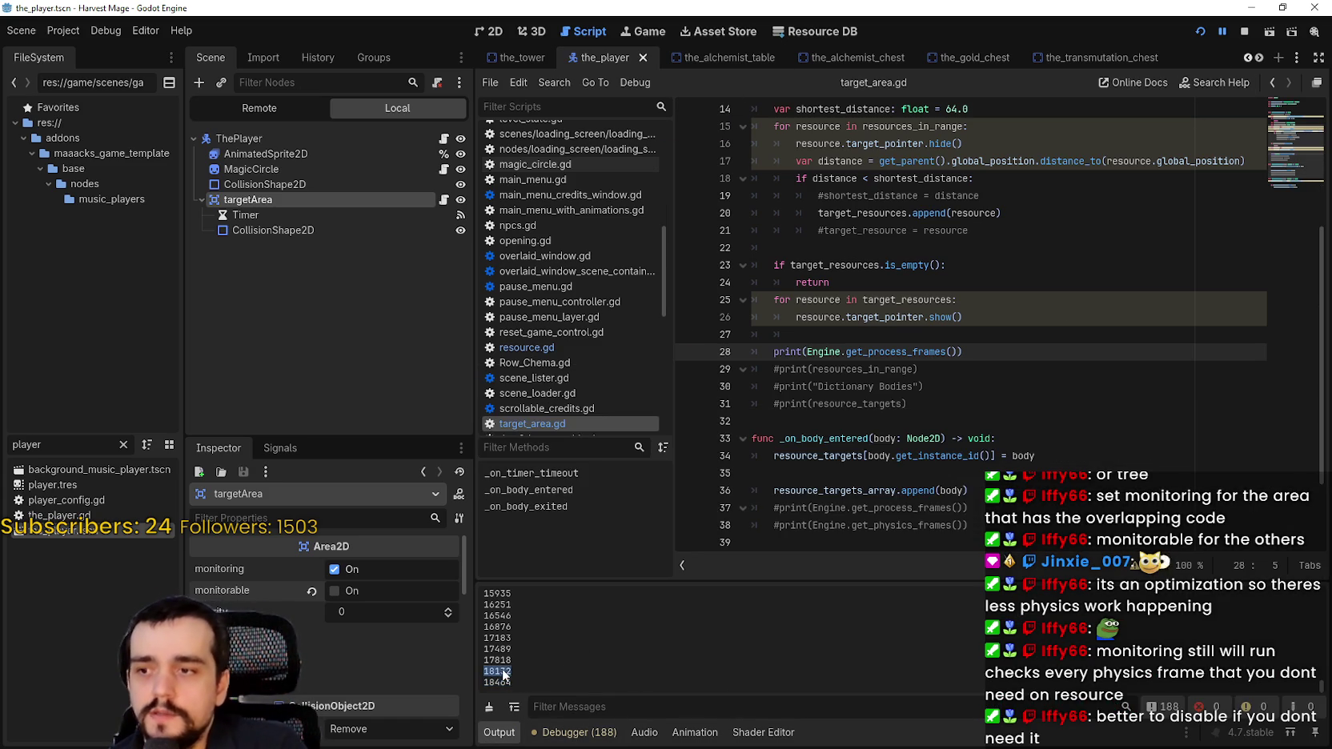
pyautogui.click(570, 732)
pyautogui.moveTo(1294, 489); pyautogui.dragTo(849, 528)
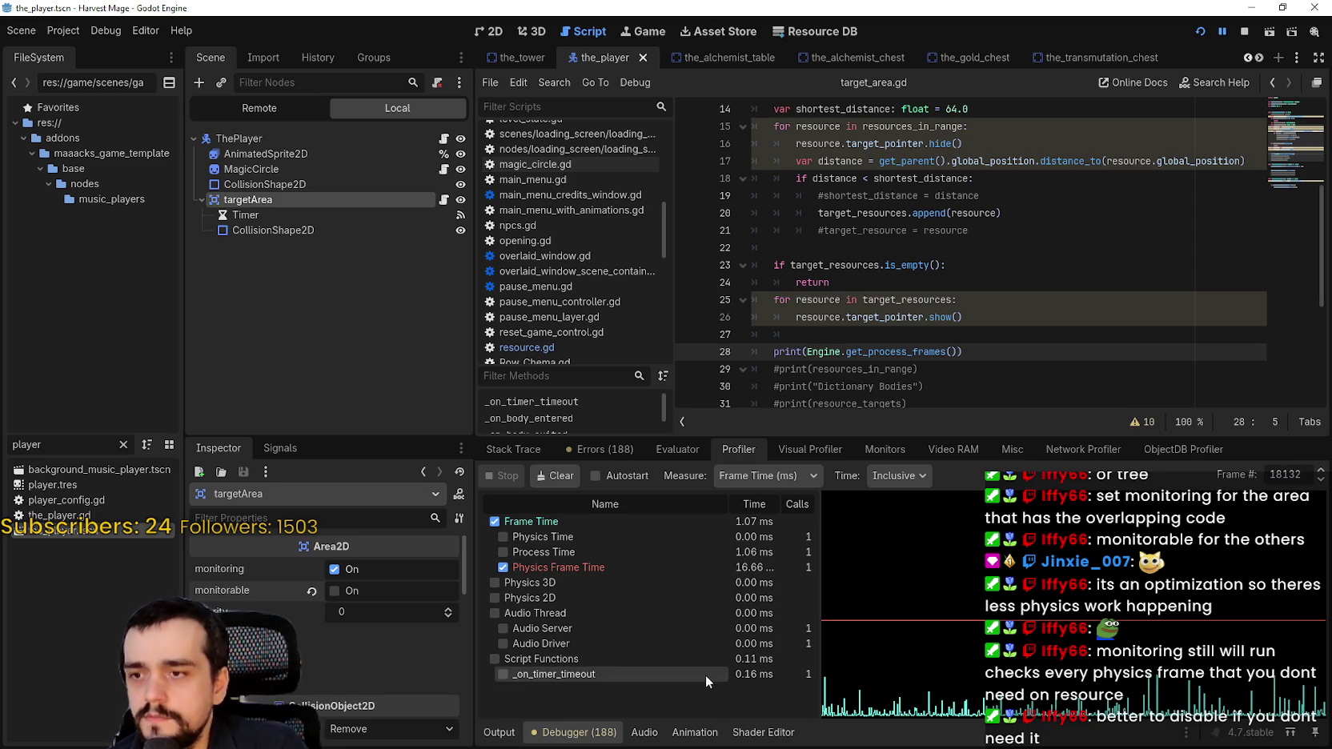
pyautogui.click(499, 732)
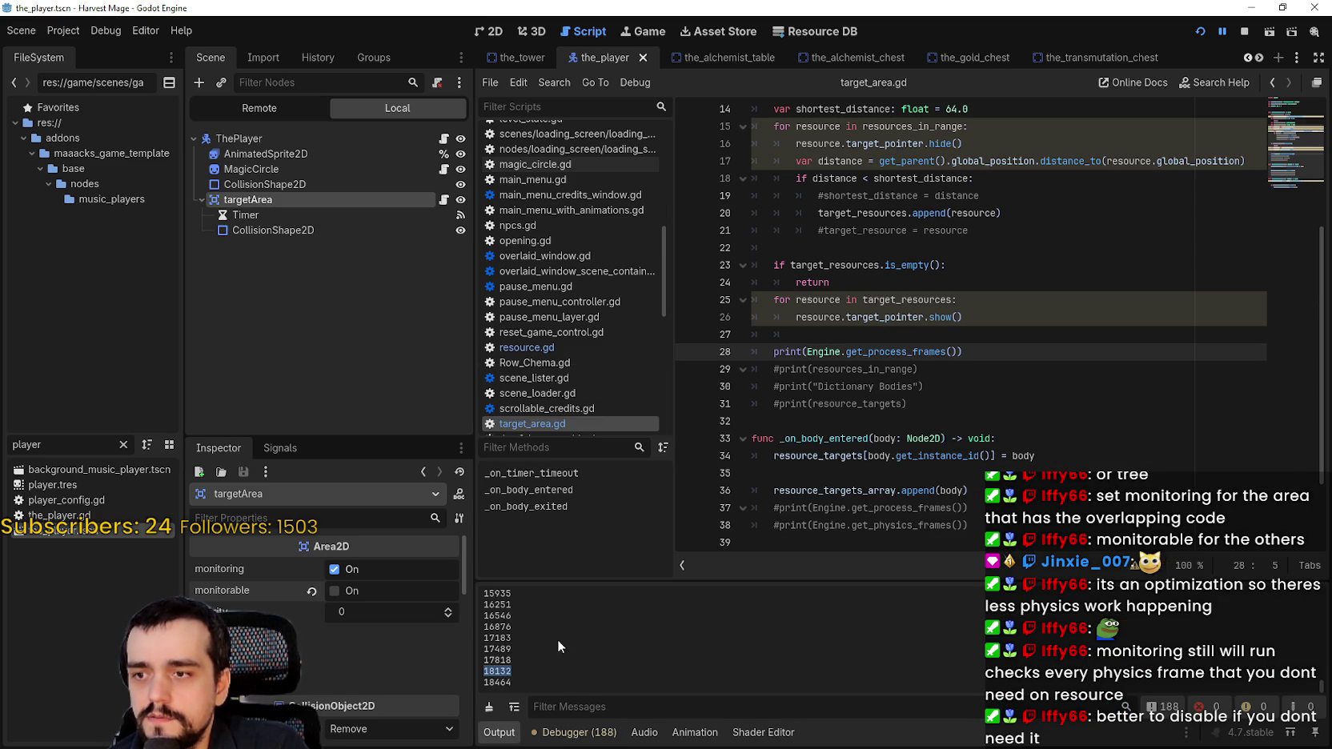
pyautogui.doubleClick(486, 661)
pyautogui.hotkey('ctrl', 'c')
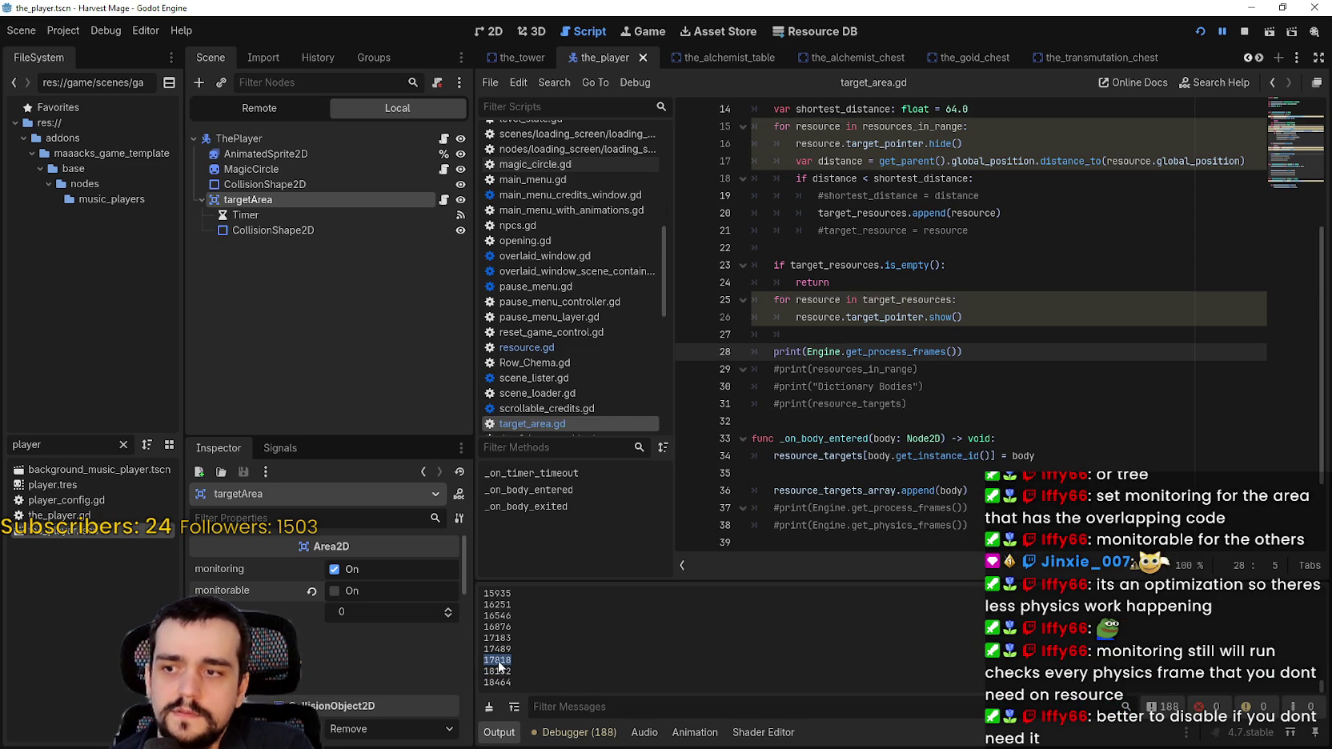
pyautogui.click(573, 732)
pyautogui.doubleClick(1287, 474)
pyautogui.hotkey('ctrl', 'v')
pyautogui.press('Return')
# Paste the next logged frame number into the profiler to land on frame 17183, and scroll its table
pyautogui.click(500, 732)
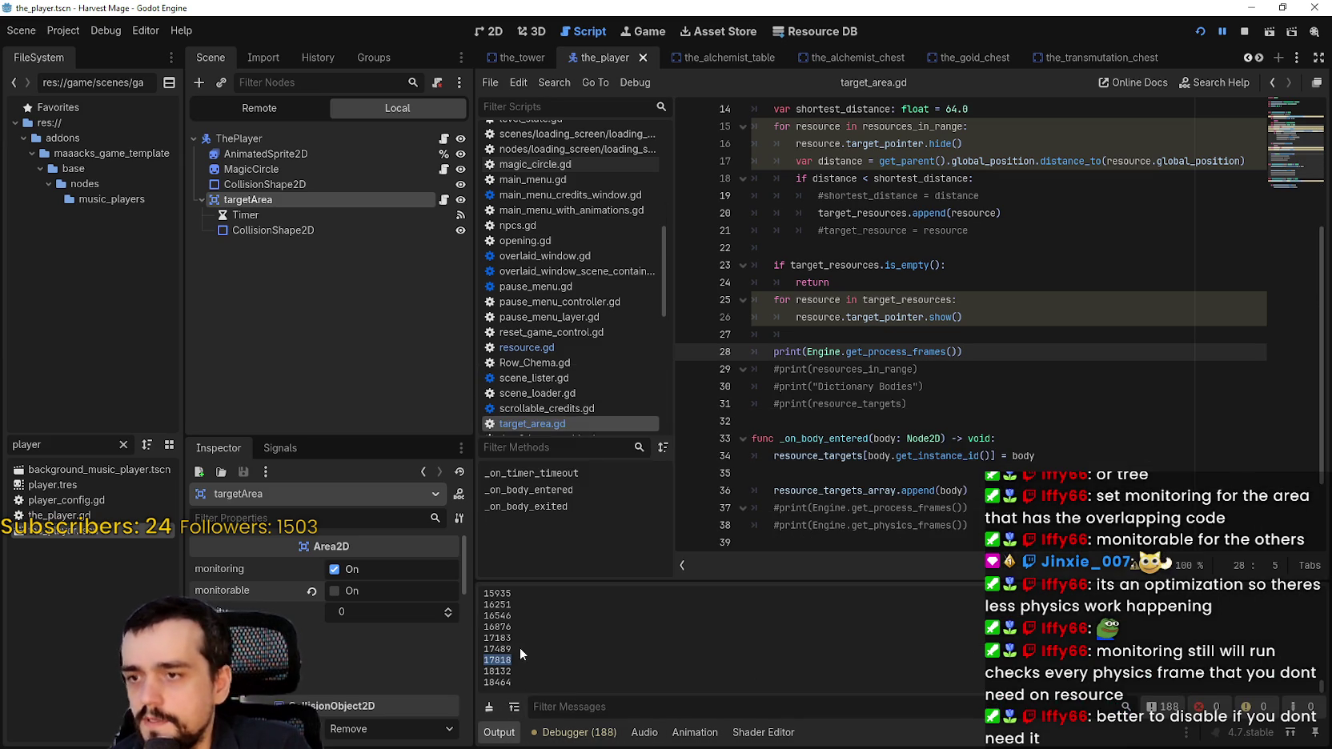
pyautogui.click(573, 732)
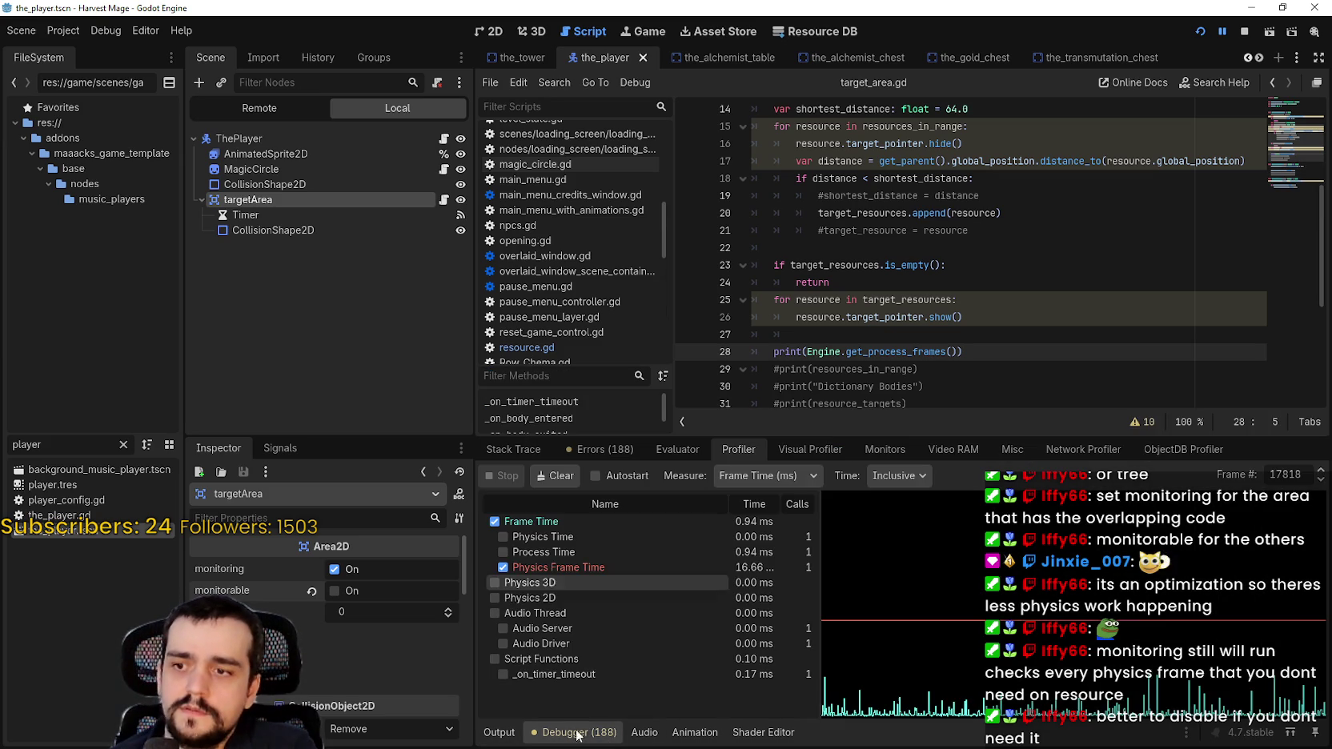
pyautogui.doubleClick(1286, 474)
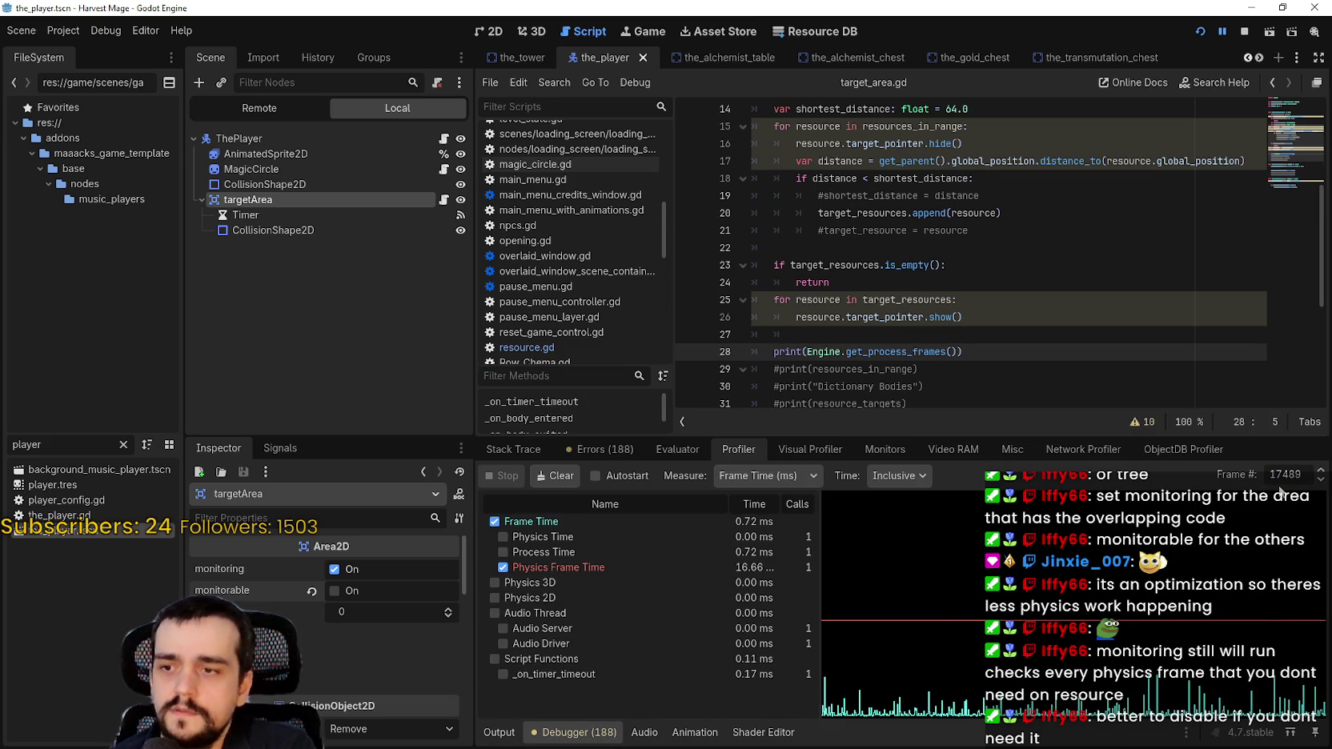
pyautogui.click(510, 738)
pyautogui.hotkey('ctrl', 'c')
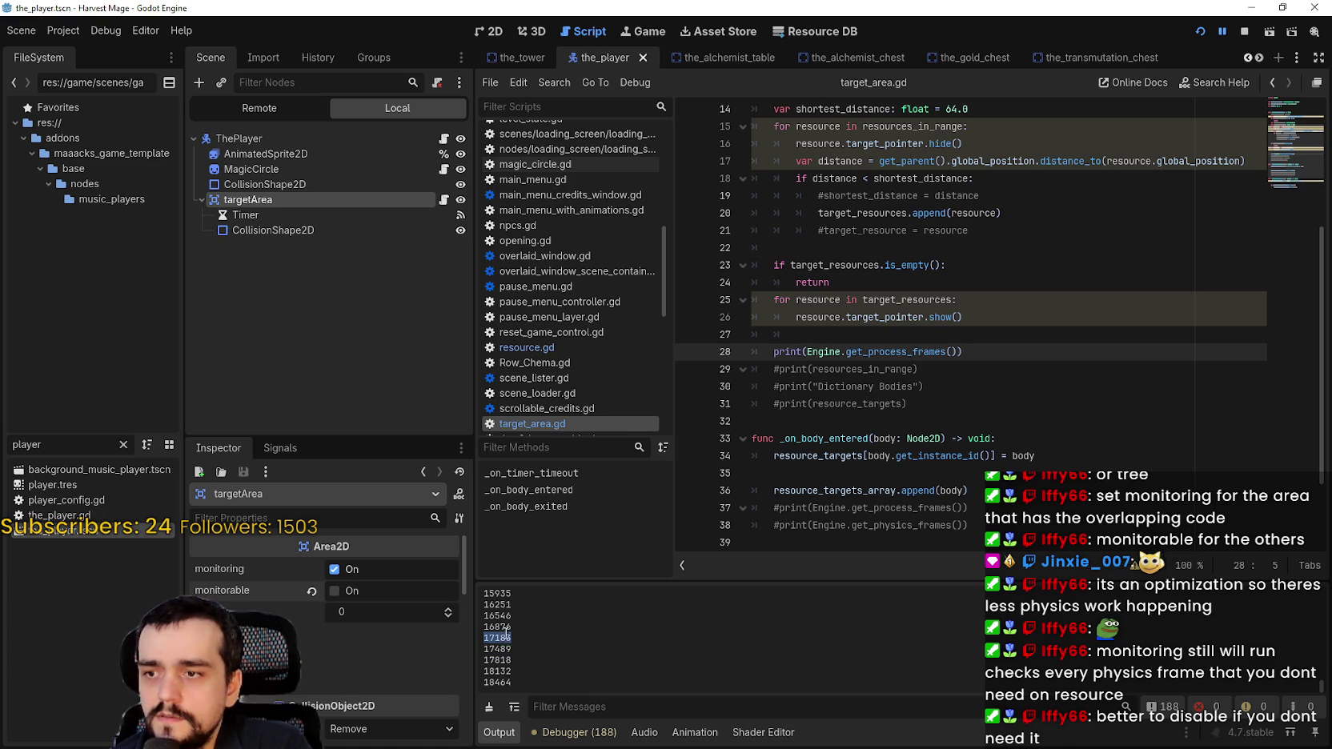
pyautogui.click(573, 732)
pyautogui.doubleClick(1286, 474)
pyautogui.hotkey('ctrl', 'v')
pyautogui.press('Return')
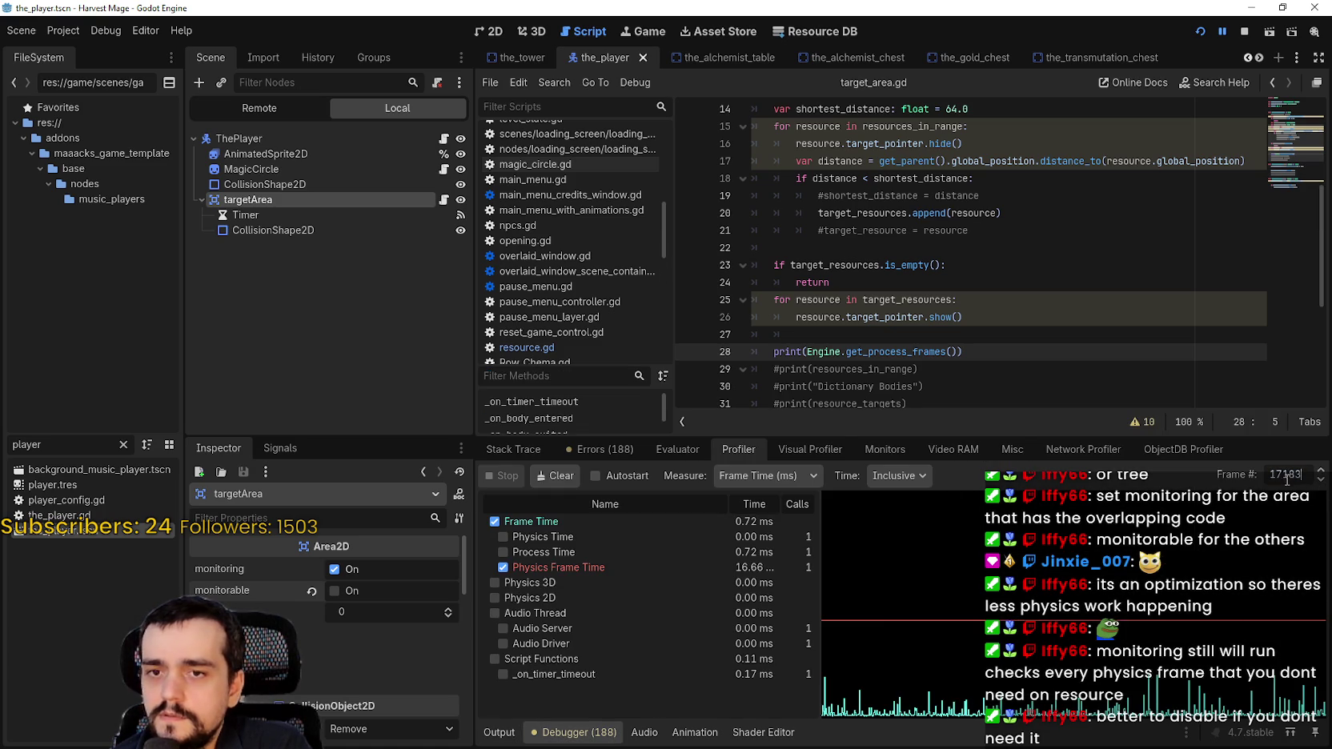
pyautogui.scroll(-2, 674, 630)
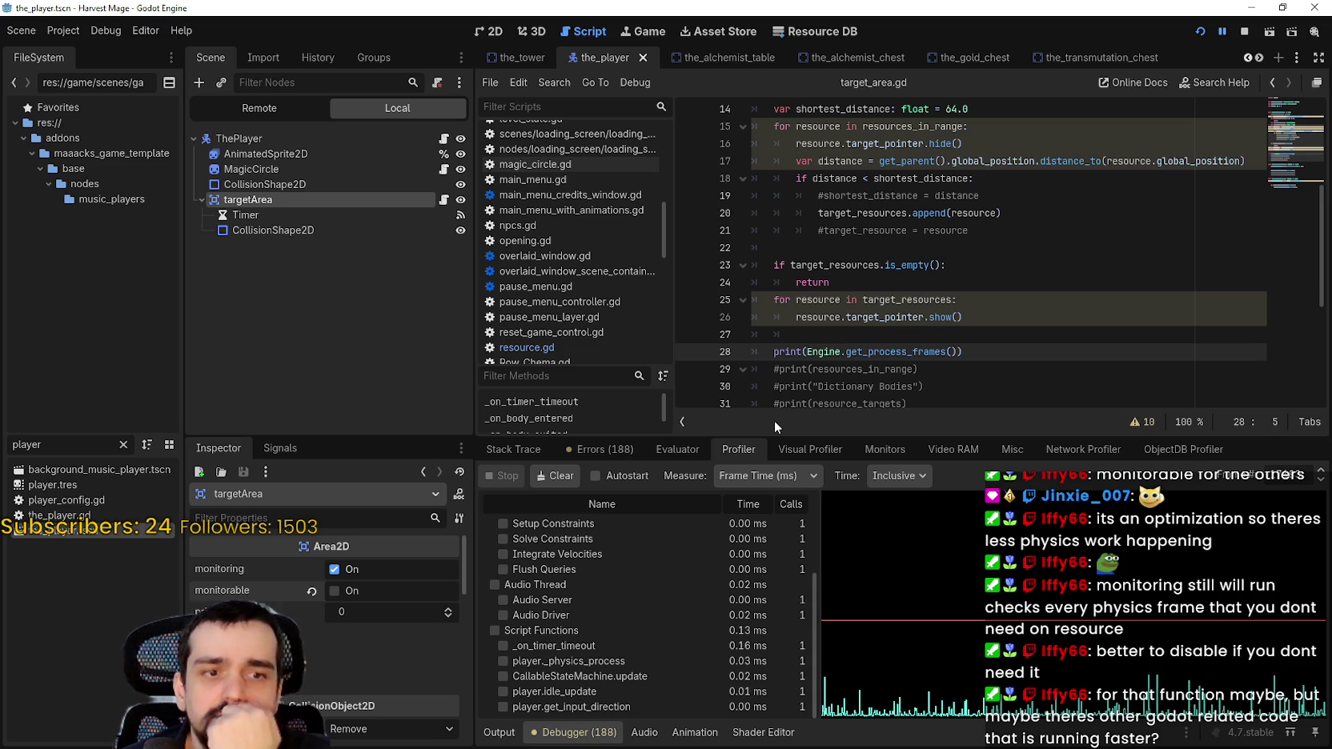
pyautogui.moveTo(813, 439); pyautogui.dragTo(812, 549)
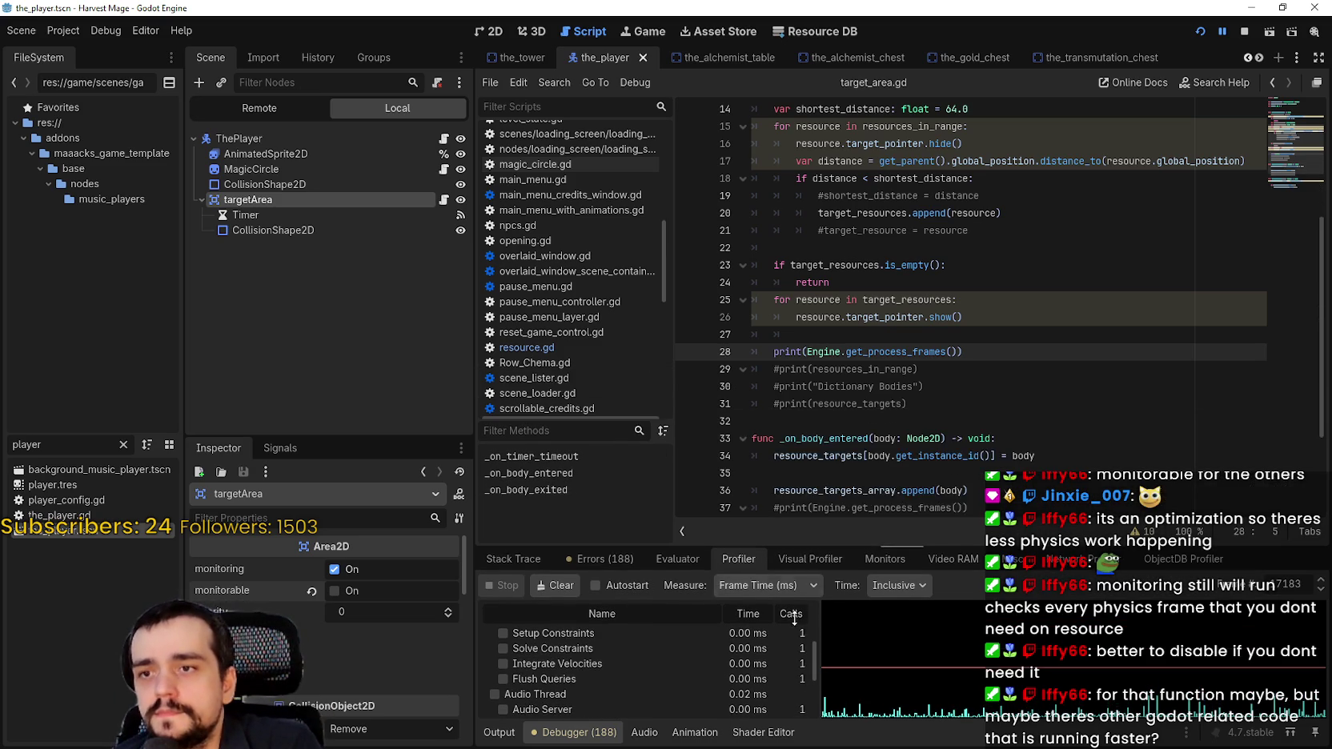
# Bring the top of _on_timer_timeout into view and highlight the get_overlapping_areas line
pyautogui.scroll(3, 876, 363)
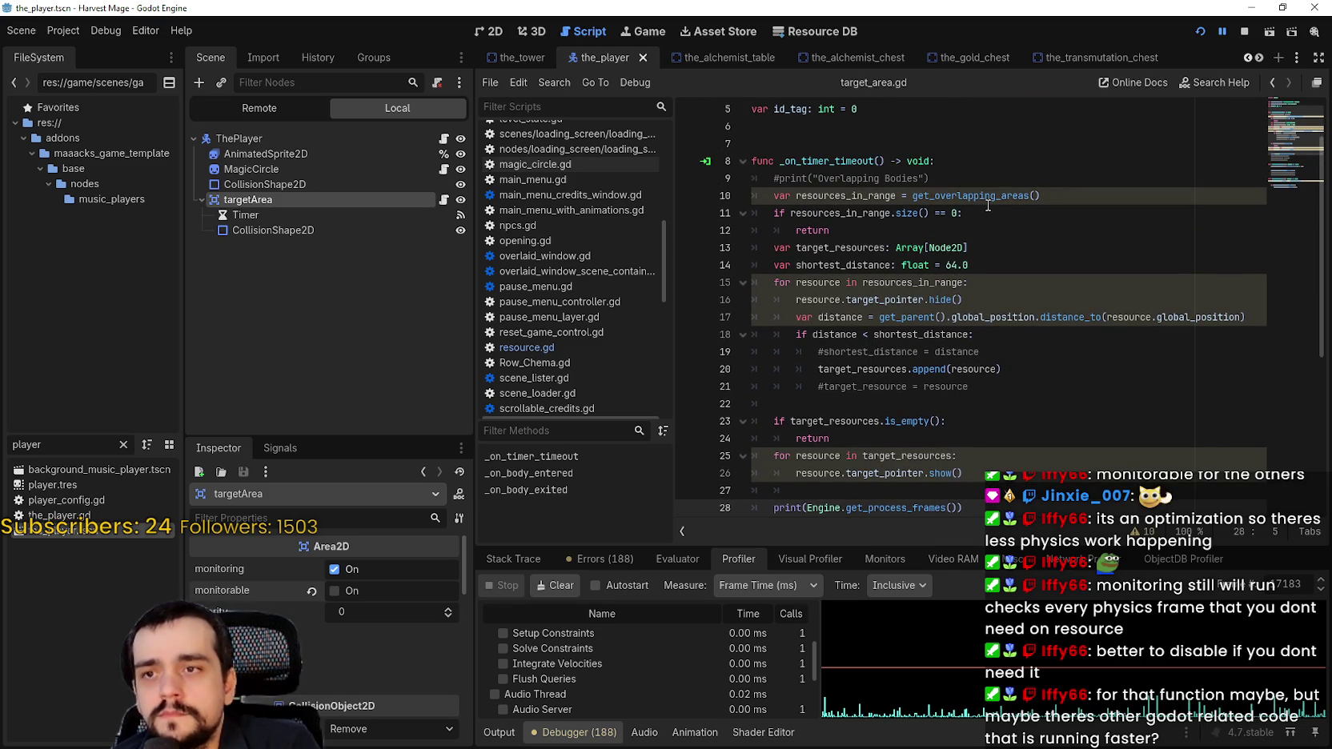
pyautogui.moveTo(987, 194)
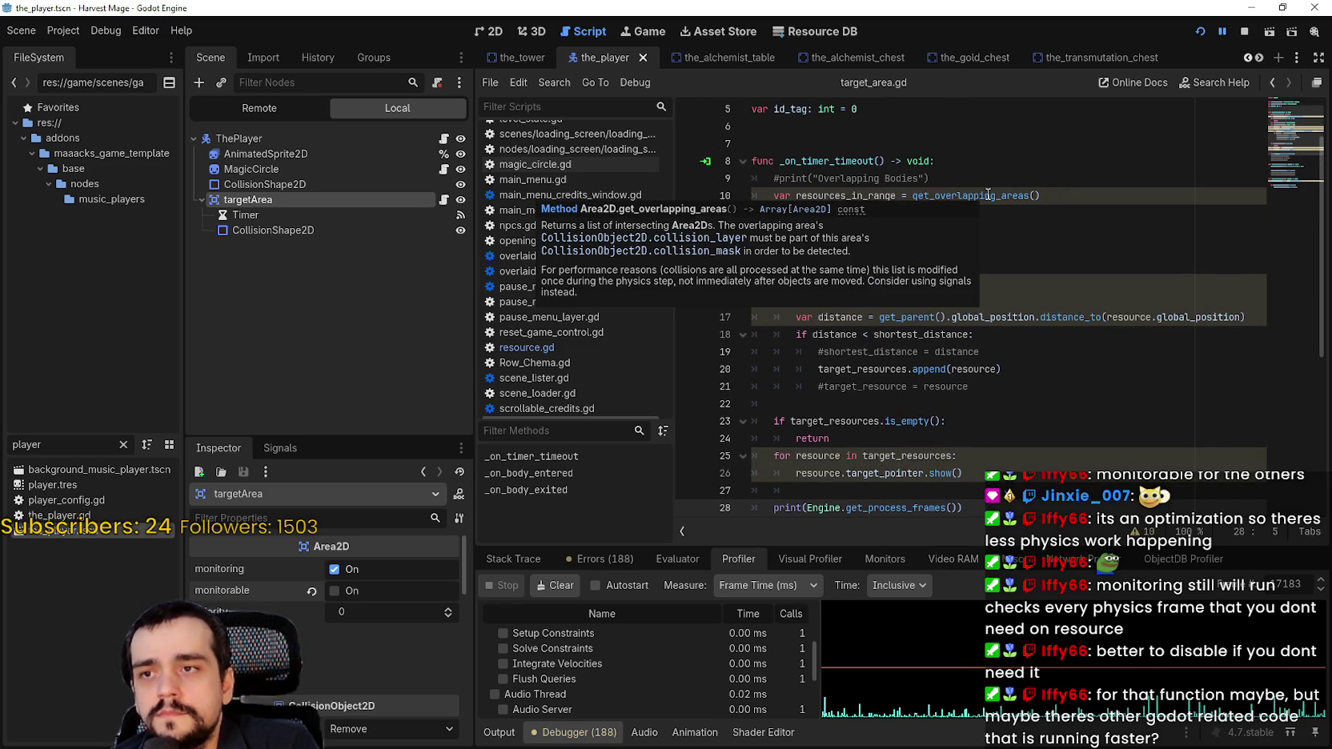
pyautogui.moveTo(1094, 195); pyautogui.dragTo(773, 195)
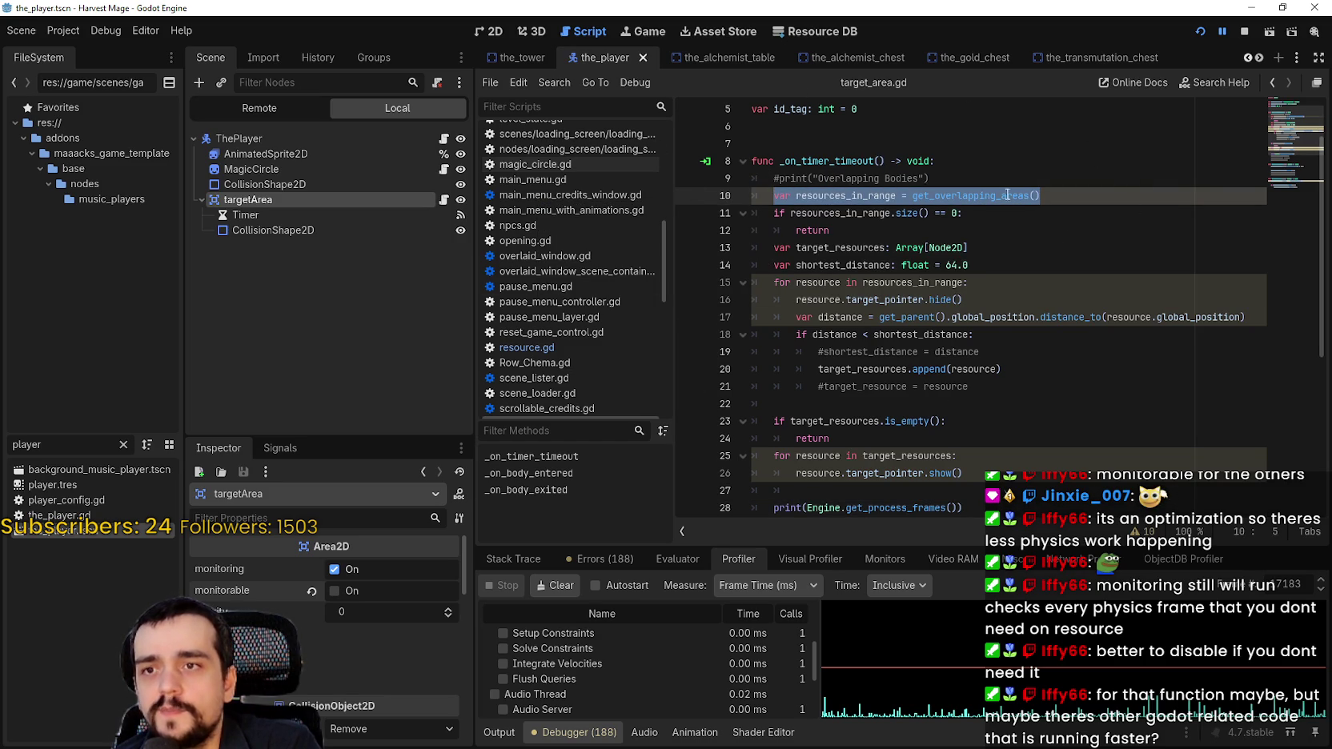
pyautogui.scroll(-1, 744, 168)
pyautogui.click(775, 145)
# Select the loop logic from line 11 through the return on line 24 for review
pyautogui.moveTo(775, 160)
pyautogui.mouseDown()
pyautogui.moveTo(952, 404)
pyautogui.moveTo(824, 188)
pyautogui.moveTo(958, 404)
pyautogui.mouseUp()
pyautogui.keyDown('shift'); pyautogui.click(1100, 453); pyautogui.keyUp('shift')
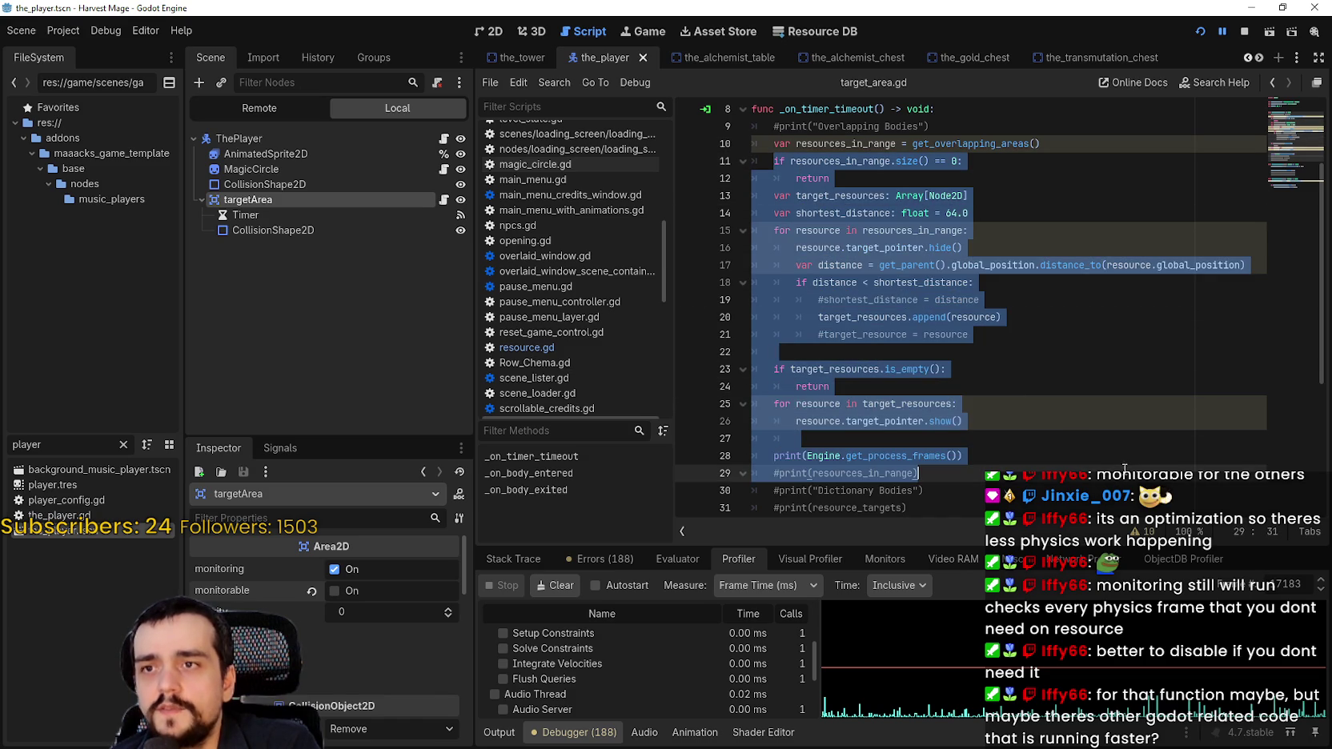
pyautogui.keyDown('shift'); pyautogui.click(1120, 448); pyautogui.keyUp('shift')
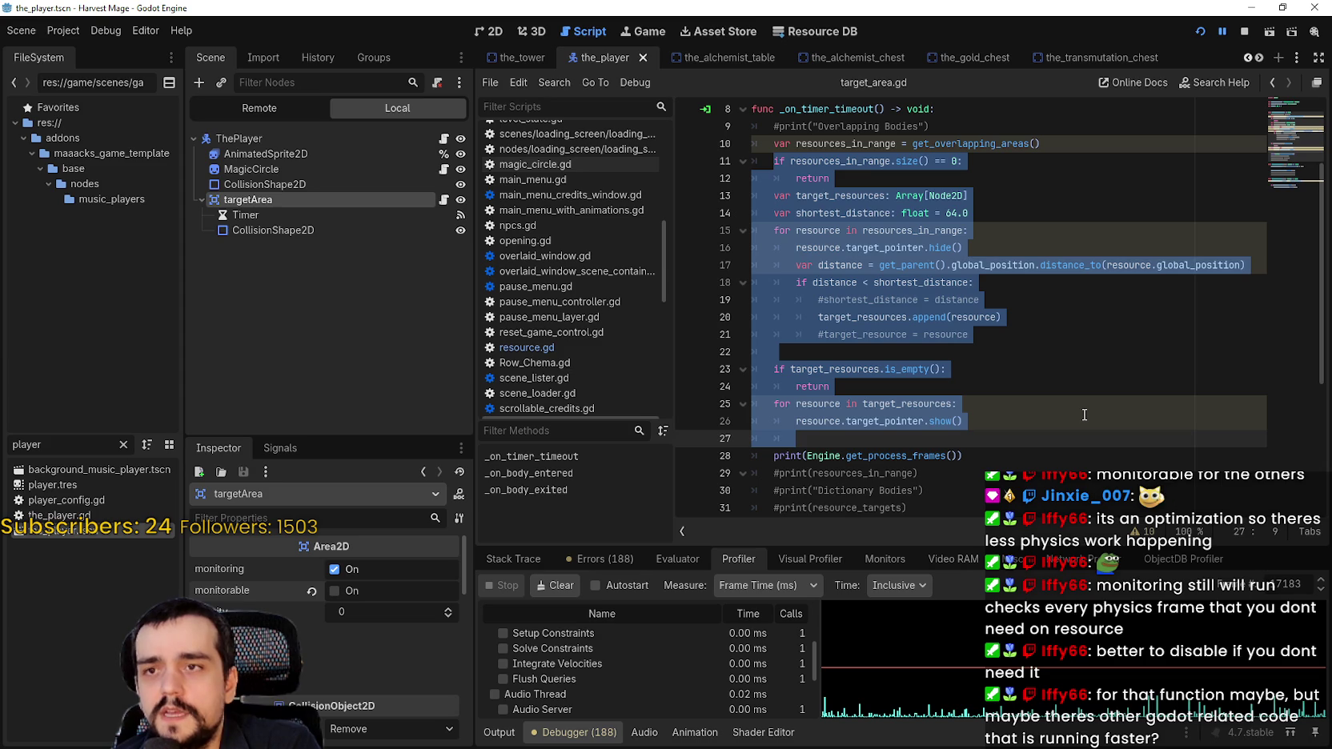
pyautogui.scroll(-2, 1084, 415)
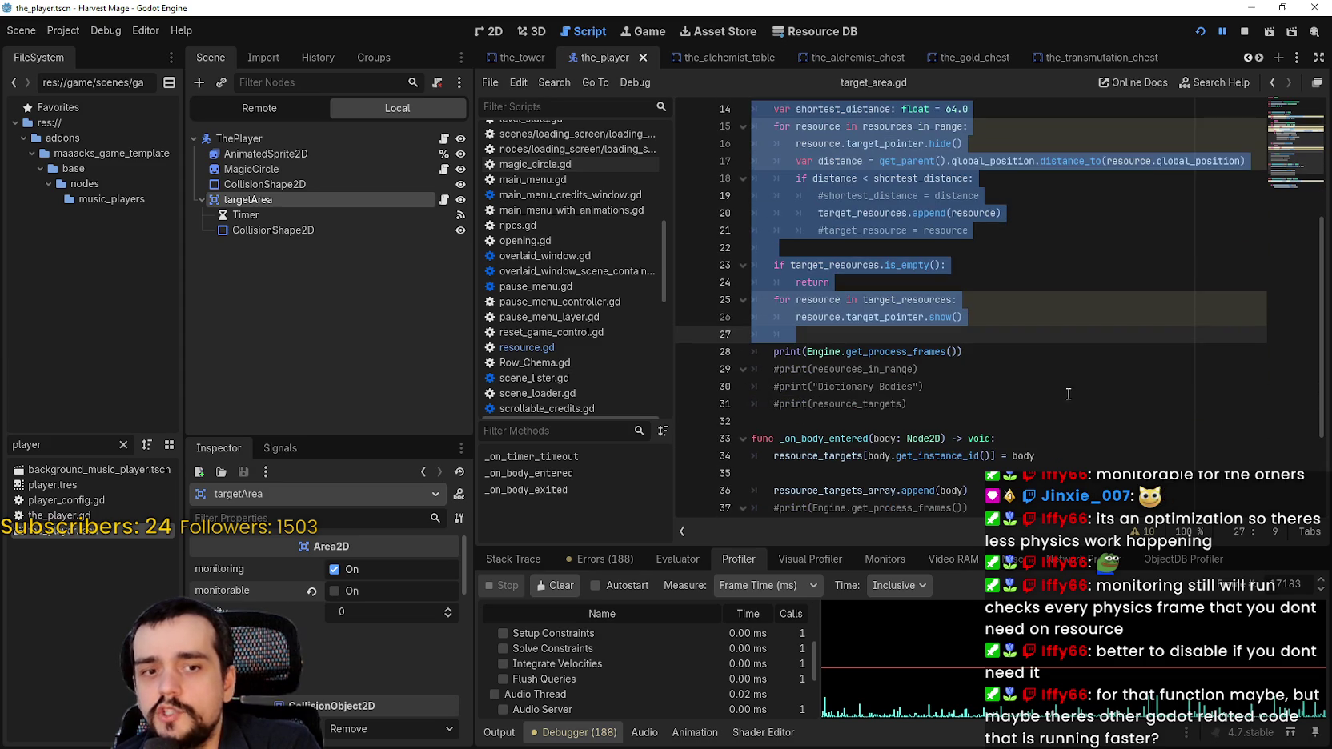
pyautogui.scroll(1, 1056, 382)
pyautogui.scroll(1, 1056, 381)
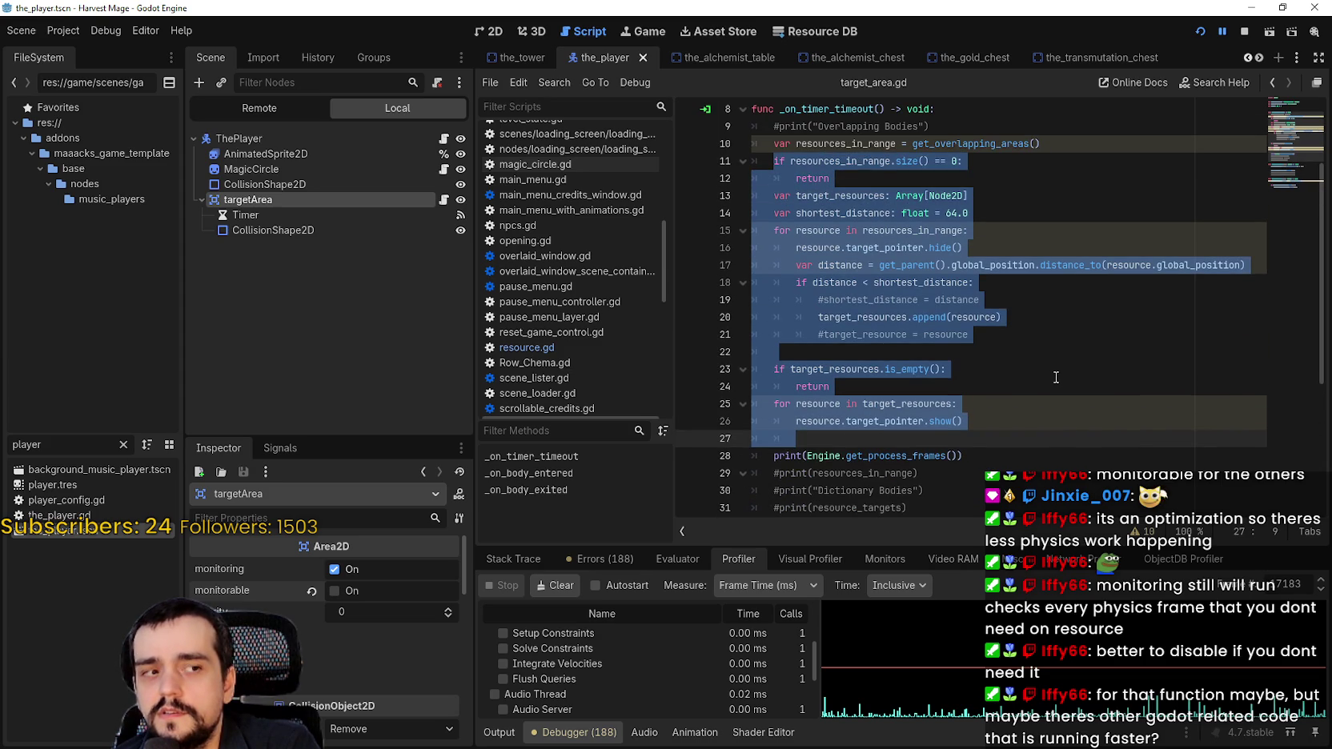
pyautogui.click(787, 161)
pyautogui.moveTo(756, 156)
pyautogui.mouseDown()
pyautogui.moveTo(864, 228)
pyautogui.moveTo(800, 176)
pyautogui.moveTo(940, 382)
pyautogui.moveTo(880, 389)
pyautogui.mouseUp()
pyautogui.moveTo(988, 406); pyautogui.dragTo(1042, 423)
pyautogui.scroll(1, 1099, 352)
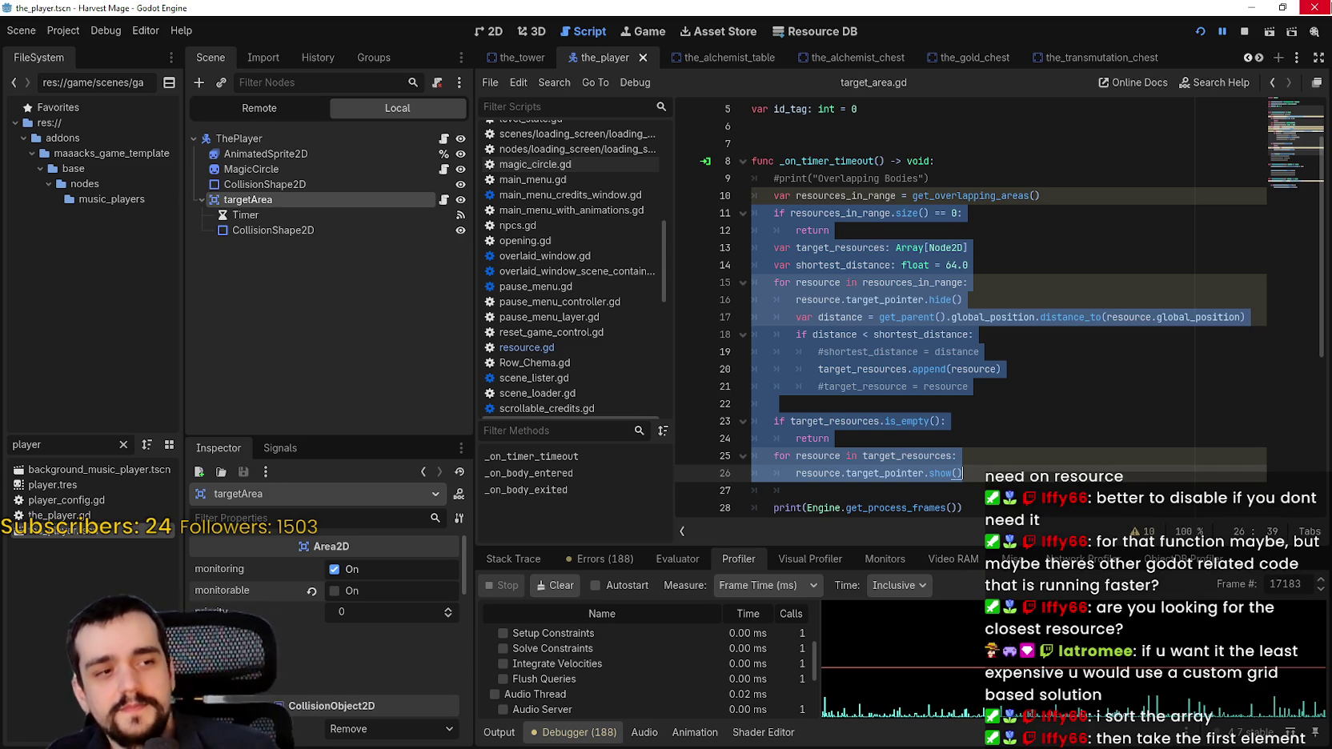
# Check the running game, then return to target_area.gd in the Harvest Mage editor
pyautogui.click(888, 405)
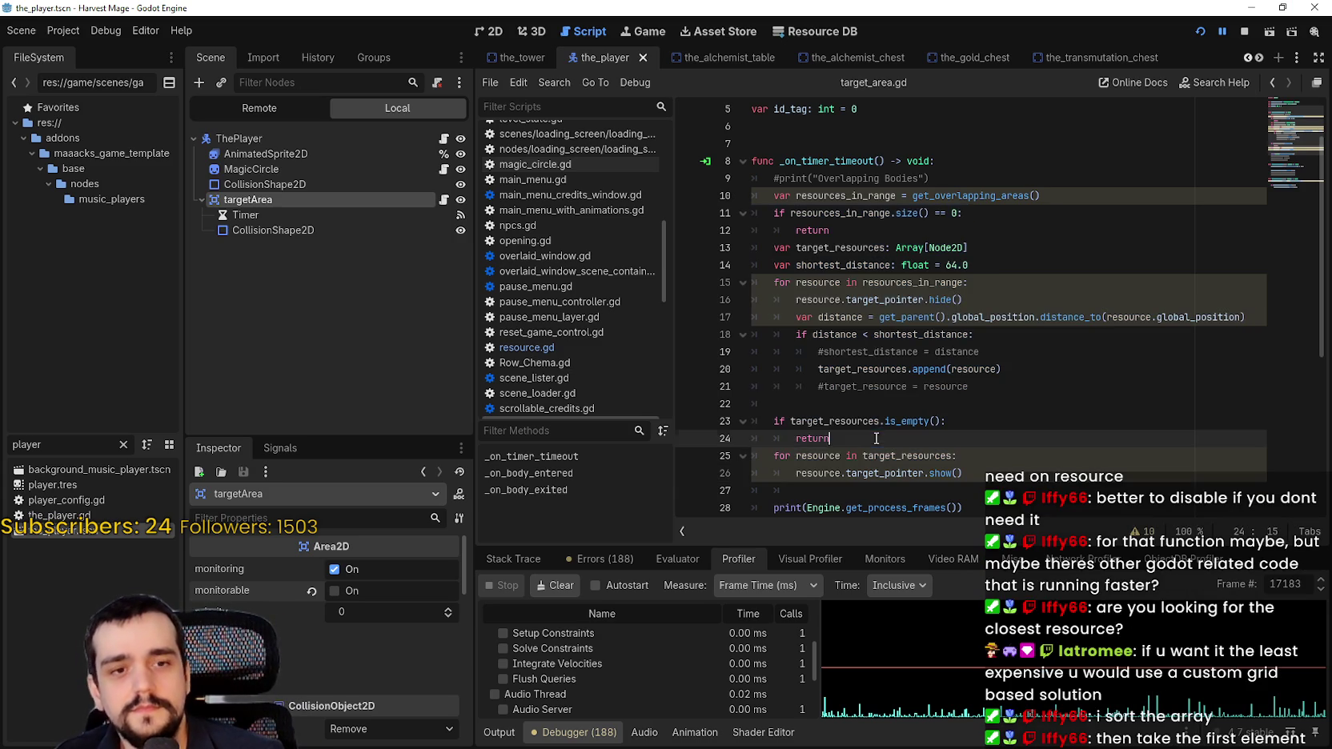
pyautogui.scroll(-3, 888, 406)
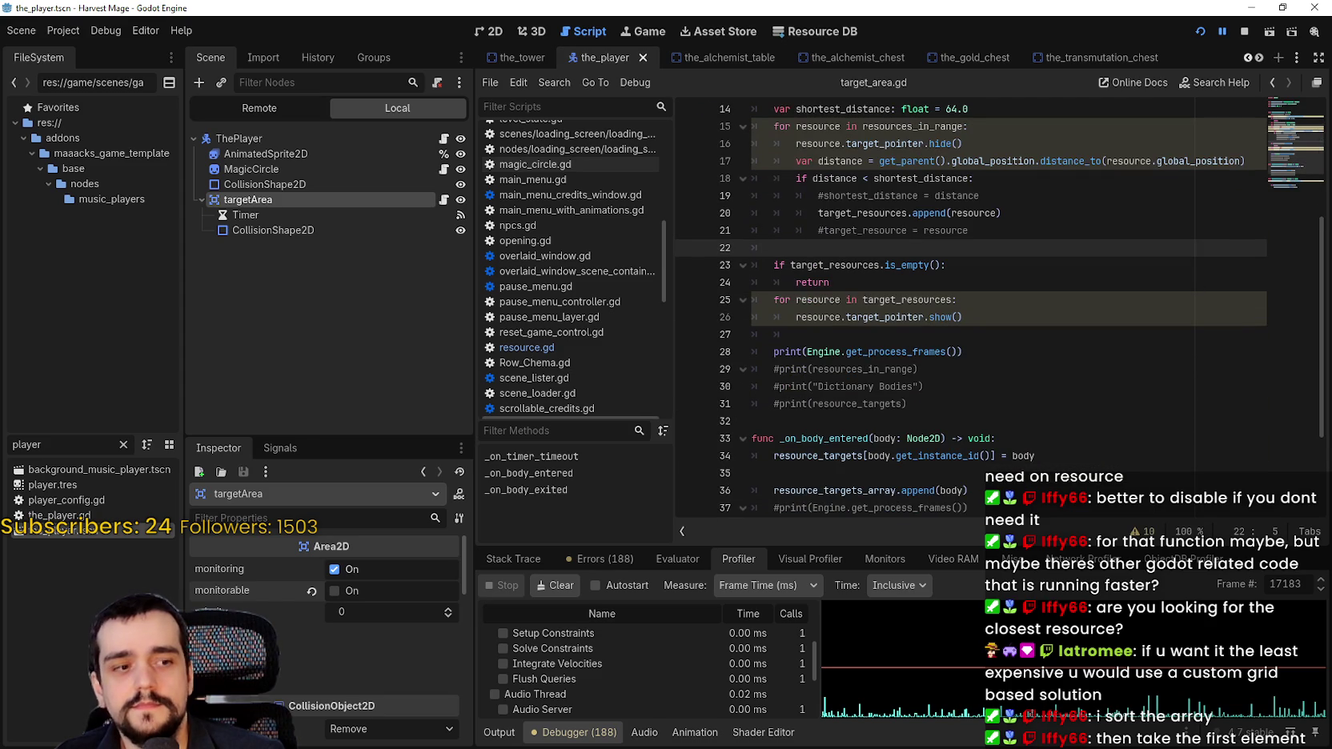
pyautogui.hotkey('alt', 'Tab')
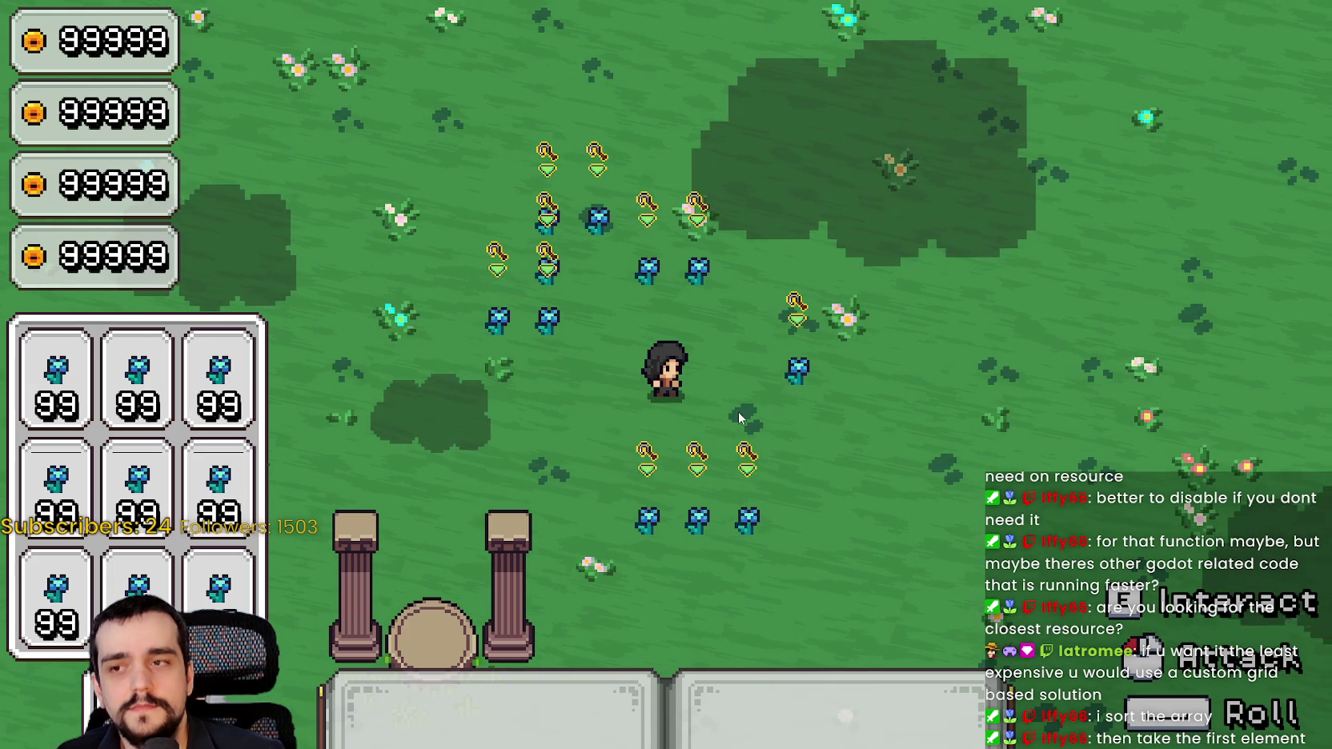
pyautogui.hotkey('alt', 'Tab')
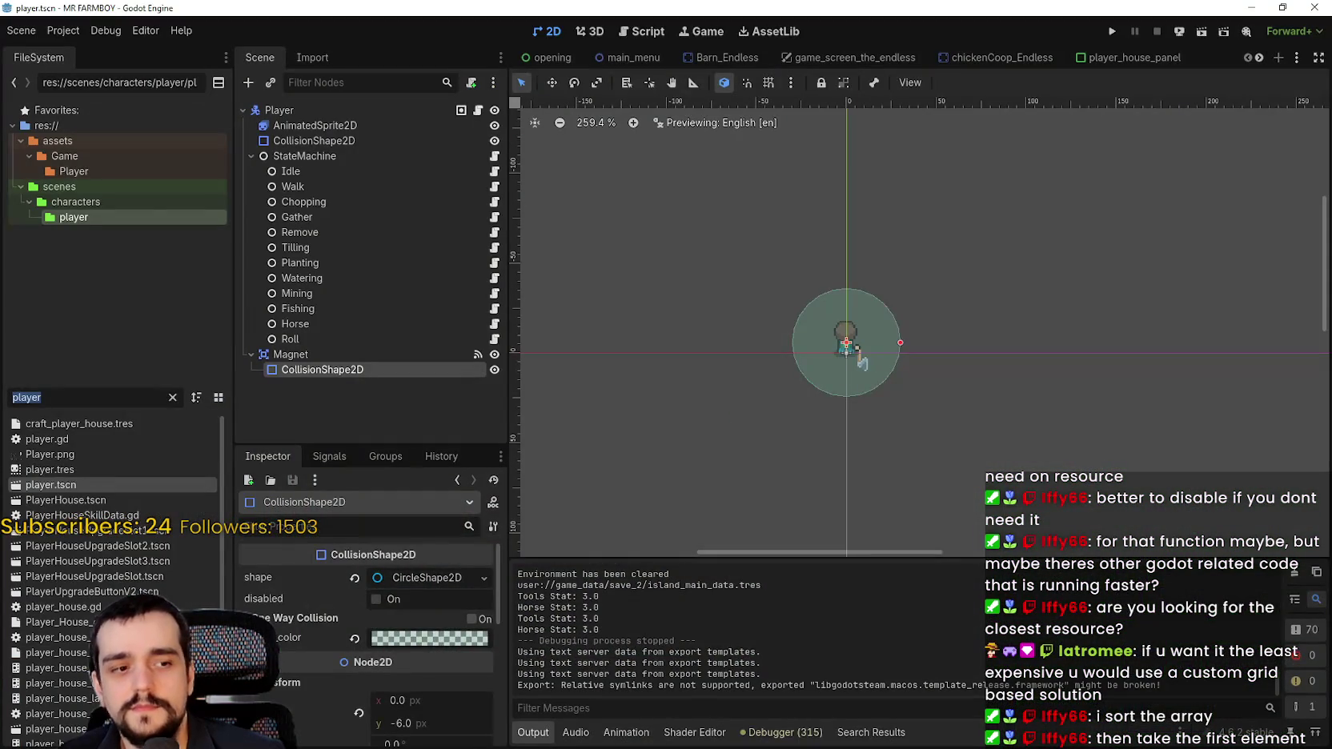
pyautogui.hotkey('alt', 'Tab')
pyautogui.click(1233, 403)
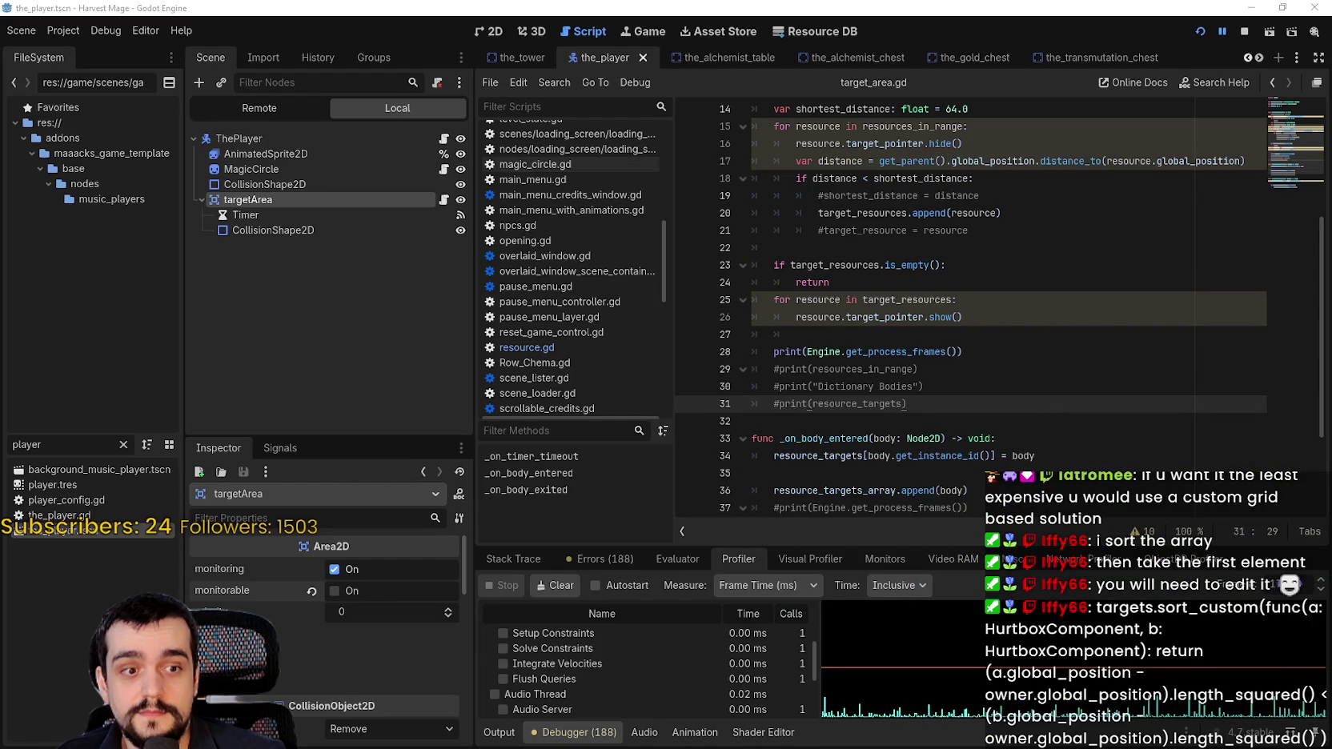
# Look over the sprite atlas in Aseprite and the other Godot project window
pyautogui.hotkey('alt', 'Tab')
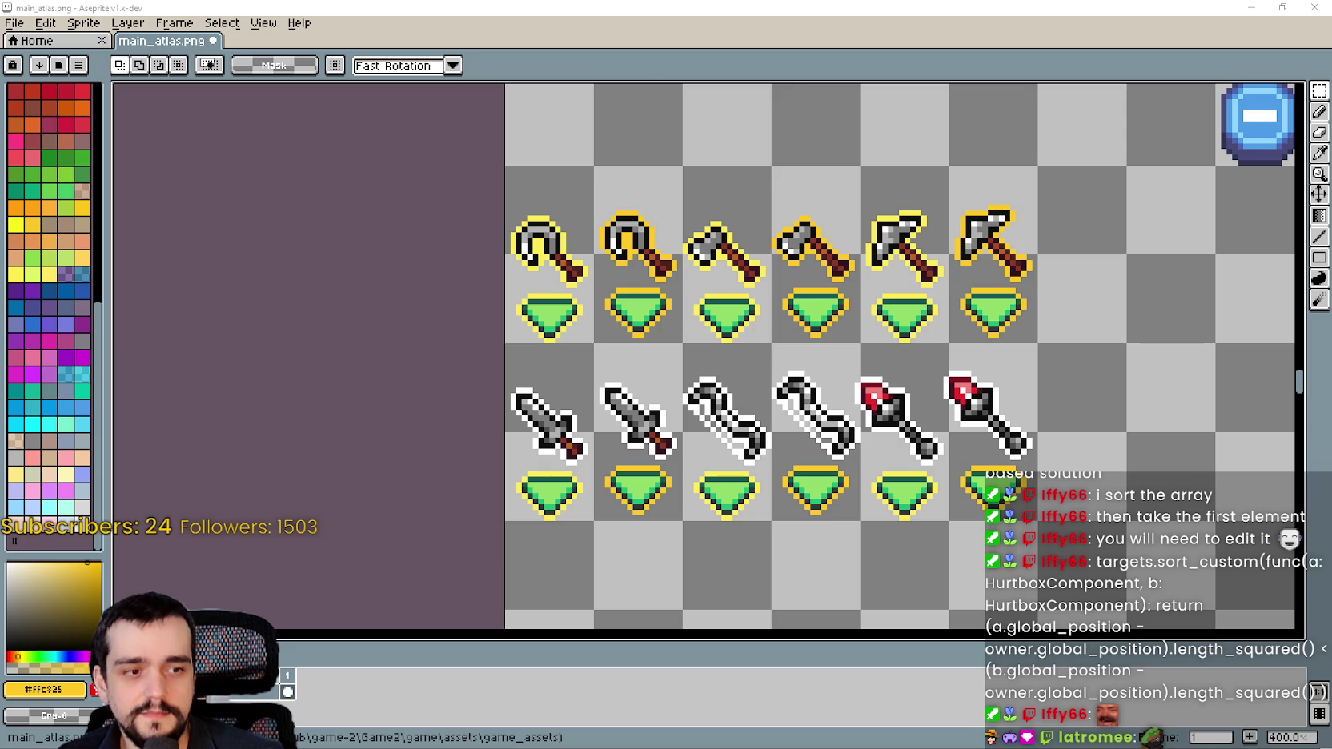
pyautogui.hotkey('alt', 'Tab')
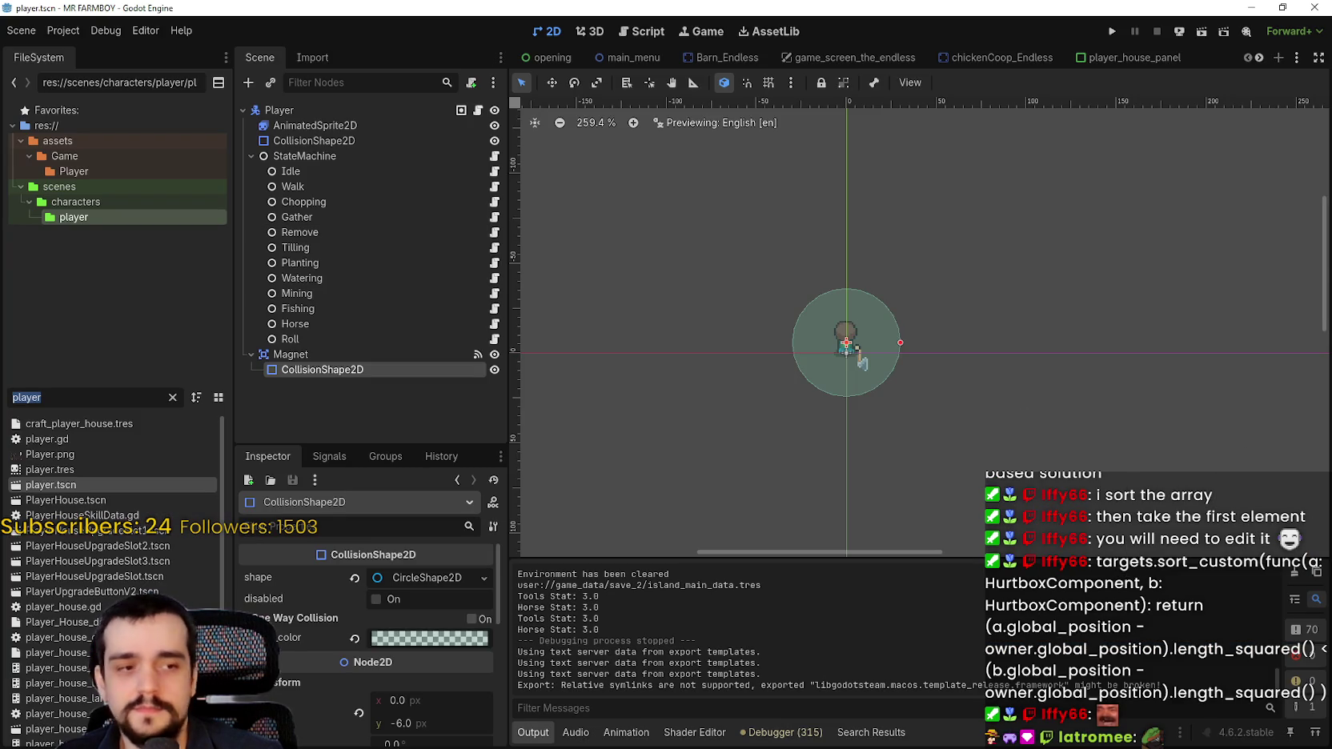
pyautogui.hotkey('alt', 'Tab')
pyautogui.hotkey('alt', 'Tab')
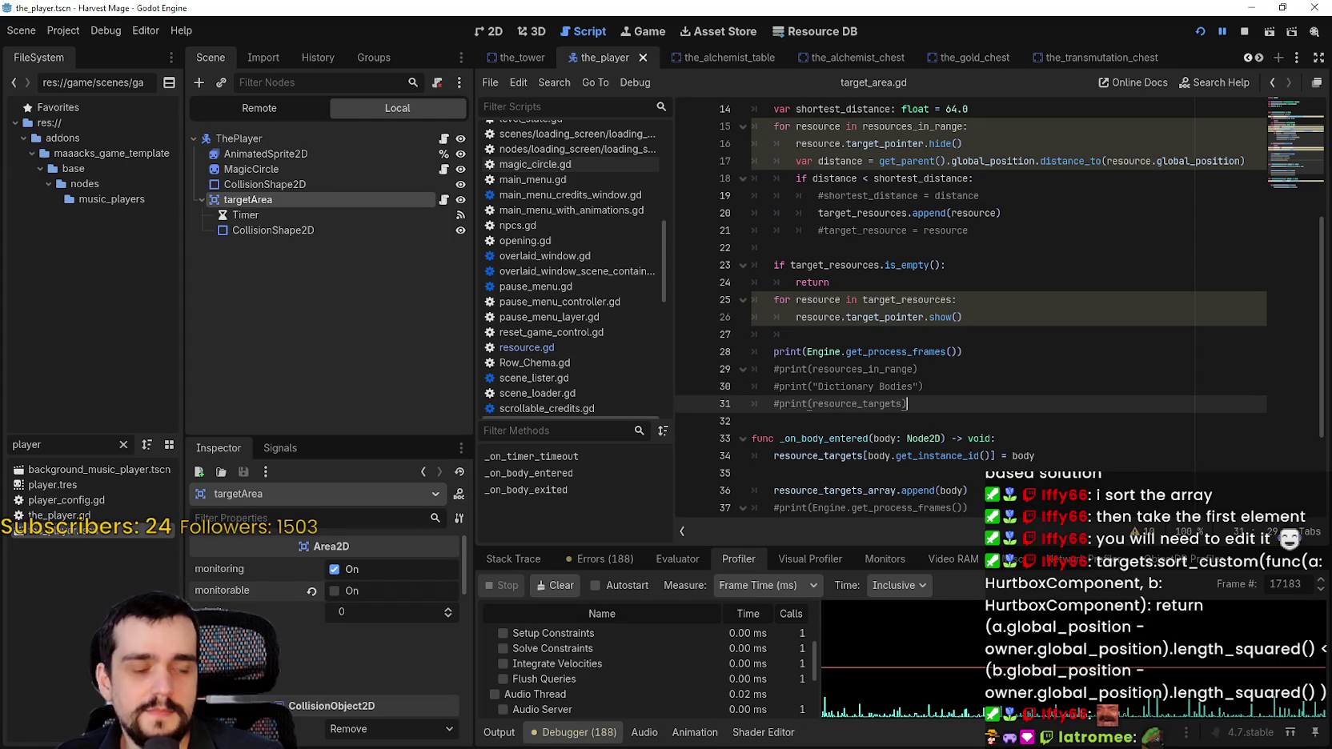
# Paste the chat's sort_custom line into line 32 at the end of the function
pyautogui.click(861, 284)
pyautogui.scroll(3, 860, 216)
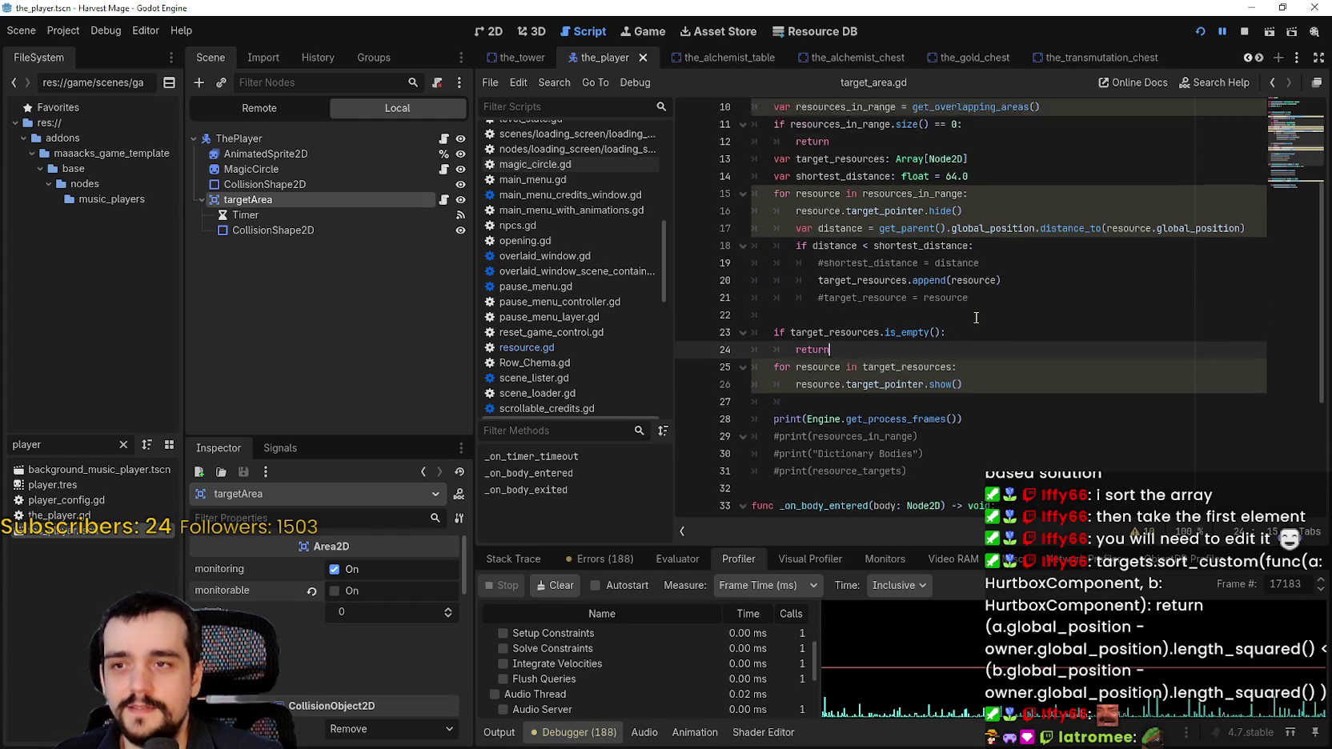
pyautogui.scroll(-5, 861, 217)
pyautogui.scroll(4, 906, 357)
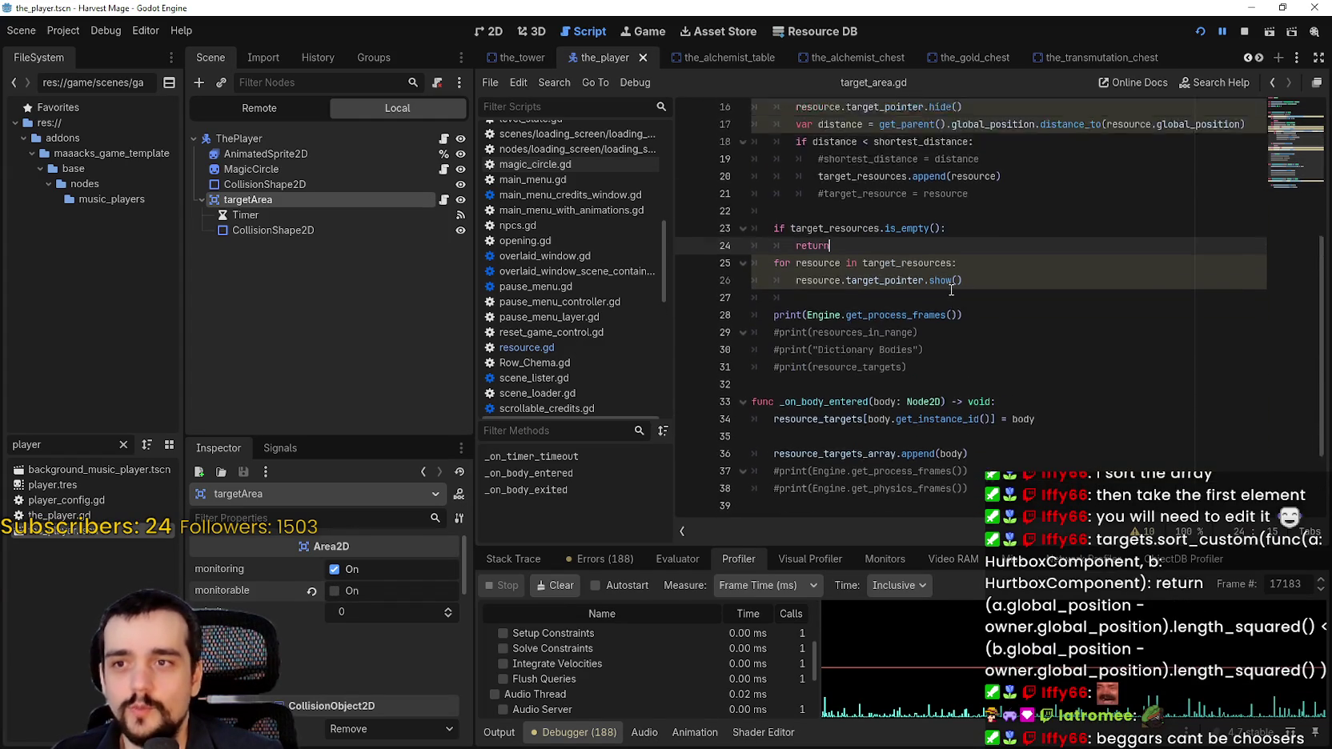
pyautogui.click(860, 348)
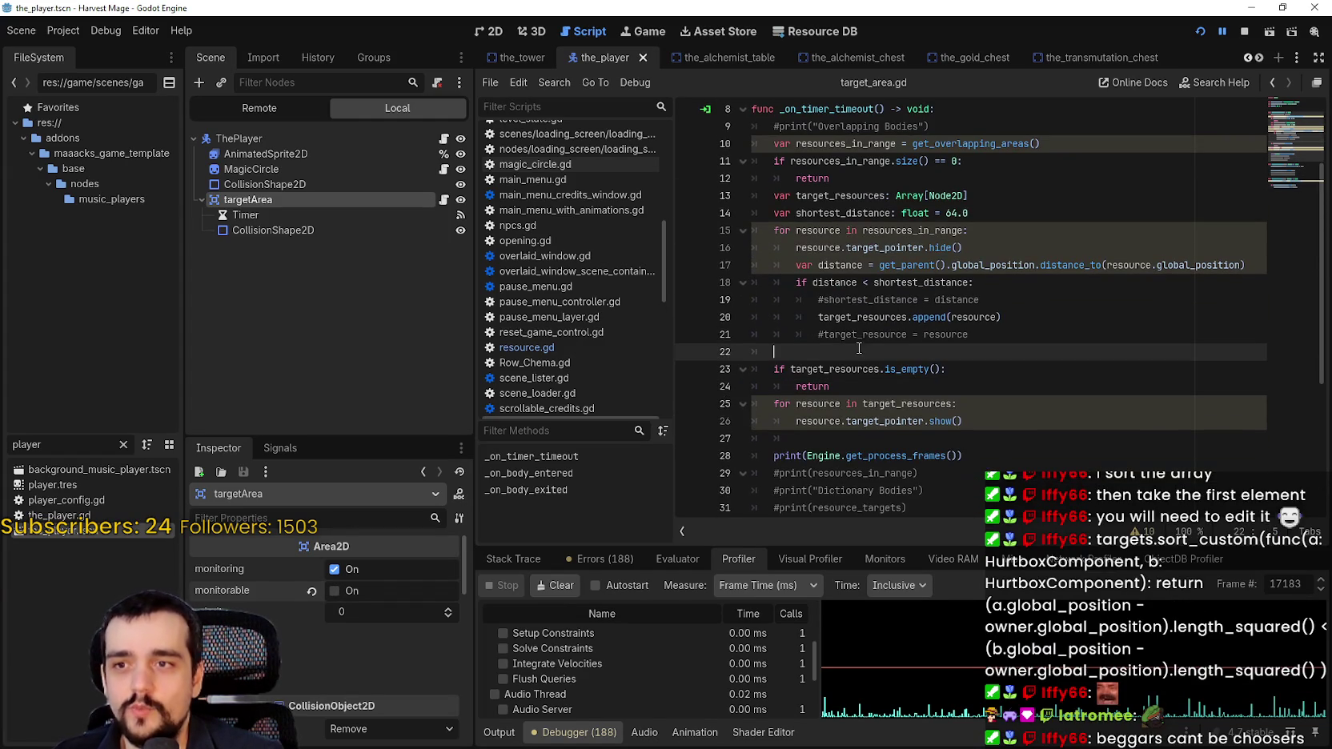
pyautogui.click(1093, 215)
pyautogui.scroll(-2, 1085, 227)
pyautogui.click(888, 252)
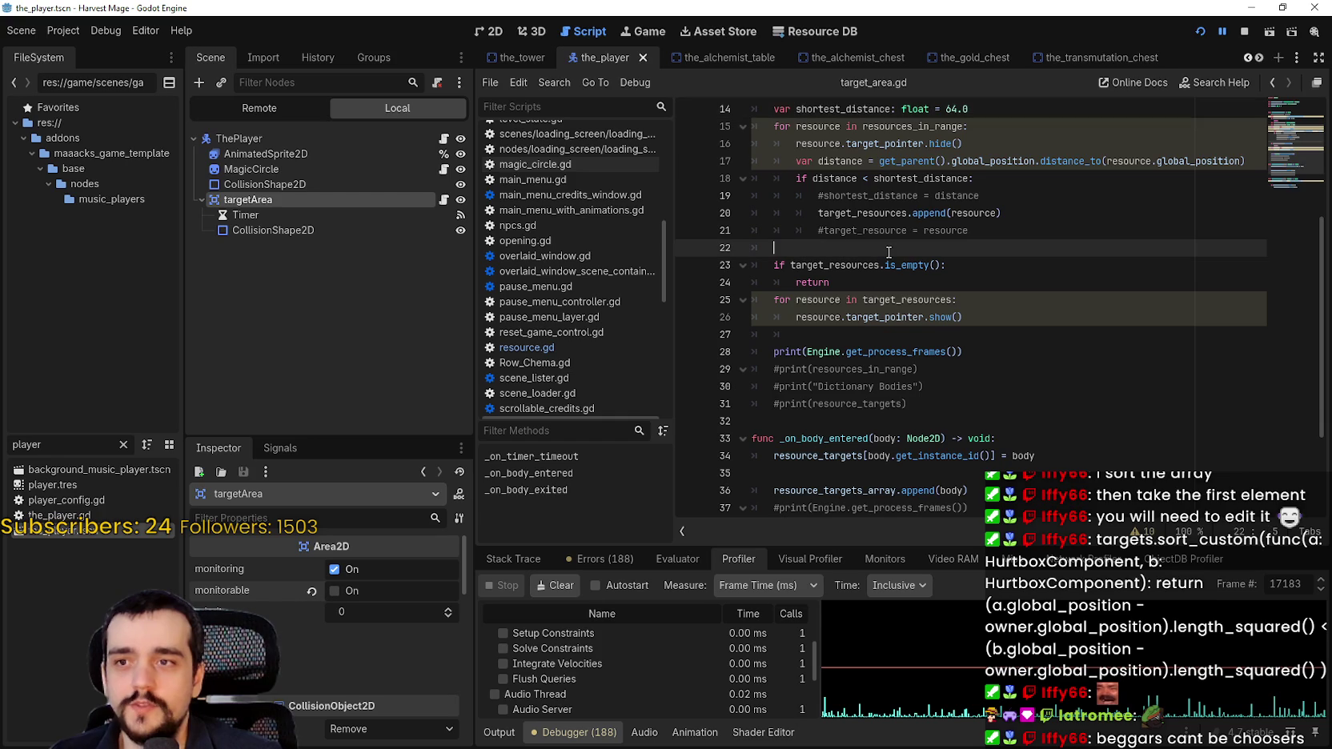
pyautogui.scroll(-3, 889, 274)
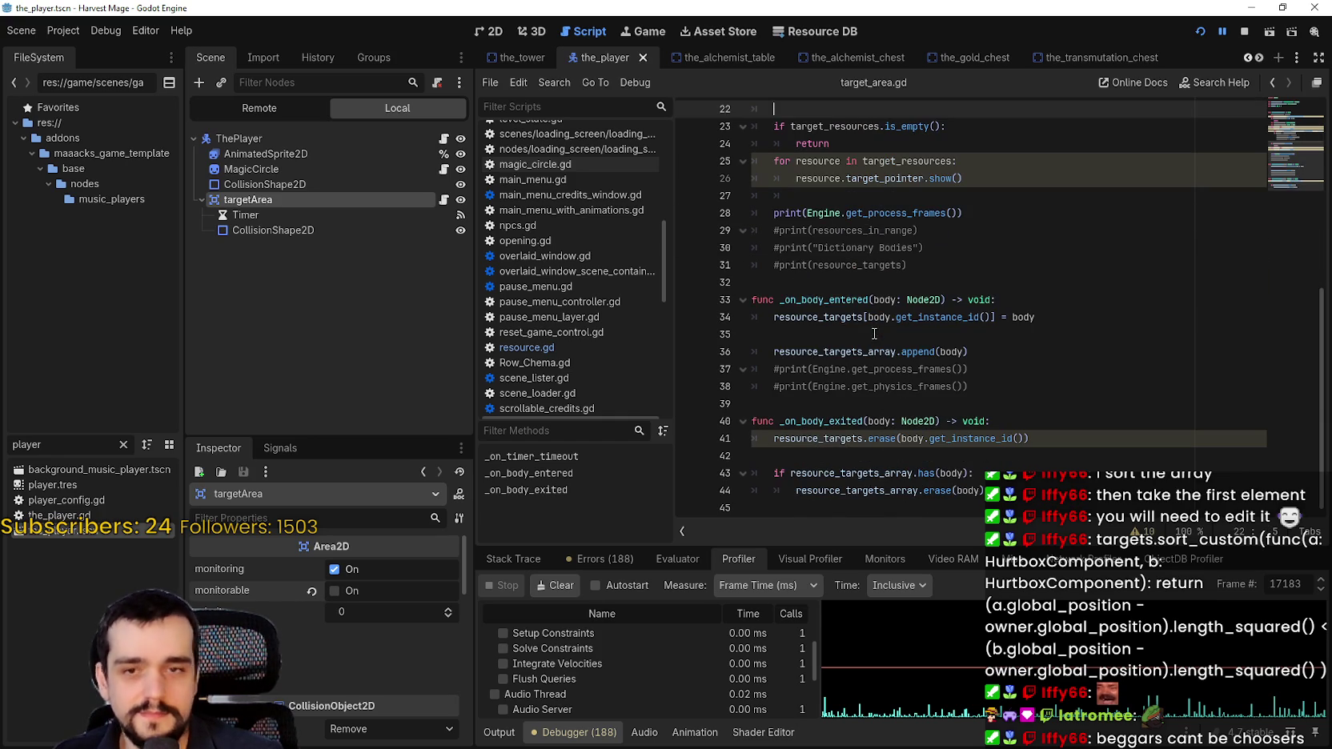
pyautogui.moveTo(828, 299); pyautogui.dragTo(832, 289)
pyautogui.hotkey('ctrl', 'v')
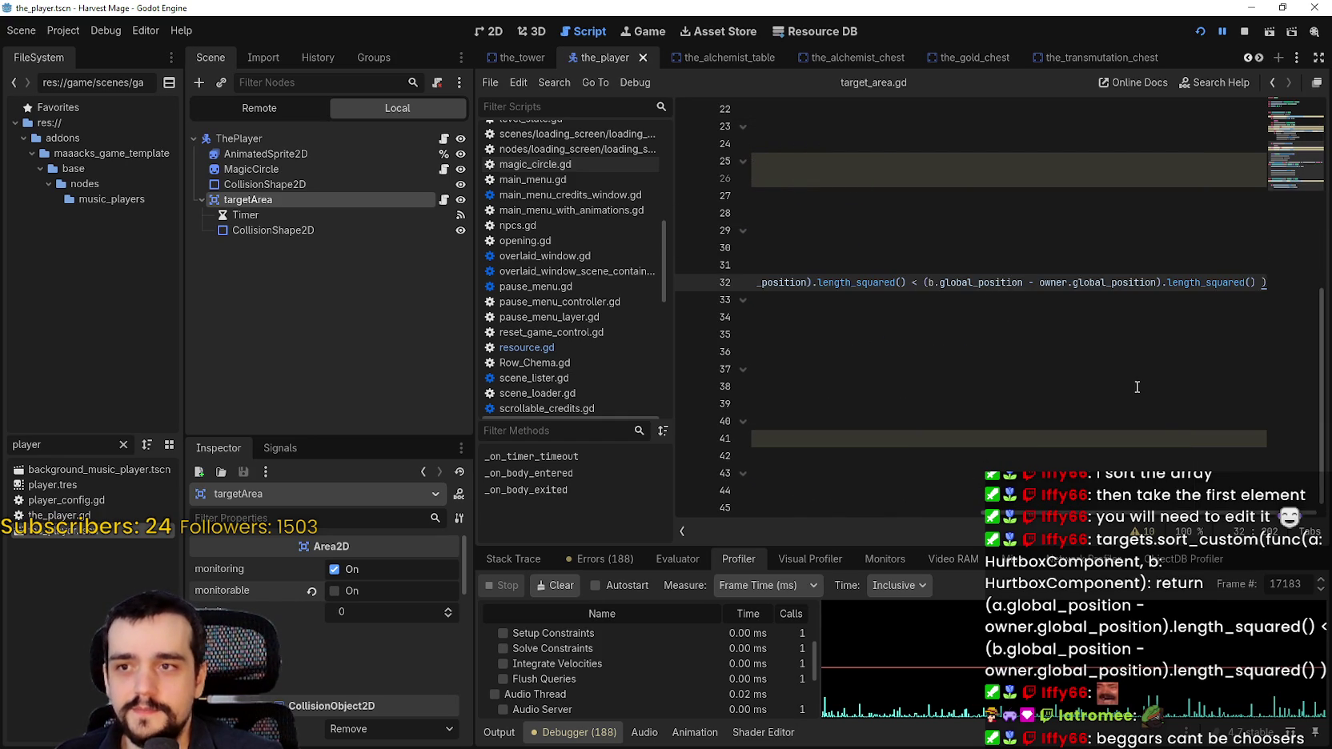
pyautogui.hscroll(-3, 966, 502)
pyautogui.moveTo(967, 502); pyautogui.dragTo(705, 500)
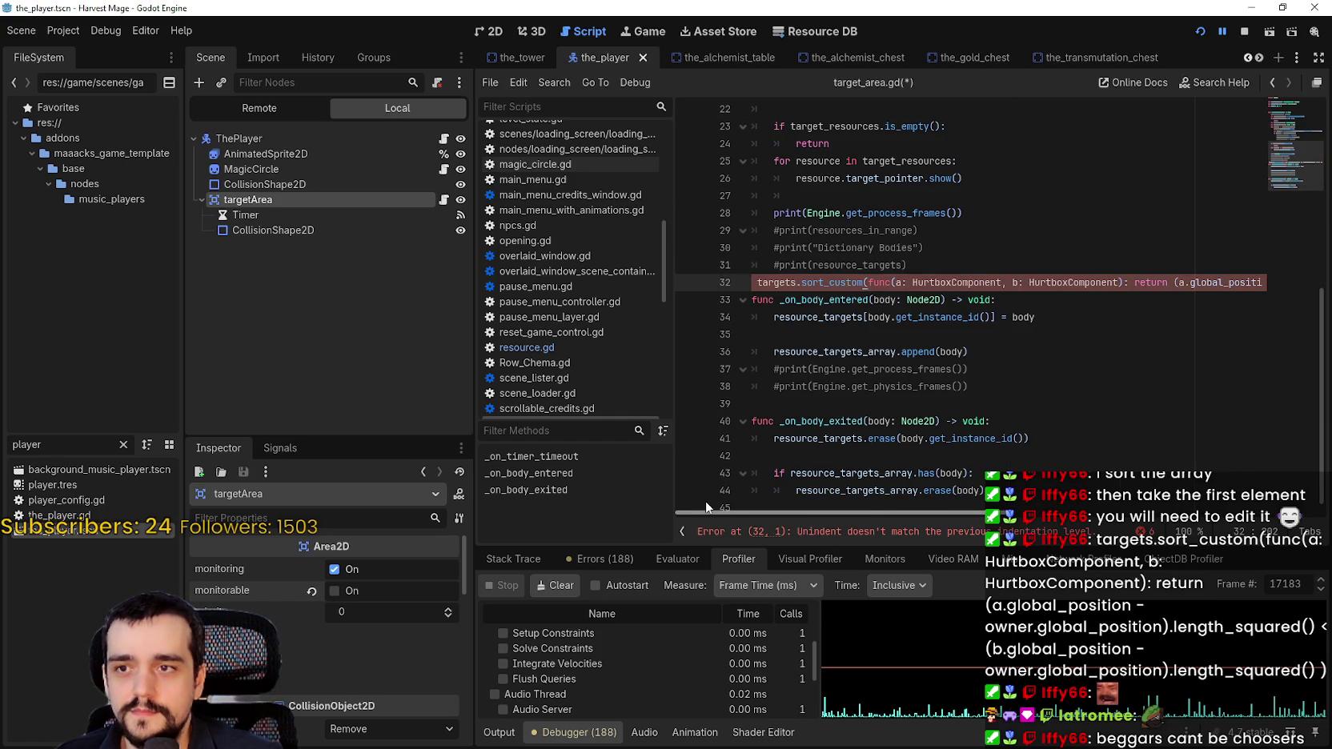
pyautogui.moveTo(705, 499)
pyautogui.mouseDown()
pyautogui.moveTo(1228, 525)
pyautogui.moveTo(1001, 513)
pyautogui.moveTo(884, 534)
pyautogui.mouseUp()
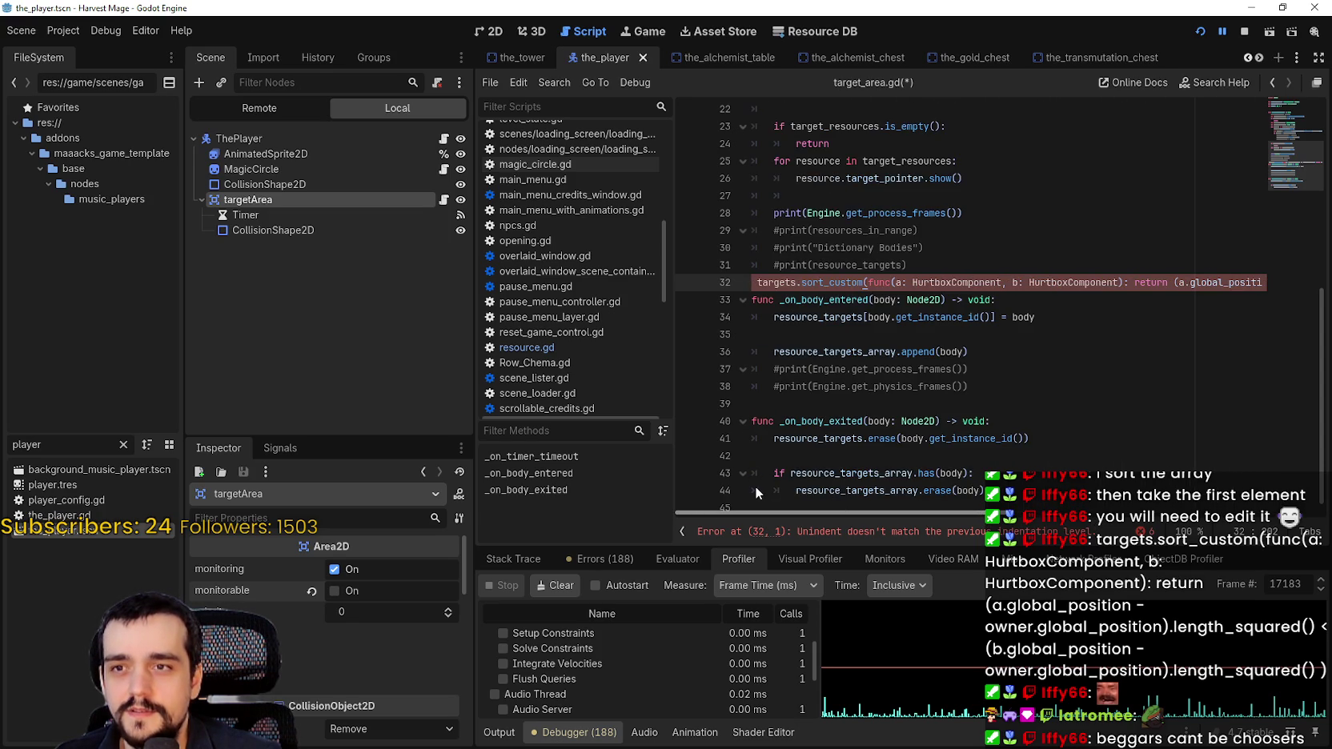
pyautogui.press('Return')
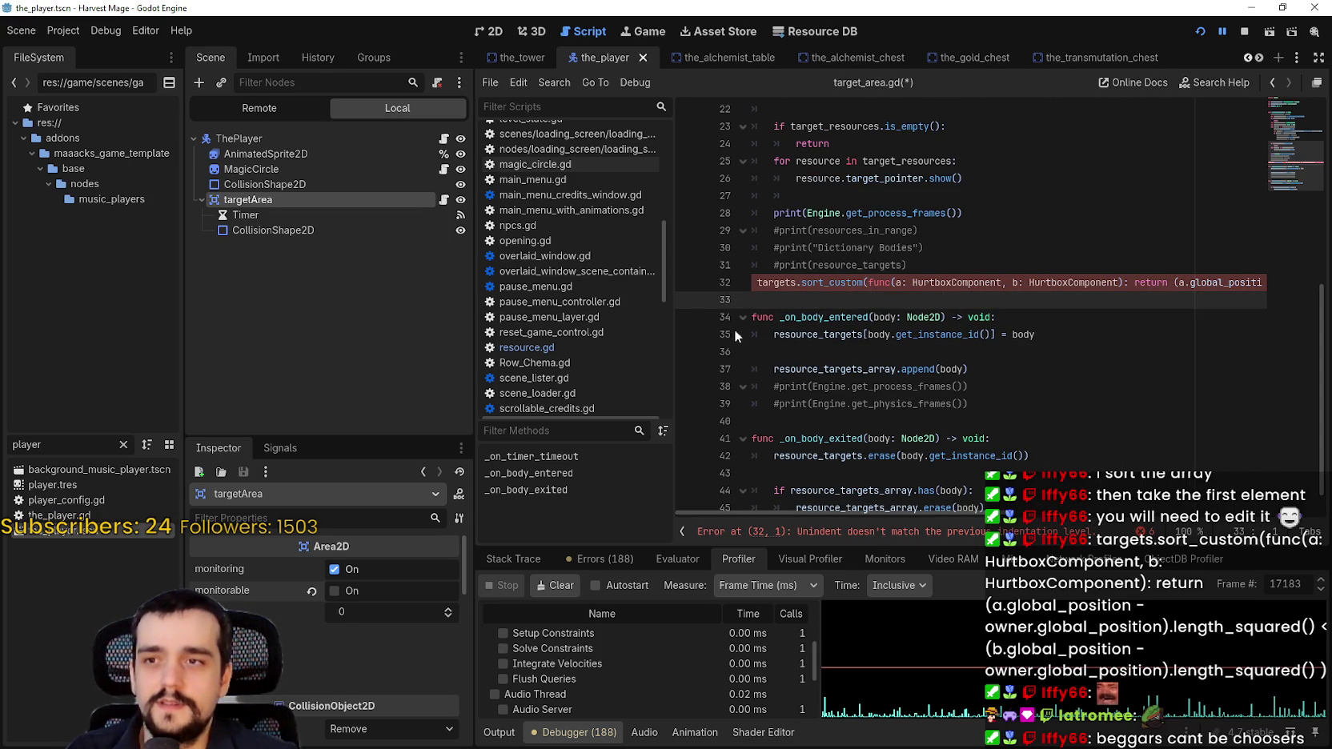
# Widen the script panel and remove the pasted sort line from lines 31–32
pyautogui.moveTo(473, 316); pyautogui.dragTo(352, 316)
pyautogui.moveTo(895, 512); pyautogui.dragTo(1186, 512)
pyautogui.hotkey('shift', 'Up')
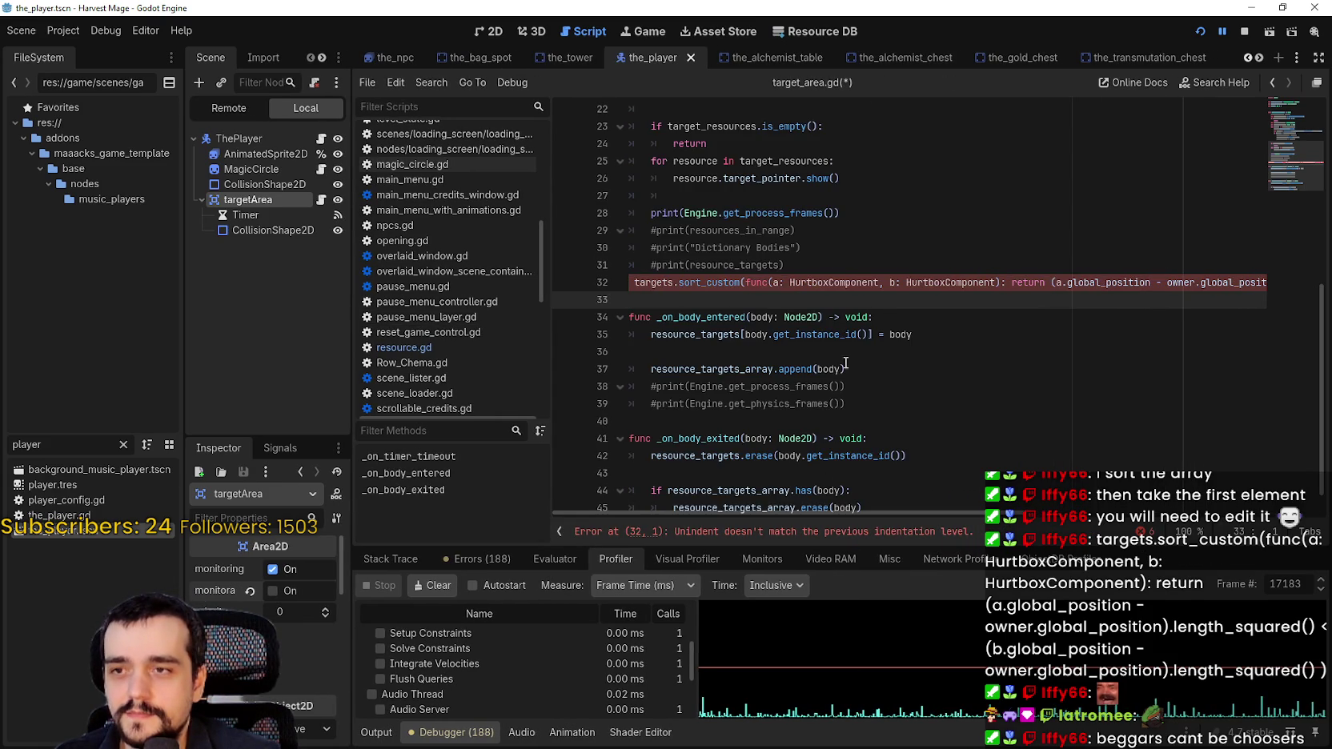
pyautogui.hotkey('shift', 'Up')
pyautogui.press('Tab')
pyautogui.scroll(6, 766, 281)
pyautogui.scroll(1, 766, 282)
pyautogui.scroll(-1, 800, 281)
pyautogui.click(892, 282)
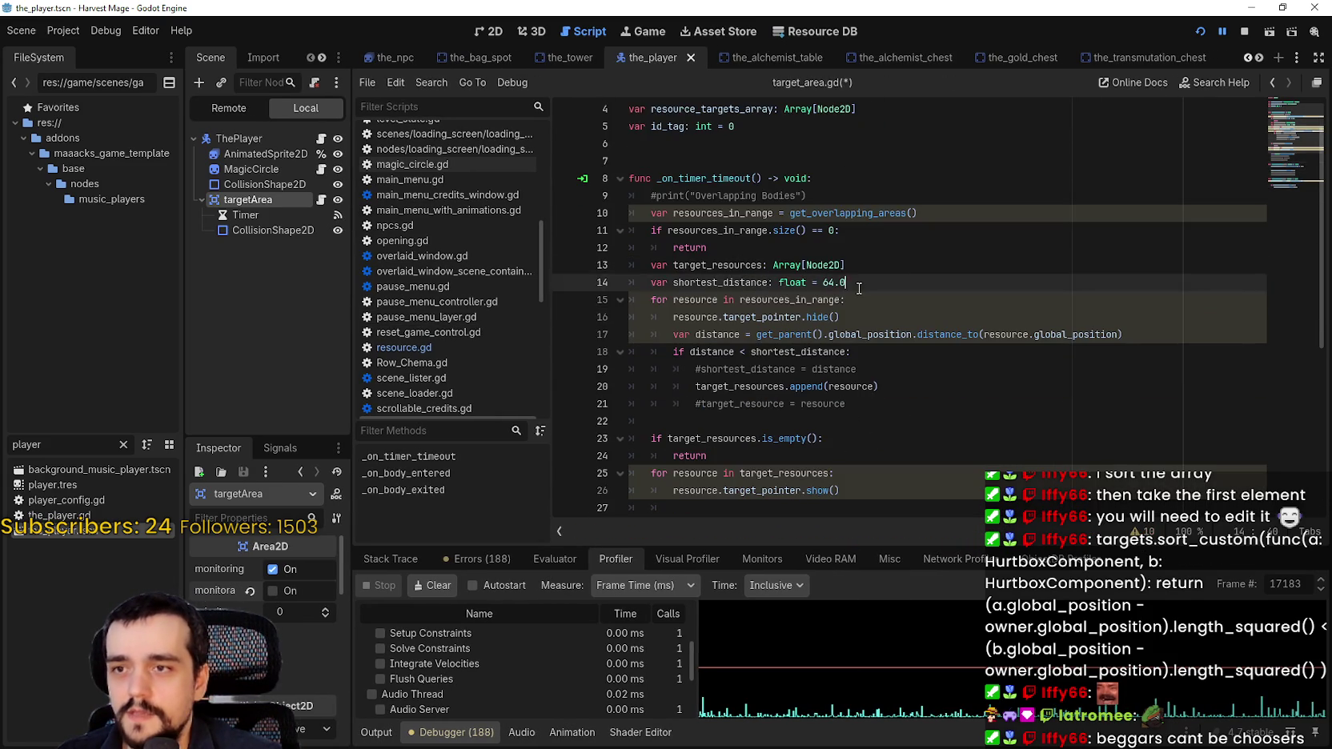
# Insert the sort_custom line as line 15, sorting resources_in_range instead of targets
pyautogui.press('Return')
pyautogui.hotkey('ctrl', 'v')
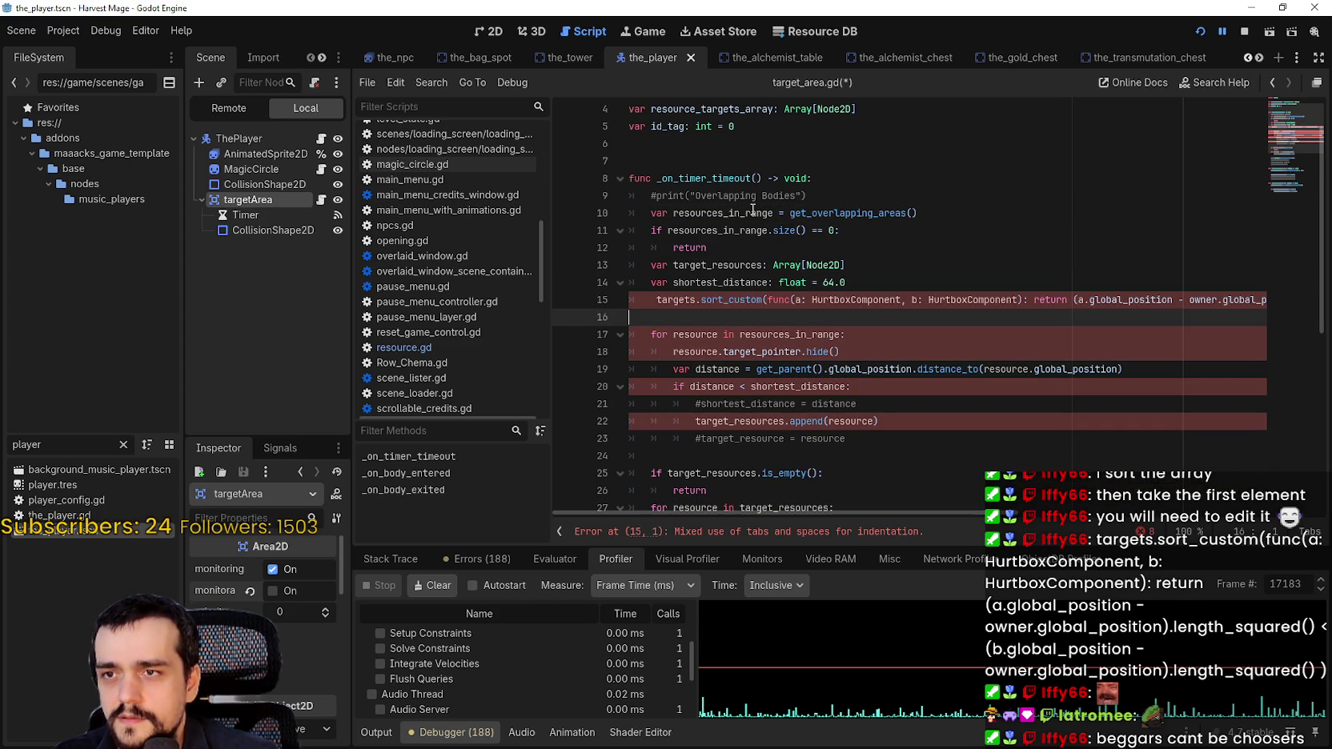
pyautogui.click(656, 297)
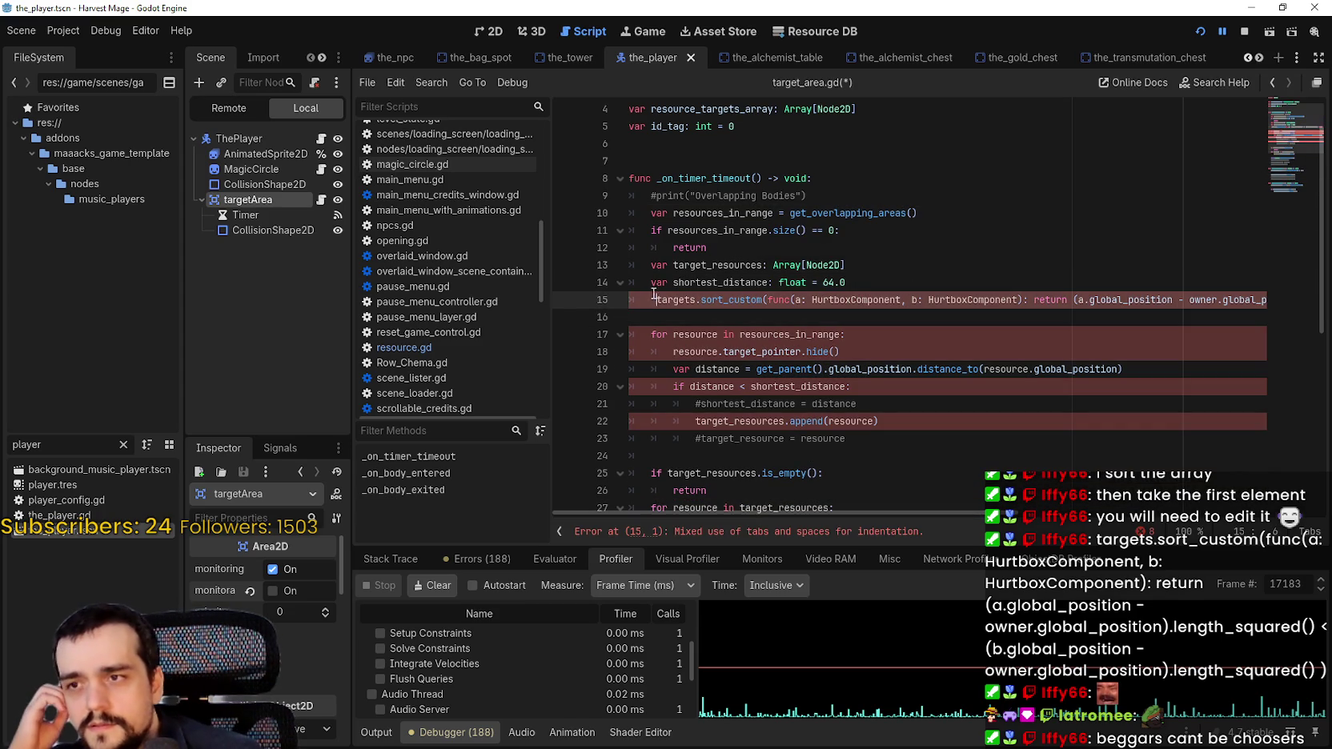
pyautogui.press('BackSpace')
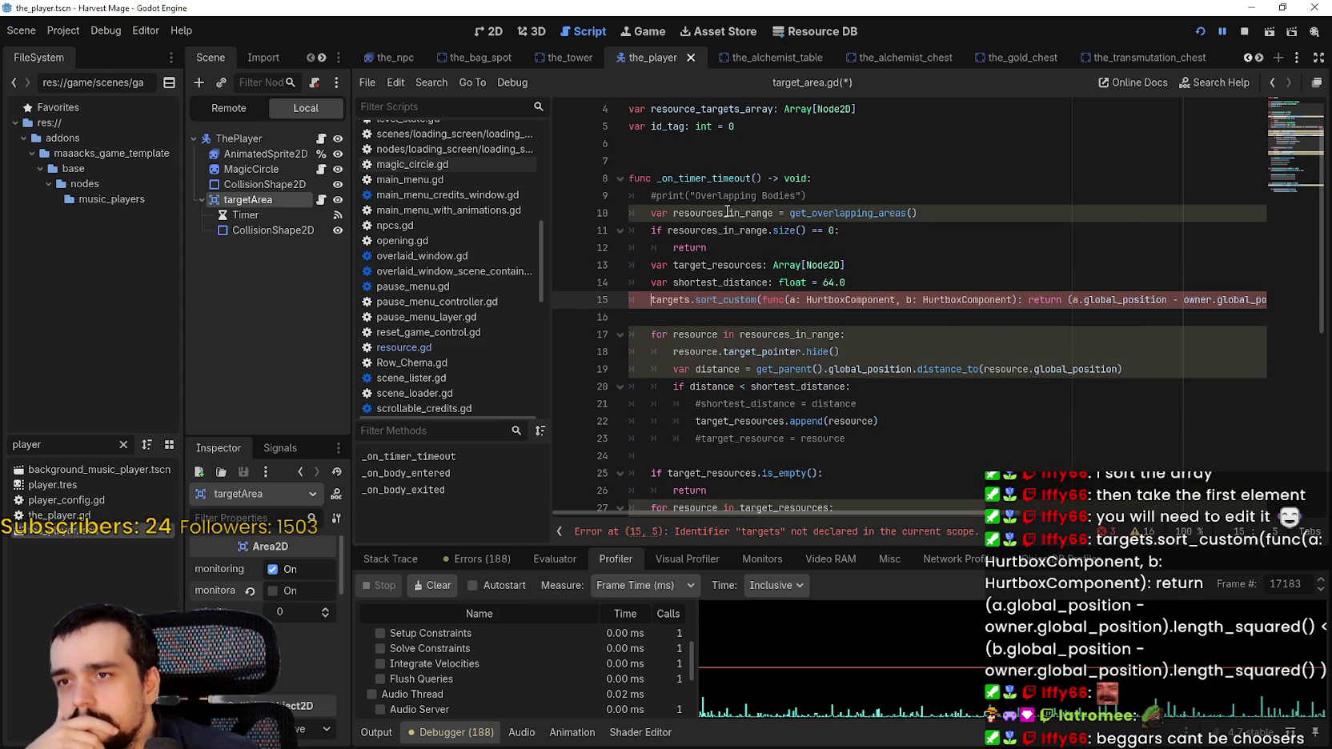
pyautogui.doubleClick(725, 211)
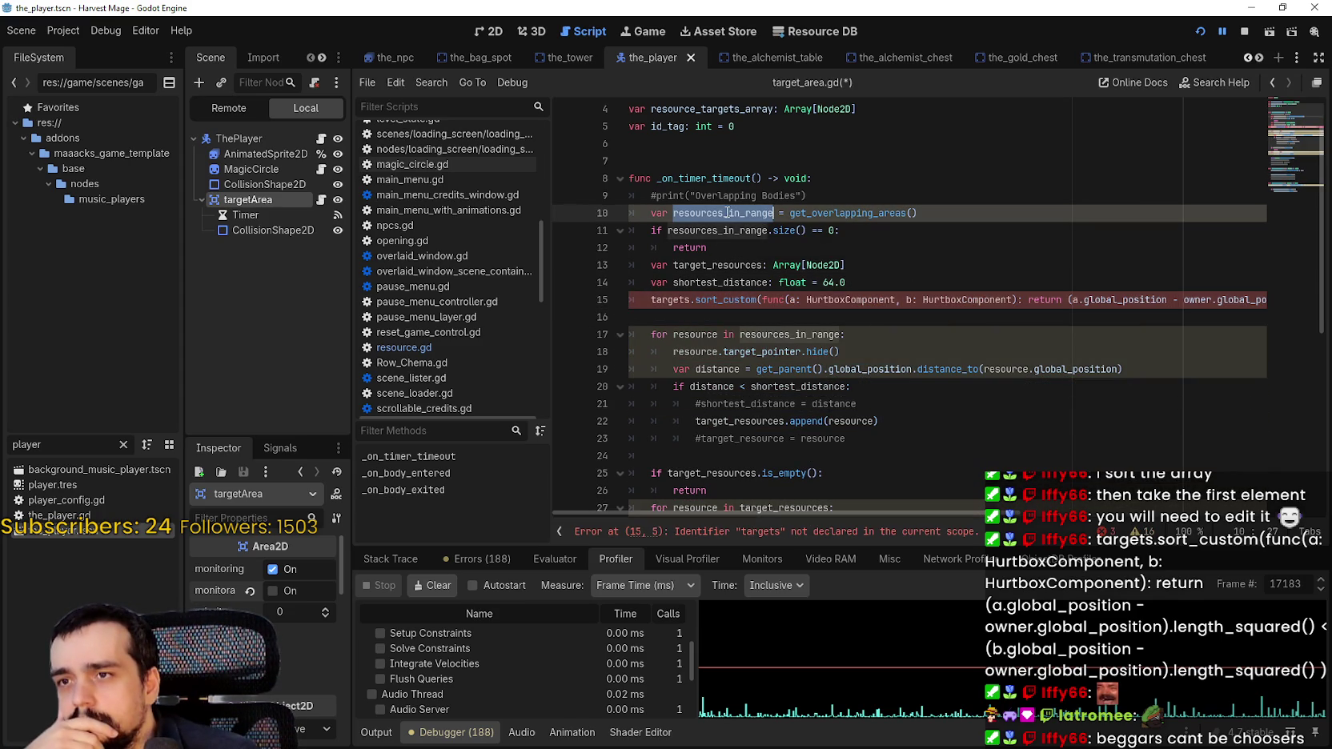
pyautogui.hotkey('ctrl', 'c')
pyautogui.doubleClick(670, 299)
pyautogui.hotkey('ctrl', 'v')
# Select the HurtboxComponent type names in the sort_custom lambda
pyautogui.click(820, 301)
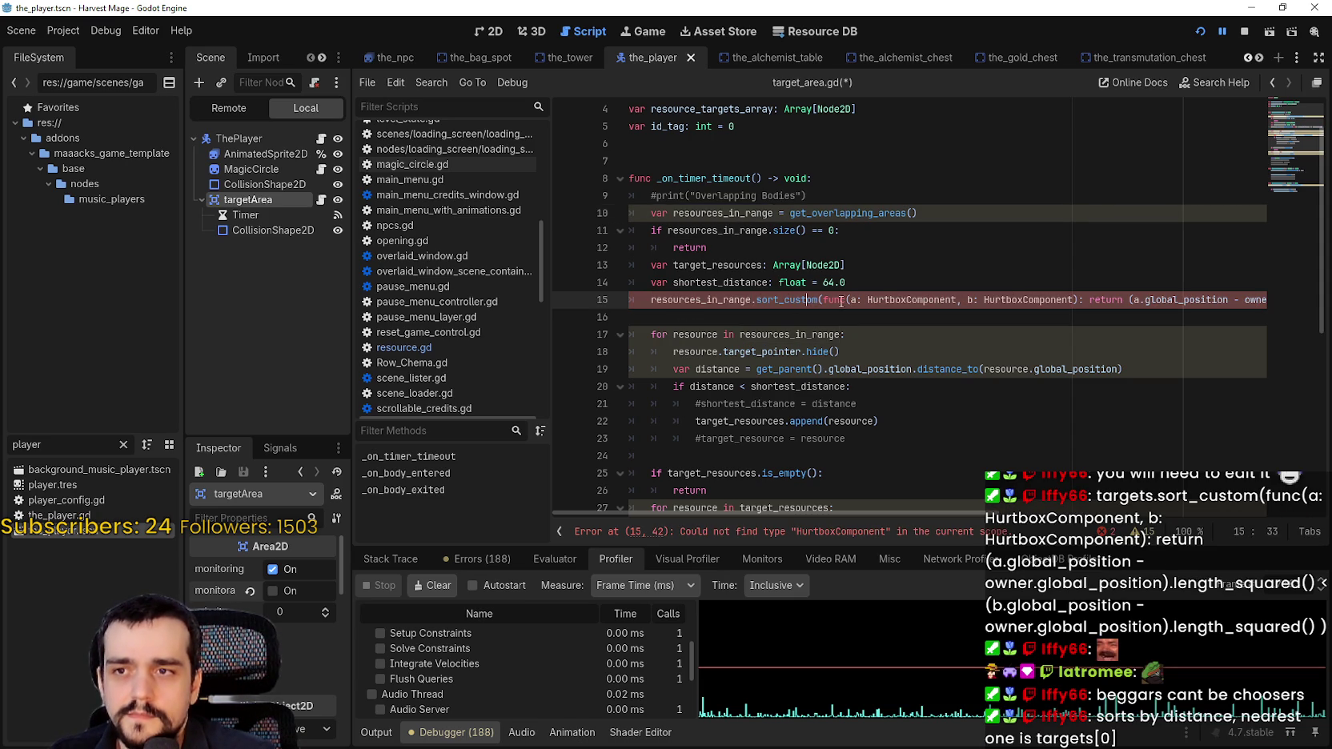
pyautogui.doubleClick(885, 301)
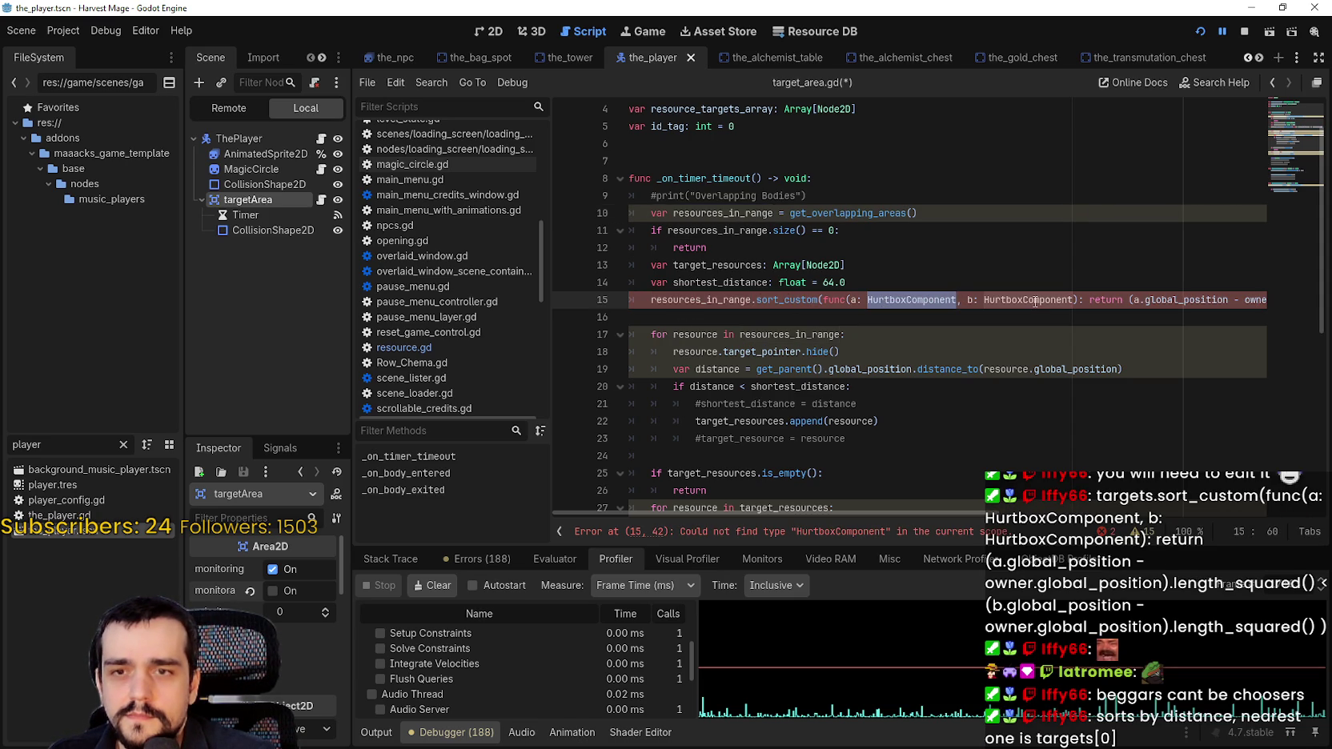
pyautogui.hotkey('ctrl', 'd')
pyautogui.doubleClick(897, 299)
pyautogui.hotkey('ctrl', 'd')
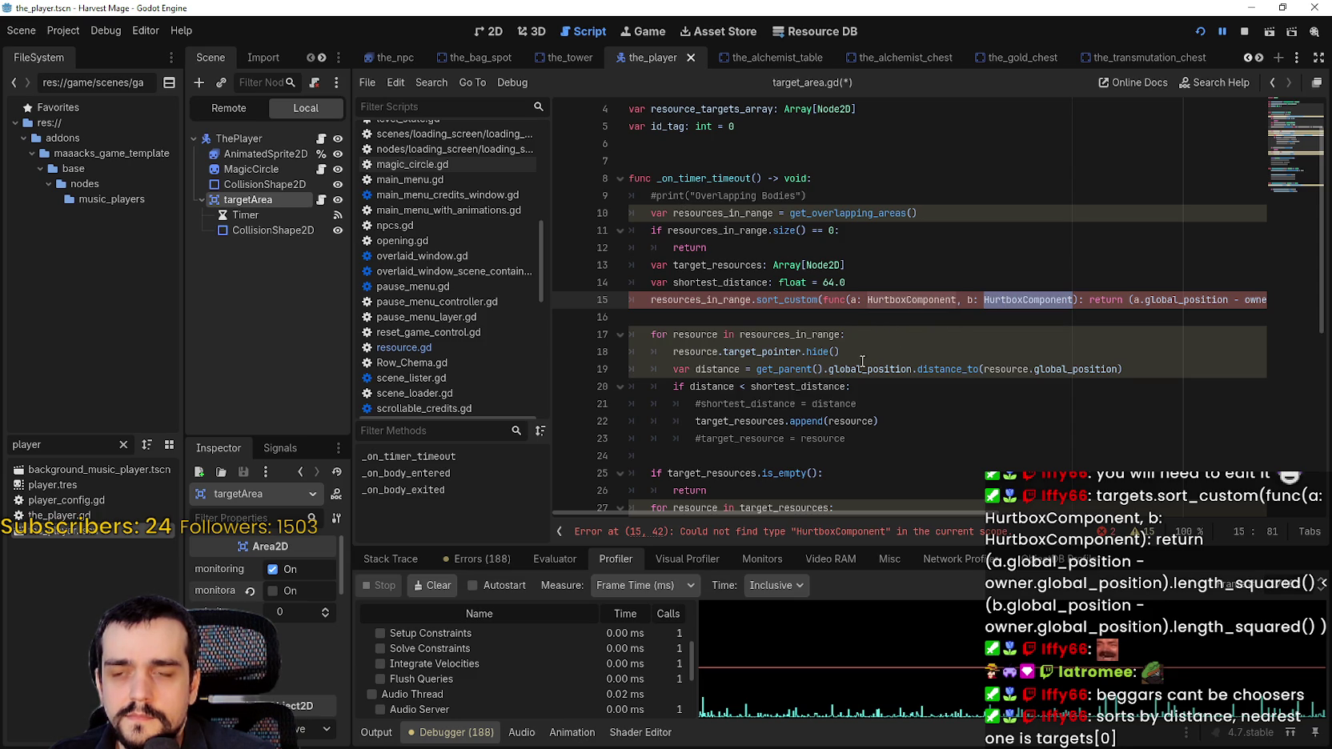
# Replace the first owner on line 15 with get_parent() copied from line 19
pyautogui.moveTo(807, 515)
pyautogui.mouseDown()
pyautogui.moveTo(1157, 506)
pyautogui.moveTo(684, 508)
pyautogui.mouseUp()
pyautogui.moveTo(756, 369)
pyautogui.mouseDown()
pyautogui.moveTo(912, 369)
pyautogui.moveTo(827, 369)
pyautogui.mouseUp()
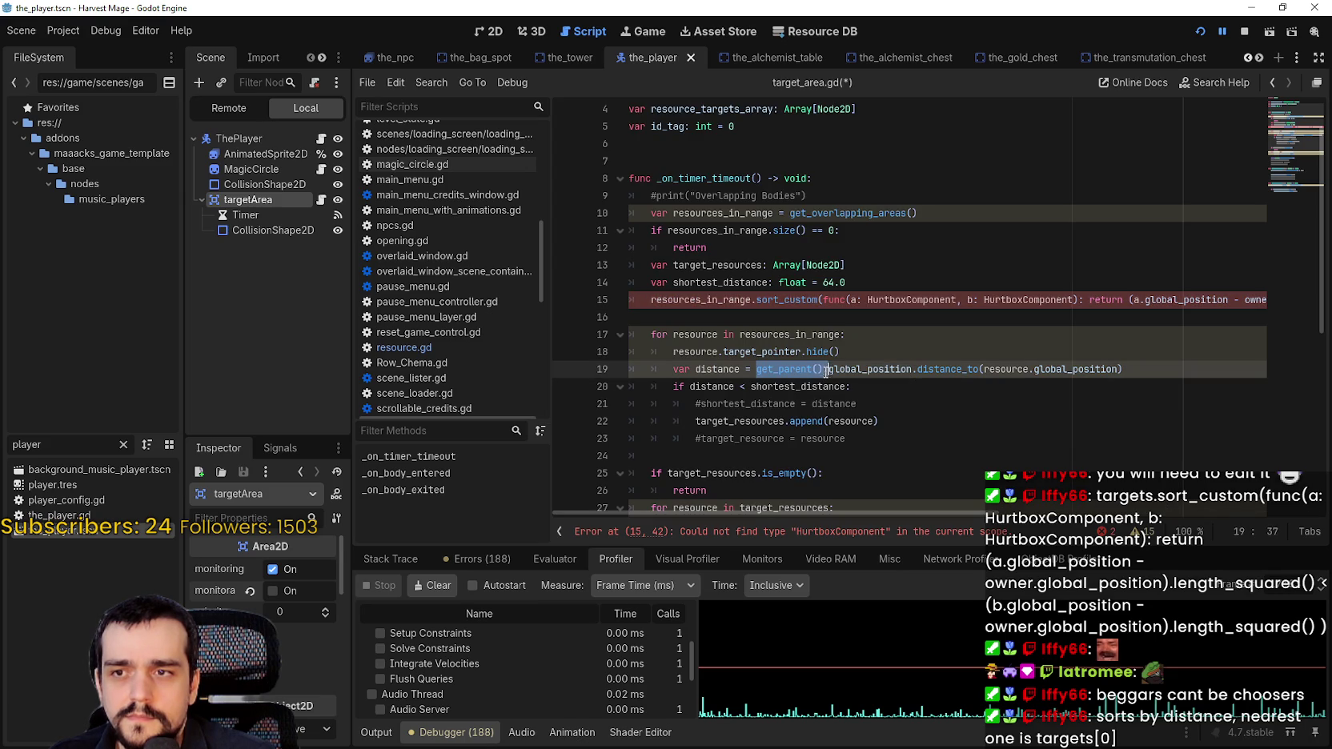
pyautogui.moveTo(910, 510); pyautogui.dragTo(1206, 528)
pyautogui.click(776, 300)
pyautogui.doubleClick(777, 300)
pyautogui.hotkey('ctrl', 'v')
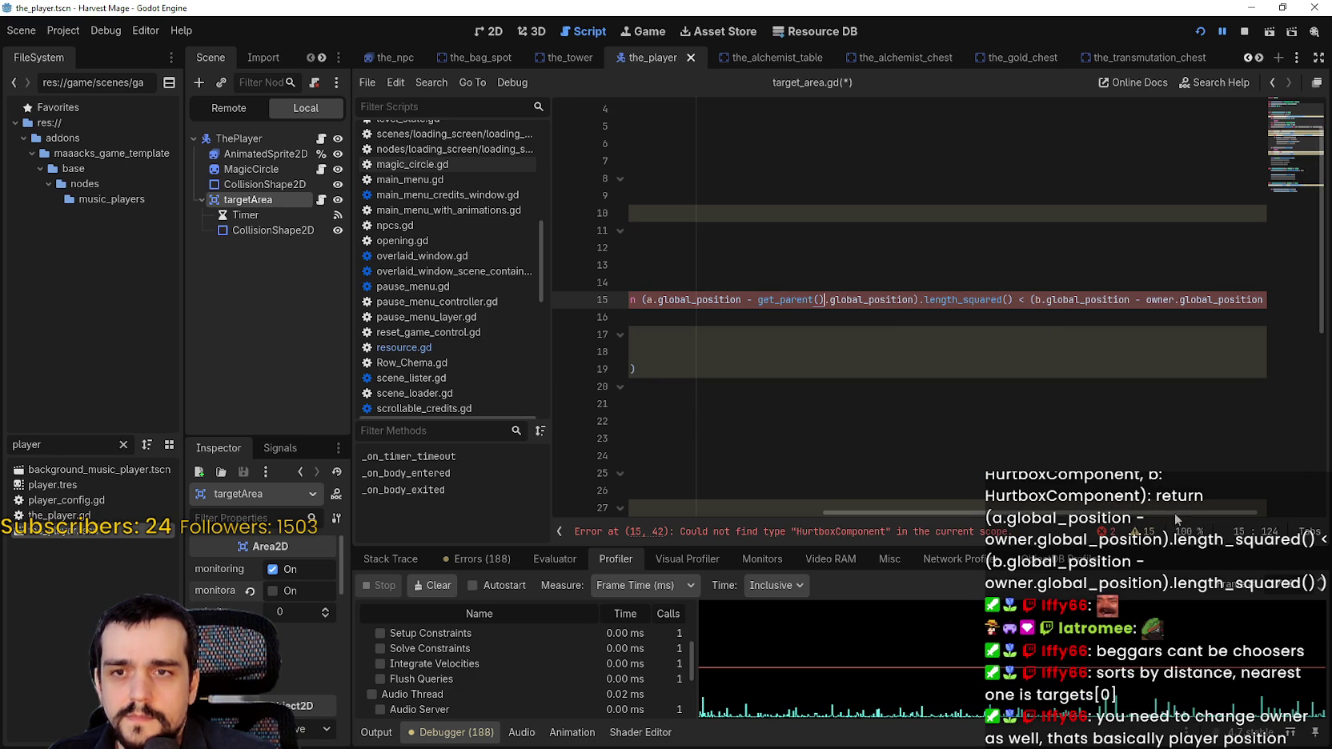
# Replace the second owner on line 15 with get_parent() and select both HurtboxComponent types
pyautogui.doubleClick(1161, 299)
pyautogui.hotkey('ctrl', 'v')
pyautogui.press('Left')
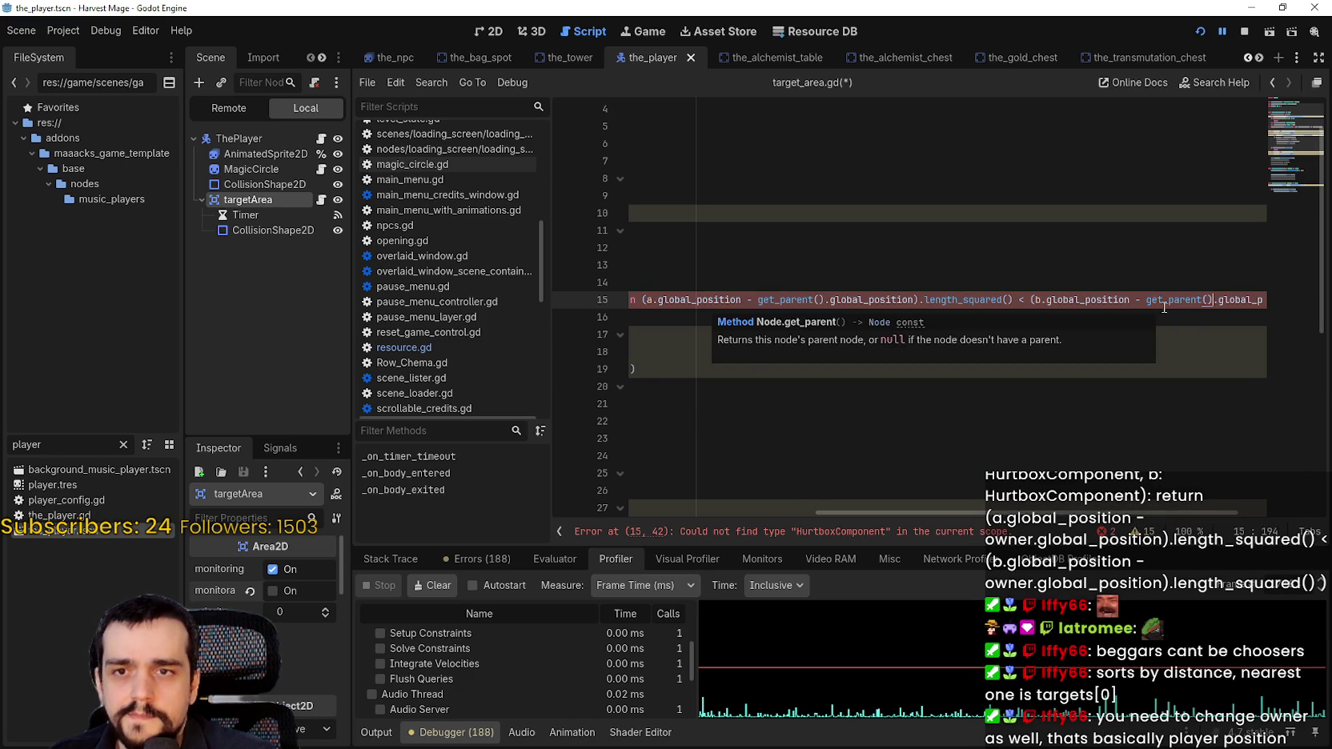
pyautogui.moveTo(1162, 510)
pyautogui.mouseDown()
pyautogui.moveTo(1259, 512)
pyautogui.moveTo(906, 497)
pyautogui.mouseUp()
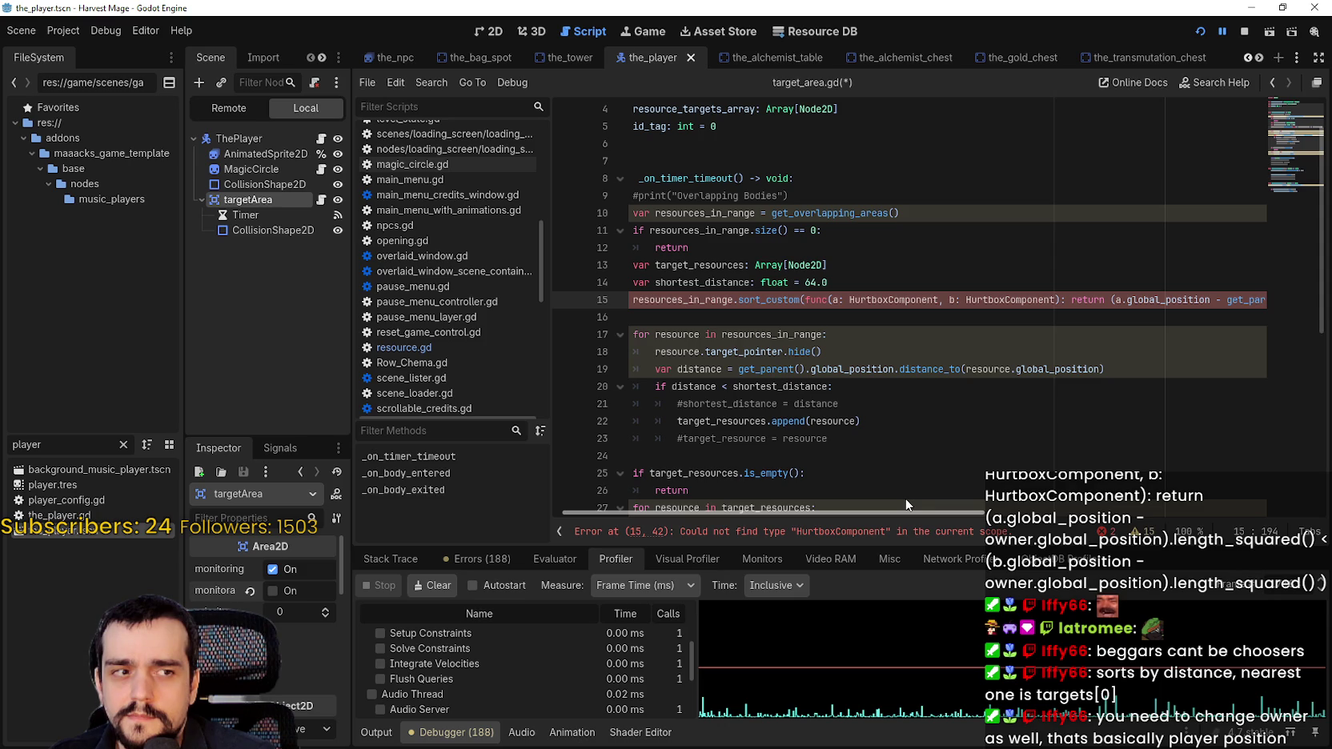
pyautogui.moveTo(904, 497); pyautogui.dragTo(708, 503)
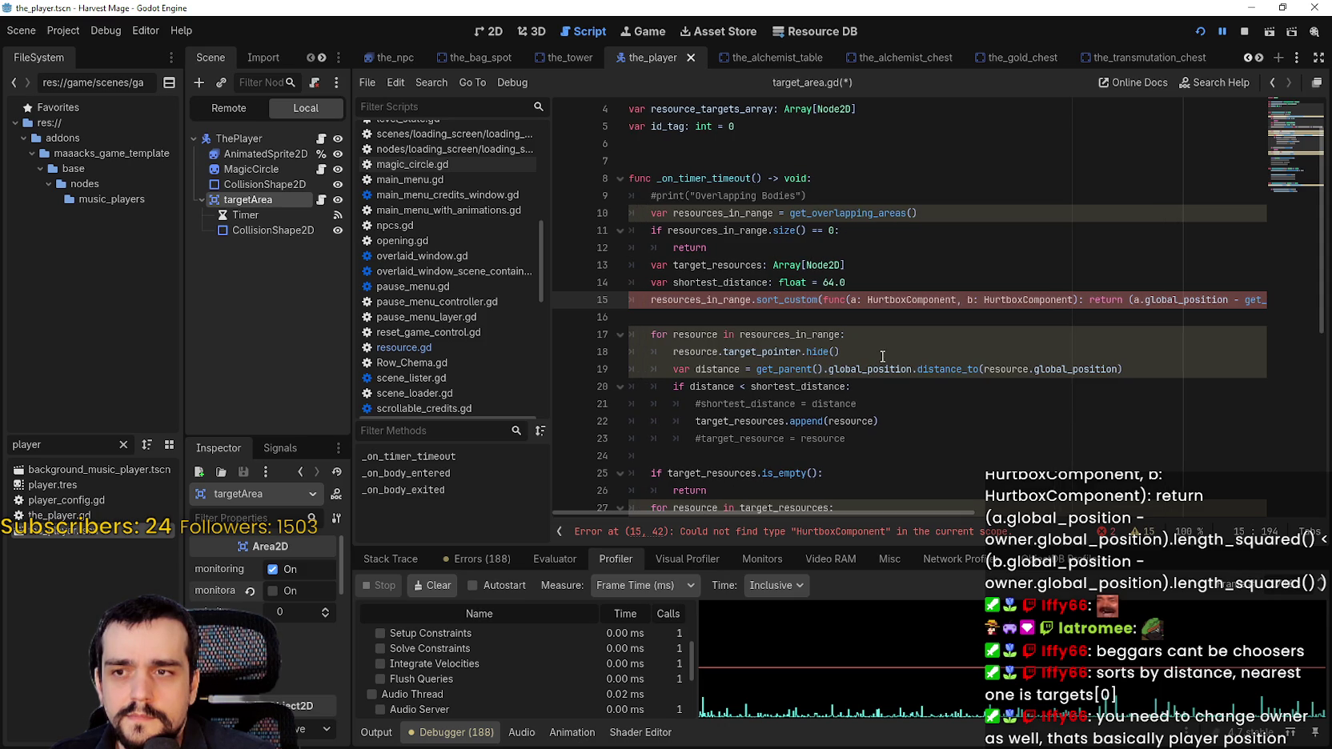
pyautogui.doubleClick(894, 304)
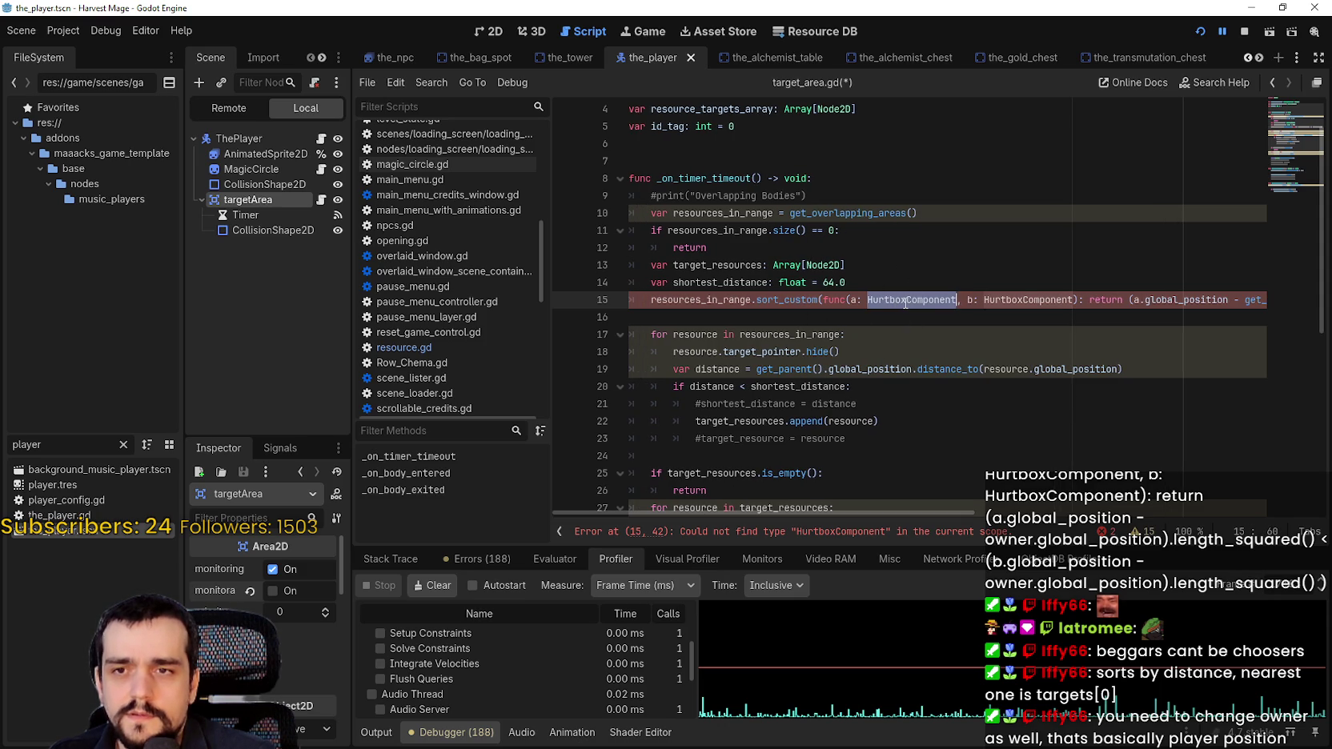
pyautogui.doubleClick(1020, 299)
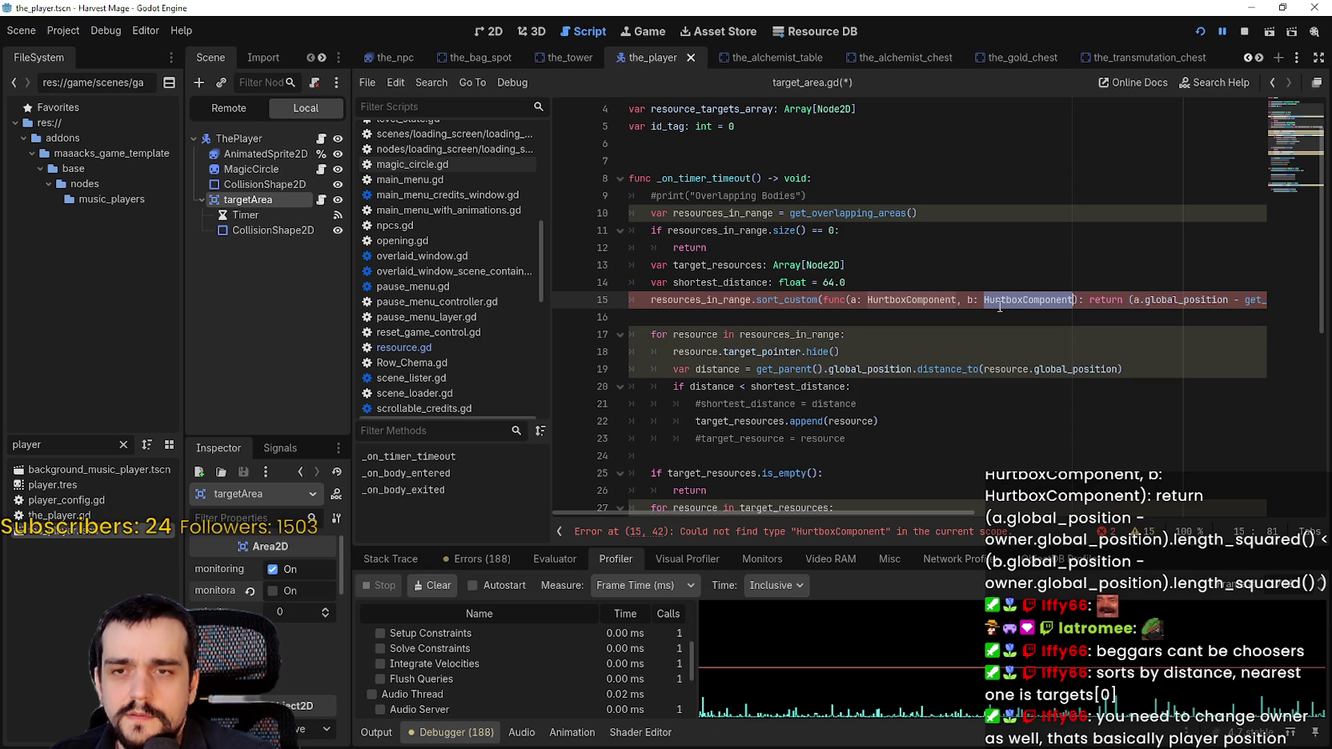
# Retype both sort_custom lambda parameters from HurtboxComponent to Node2D
pyautogui.moveTo(953, 513)
pyautogui.mouseDown()
pyautogui.moveTo(1184, 513)
pyautogui.moveTo(861, 494)
pyautogui.mouseUp()
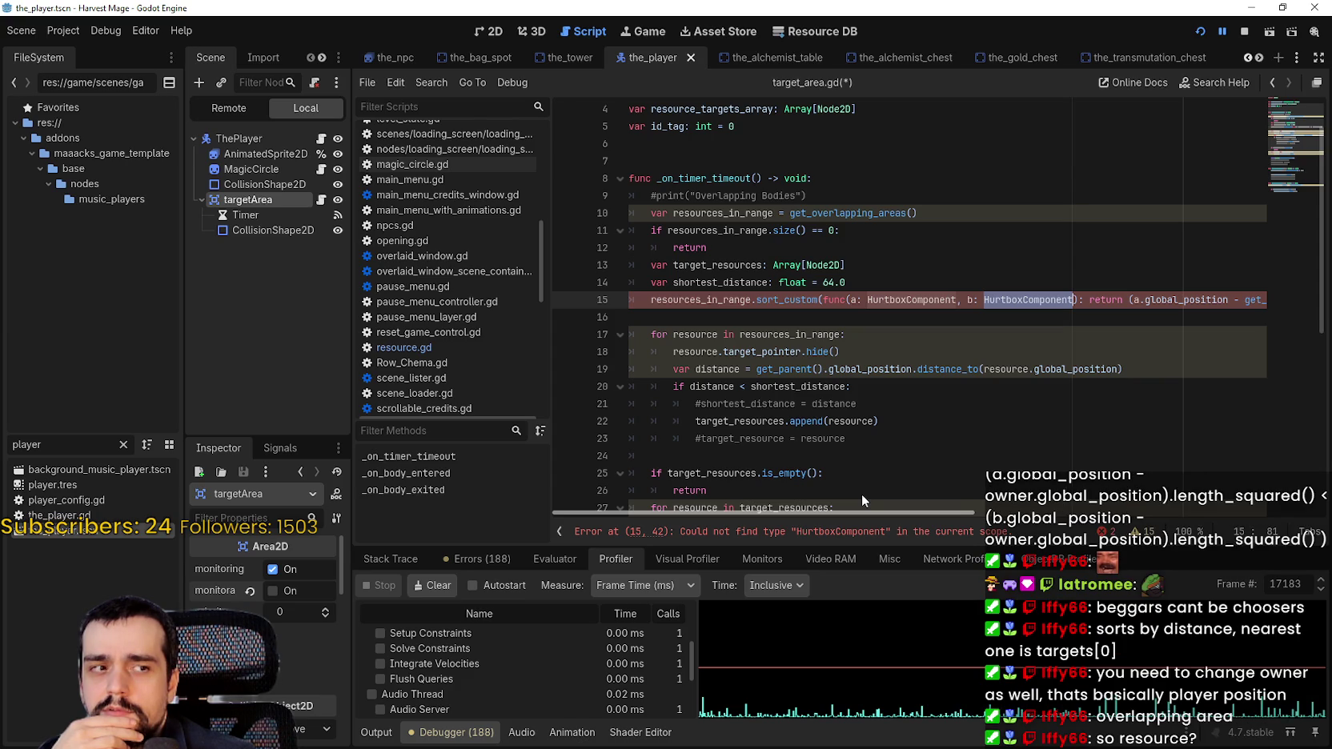
pyautogui.doubleClick(942, 301)
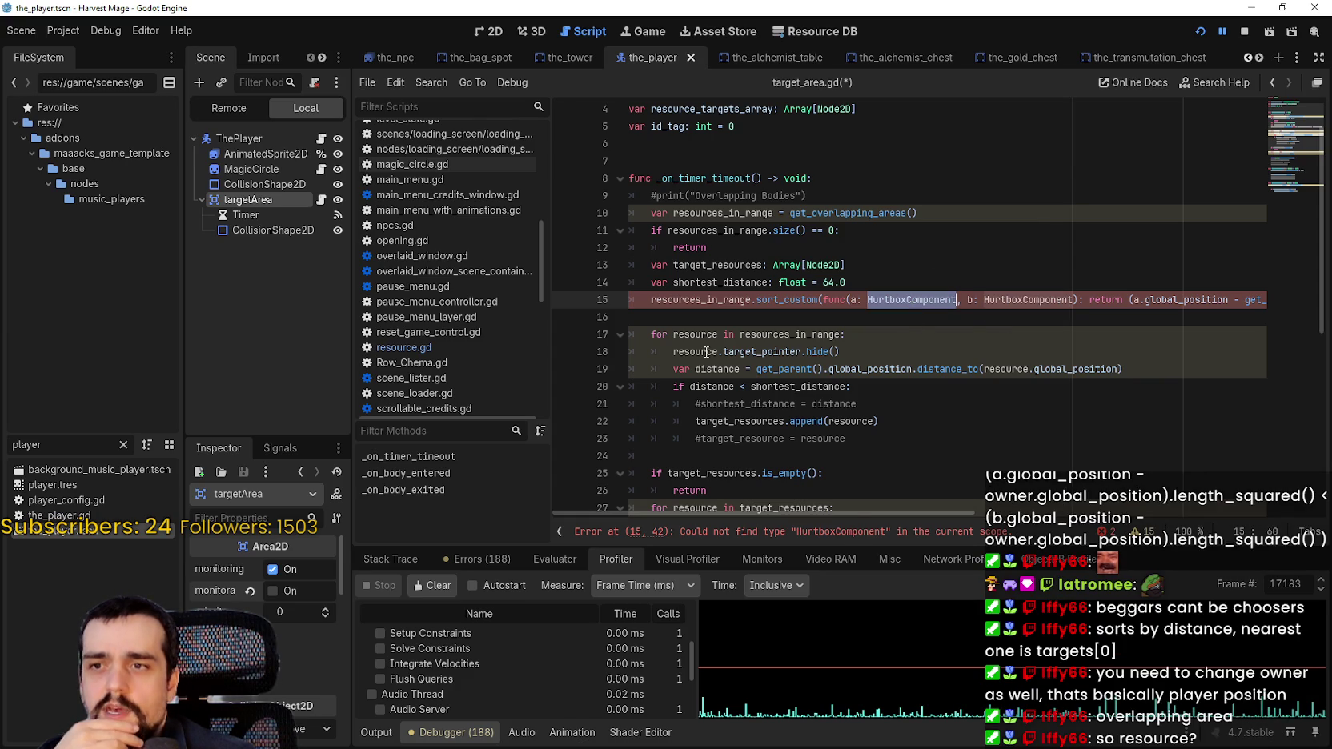
pyautogui.doubleClick(1038, 301)
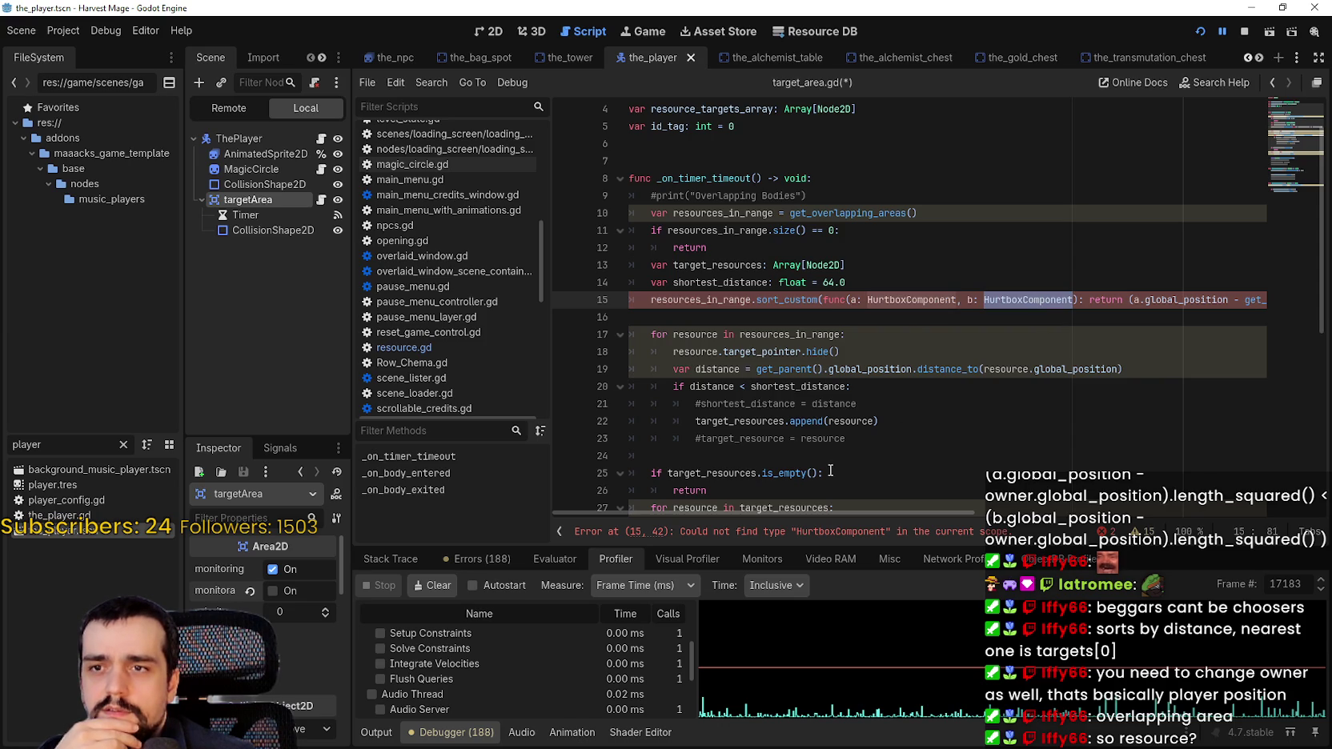
pyautogui.doubleClick(821, 265)
pyautogui.hotkey('ctrl', 'c')
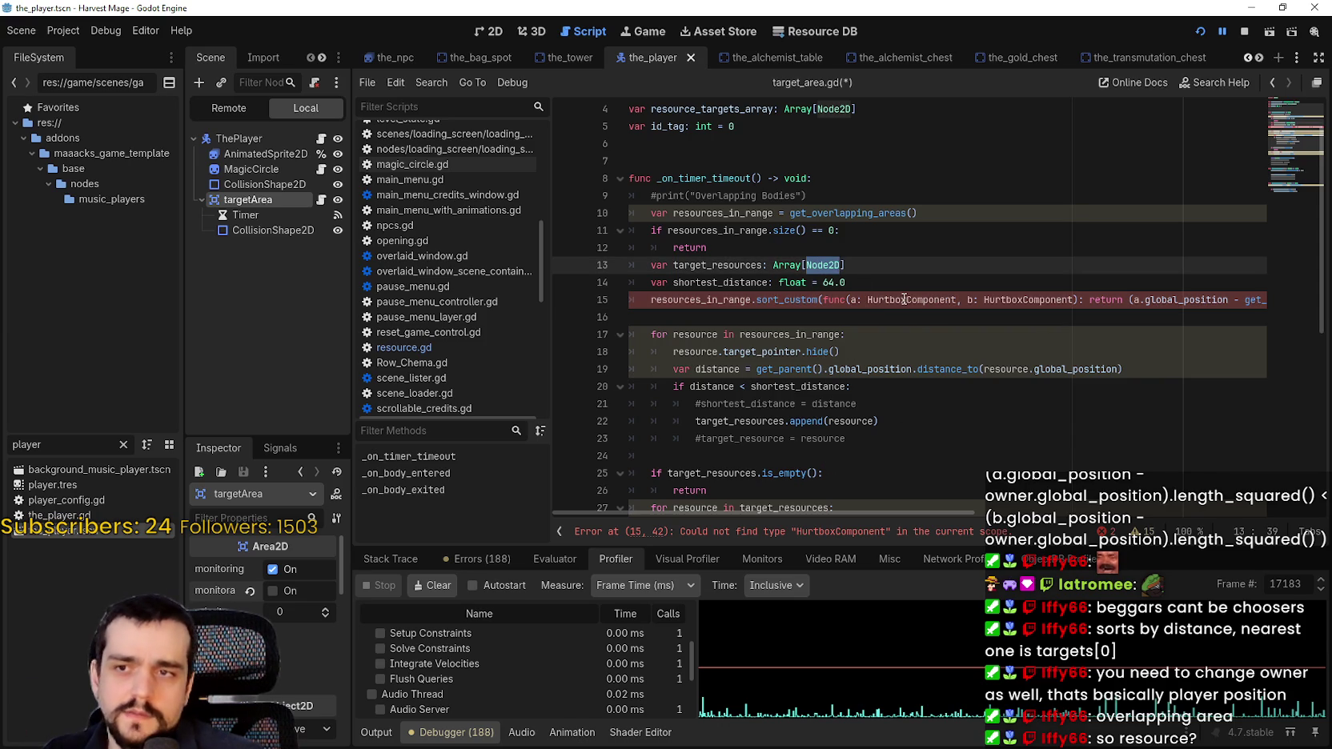
pyautogui.doubleClick(888, 301)
pyautogui.hotkey('ctrl', 'v')
pyautogui.doubleClick(984, 301)
pyautogui.hotkey('ctrl', 'v')
# Review the Node2D documentation, then cut the whole sort_custom line from line 15
pyautogui.click(961, 352)
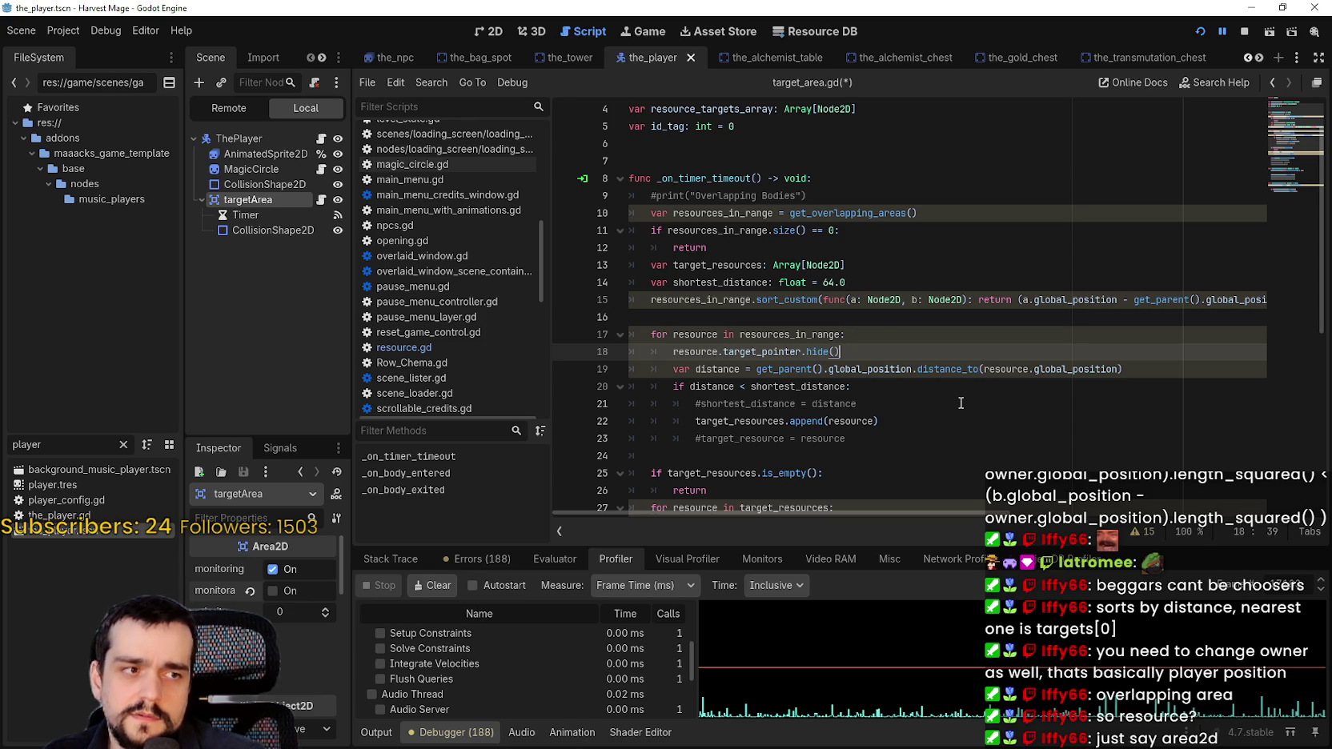
pyautogui.click(891, 303)
pyautogui.doubleClick(890, 301)
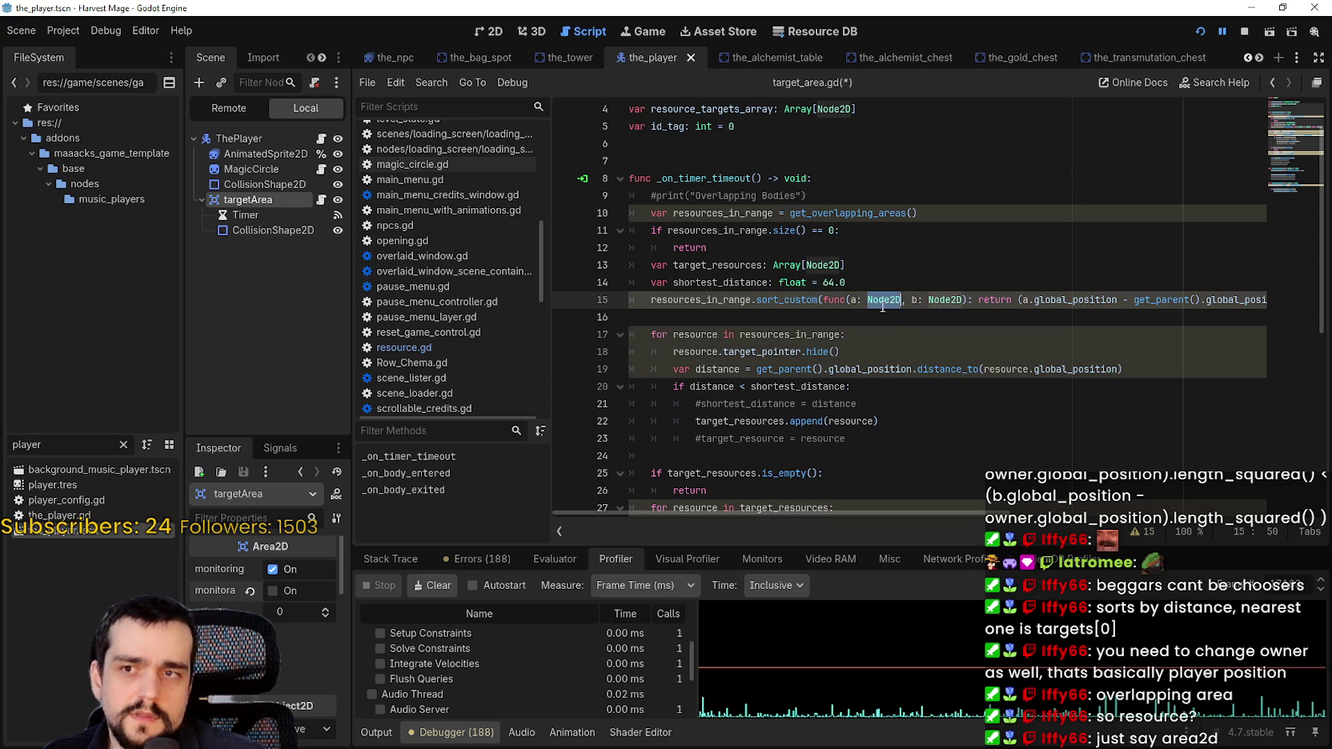
pyautogui.doubleClick(824, 265)
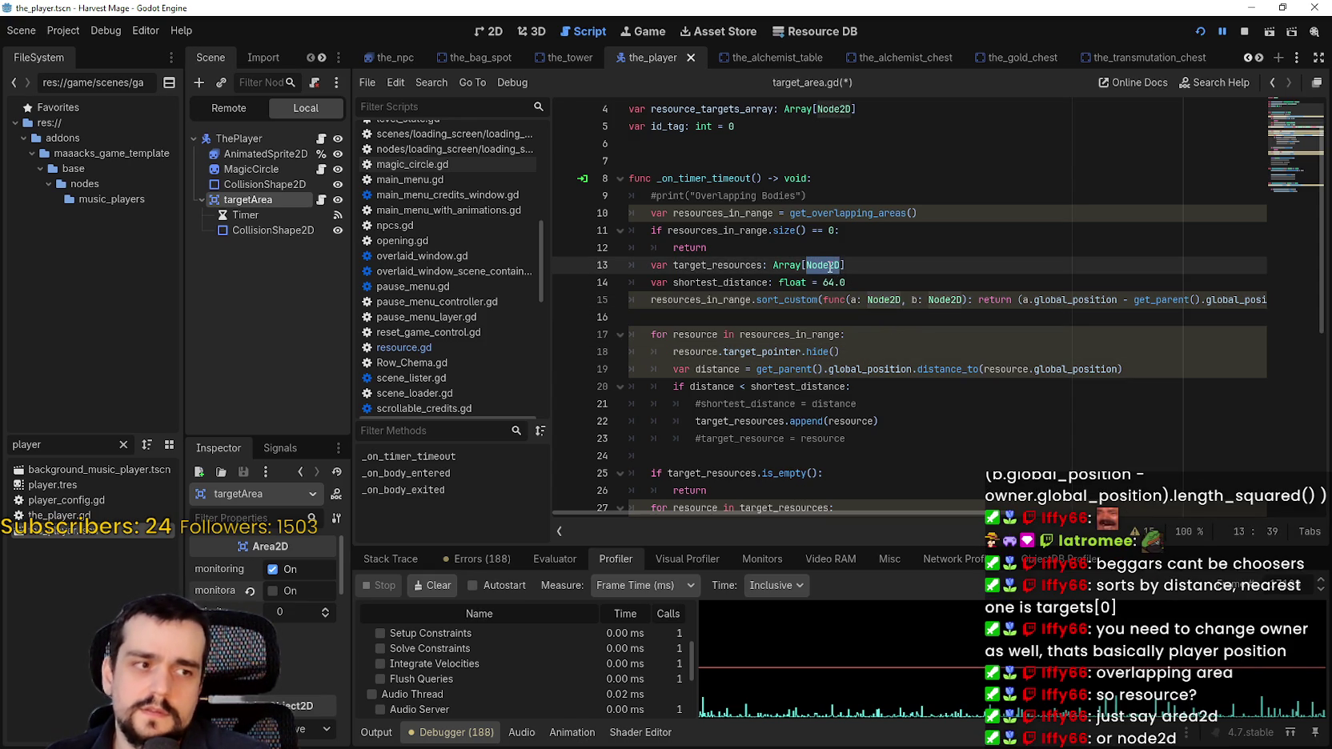
pyautogui.moveTo(829, 264)
pyautogui.click(680, 300)
pyautogui.doubleClick(680, 300)
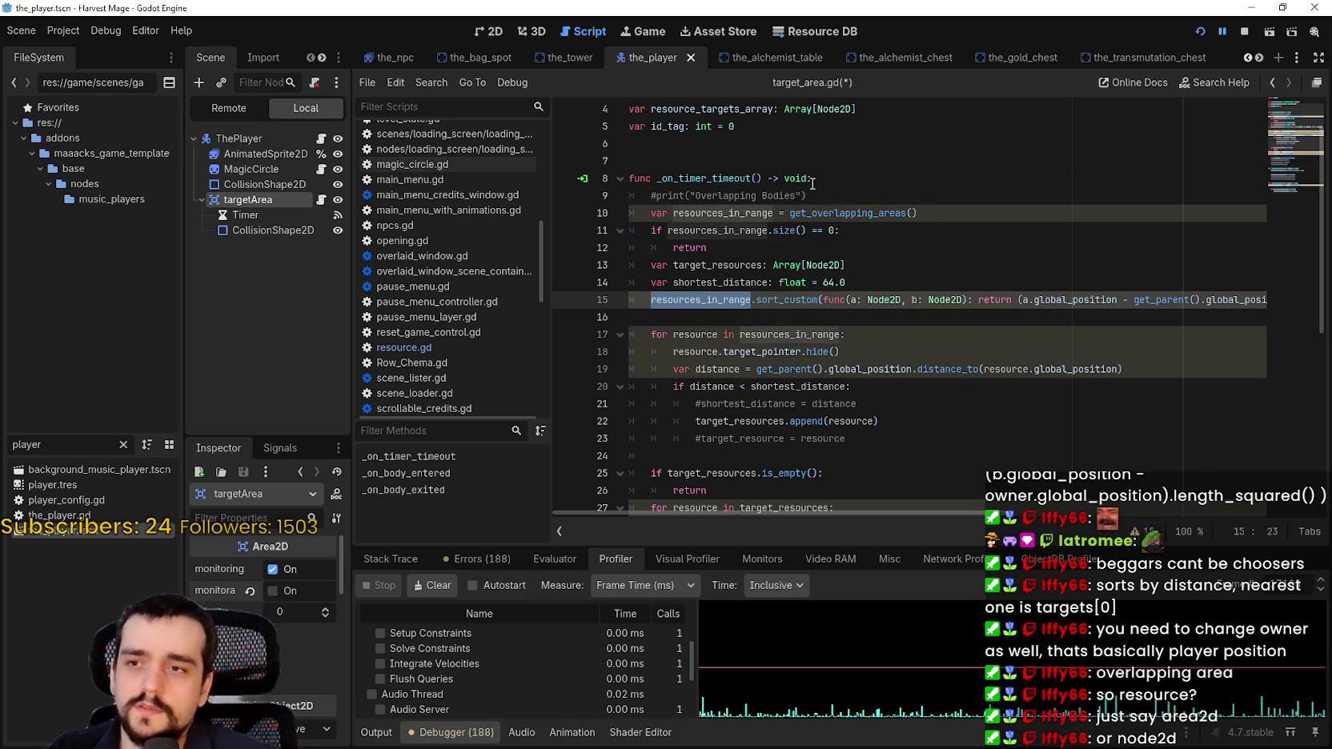
pyautogui.click(621, 299)
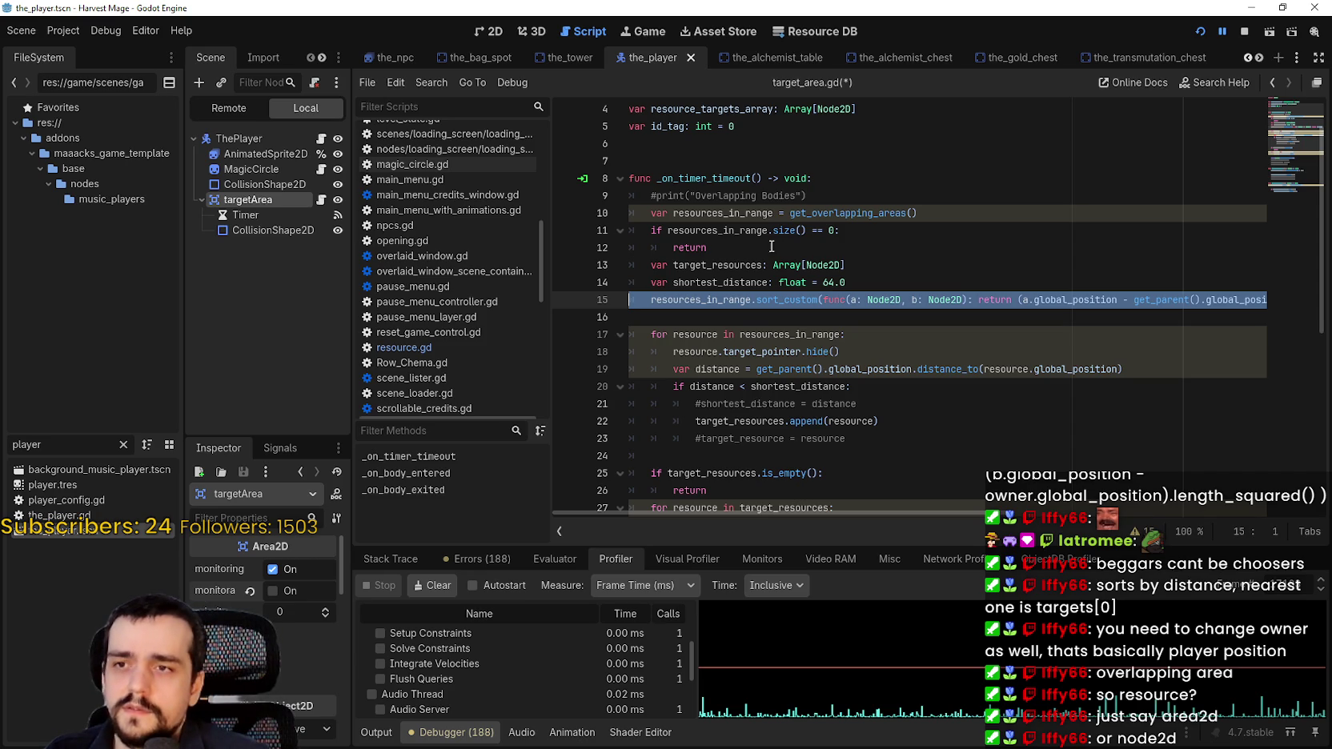
pyautogui.hotkey('ctrl', 'x')
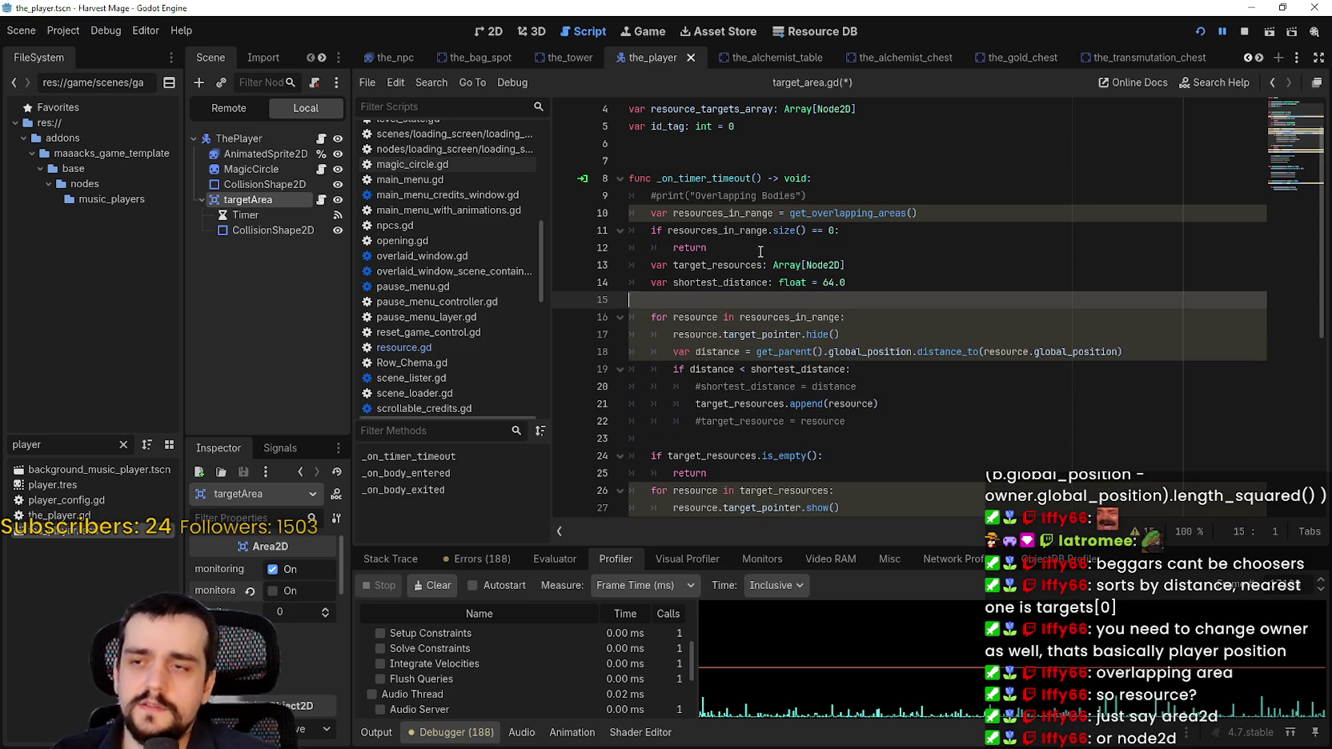
# Paste the Node2D sort line on the blank line right after the empty-check return
pyautogui.hotkey('alt', 'Up')
pyautogui.hotkey('alt', 'Up')
pyautogui.click(592, 259)
pyautogui.hotkey('ctrl', 'v')
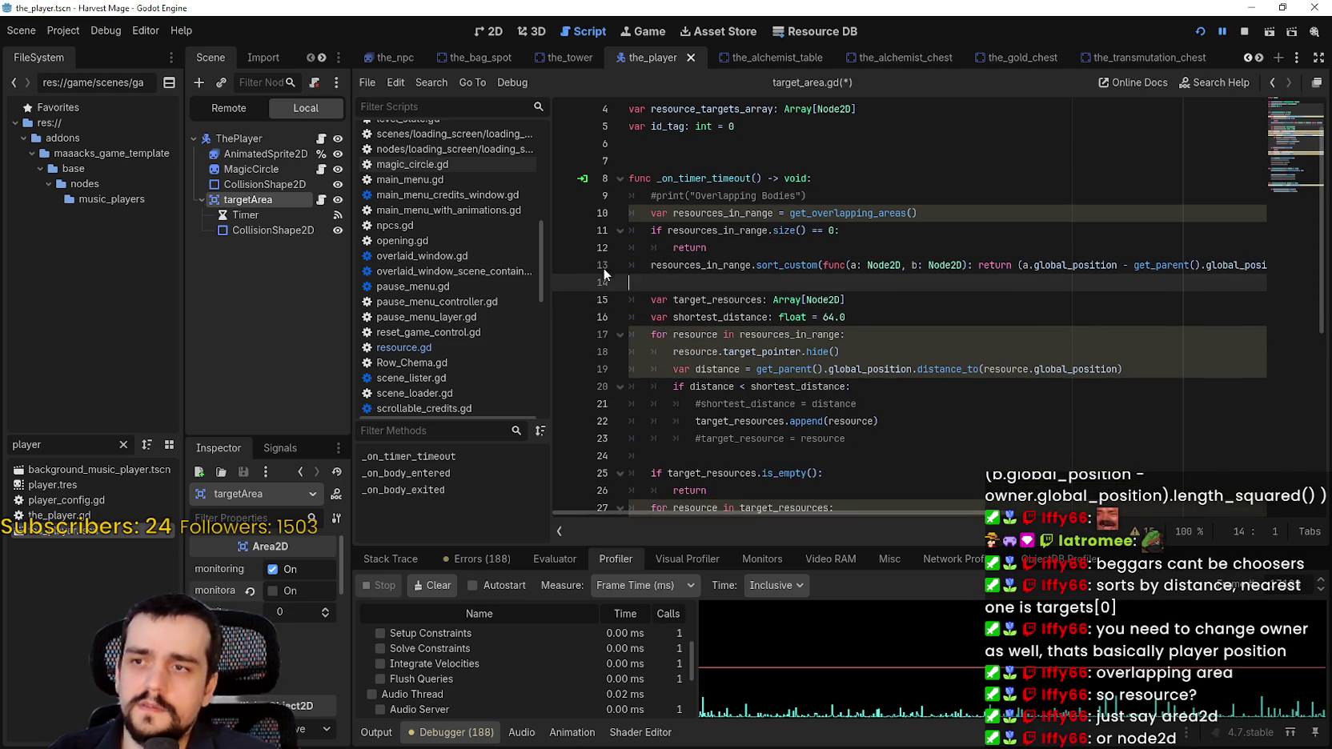
pyautogui.press('End')
pyautogui.keyDown('shift'); pyautogui.click(886, 296); pyautogui.keyUp('shift')
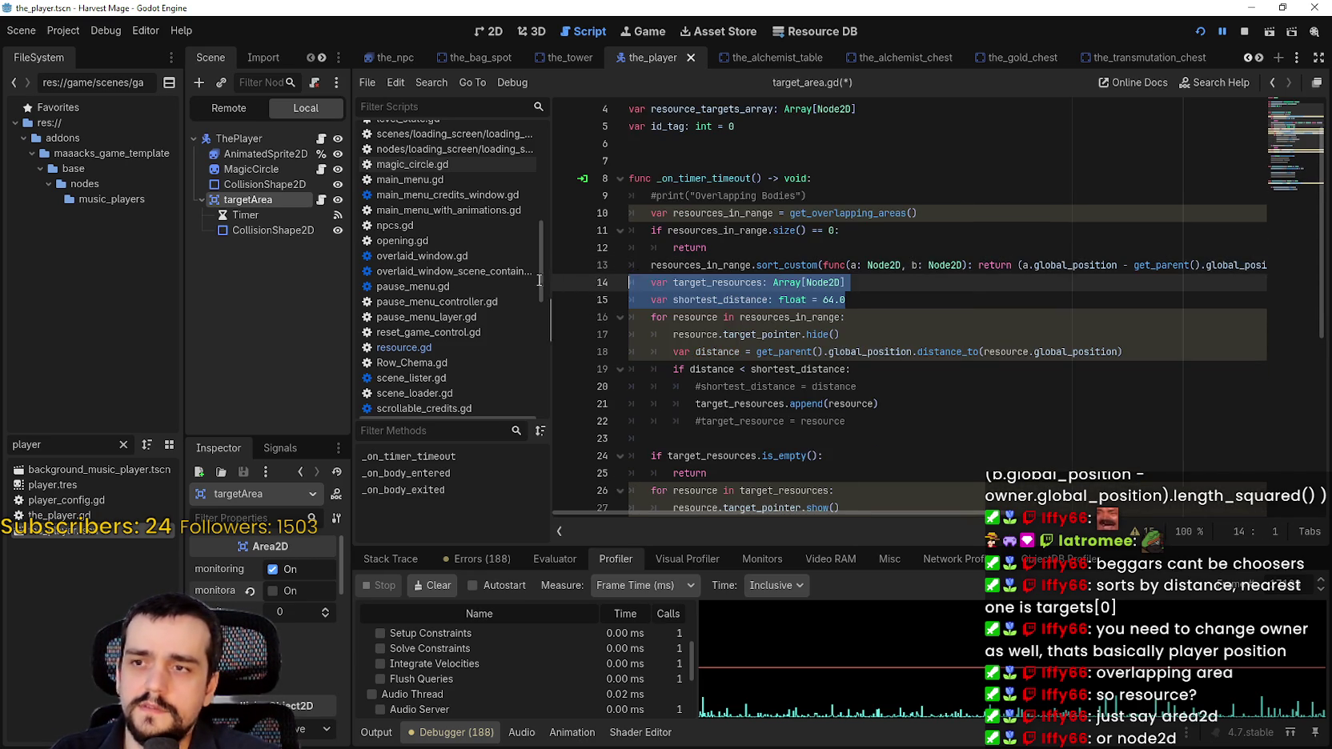
# Start a new line directly below the shortest_distance line
pyautogui.click(890, 296)
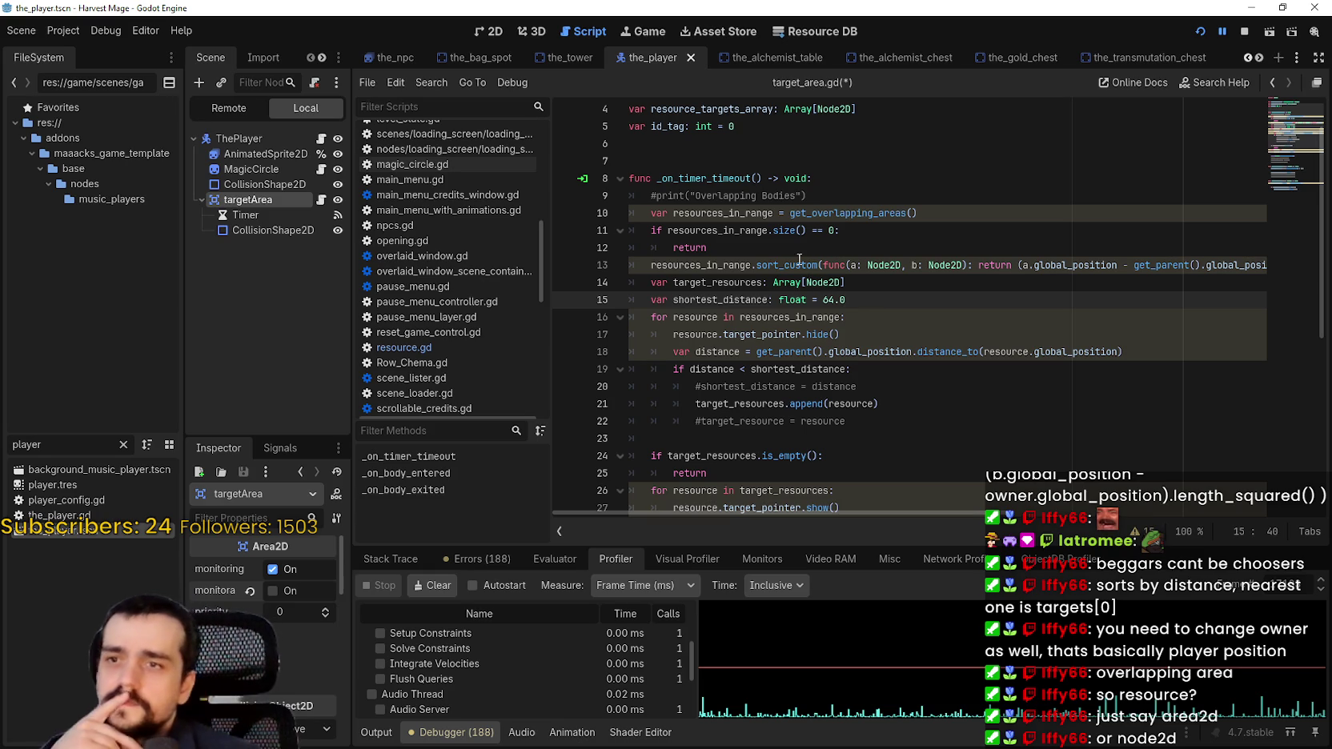
pyautogui.doubleClick(704, 265)
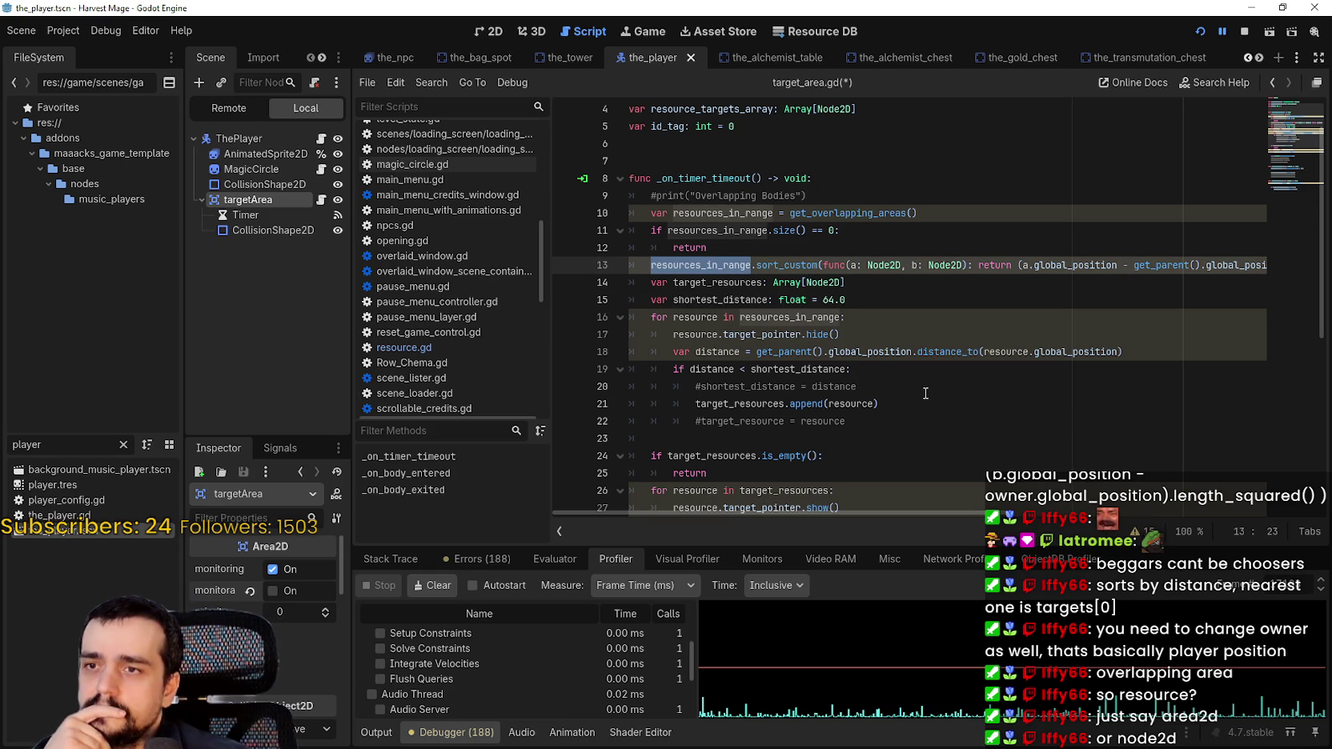
pyautogui.click(854, 299)
pyautogui.press('Return')
pyautogui.write('for')
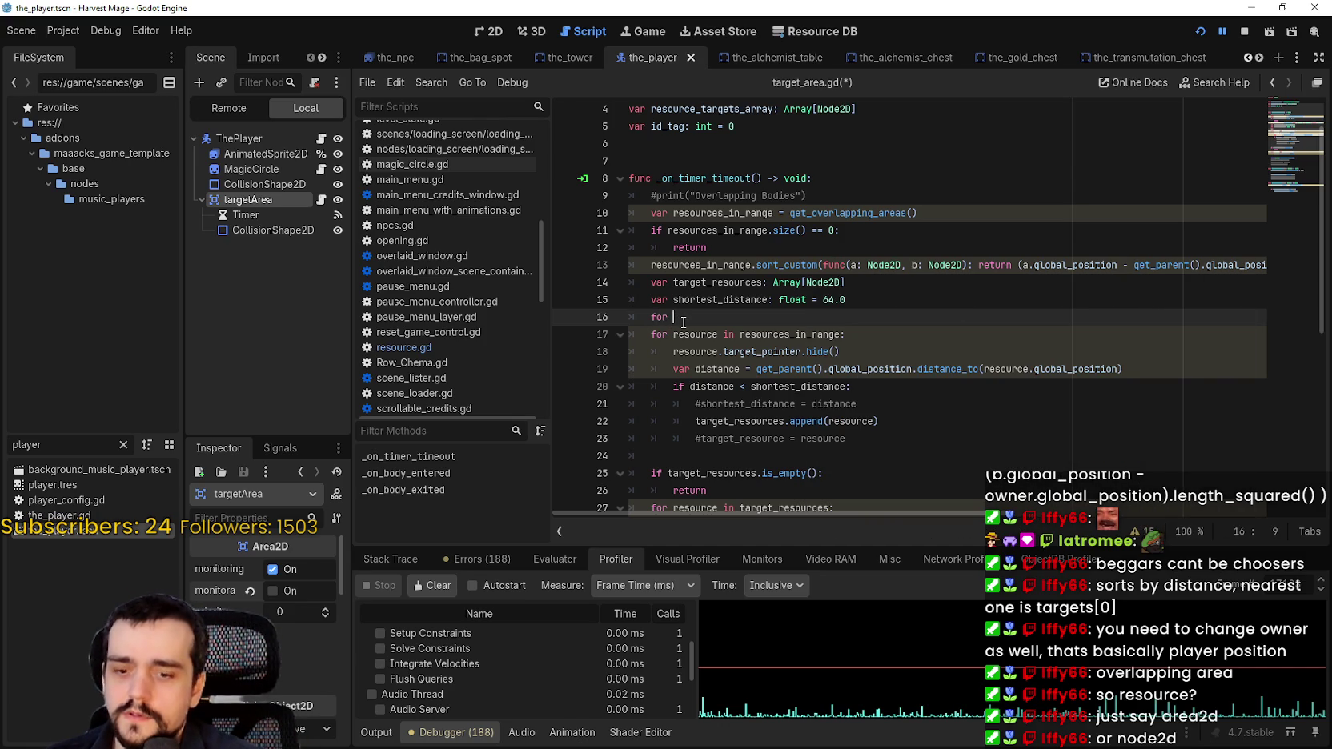
# Write the loop header "for resource in range(5):" on line 16 and begin its body
pyautogui.write('resource i')
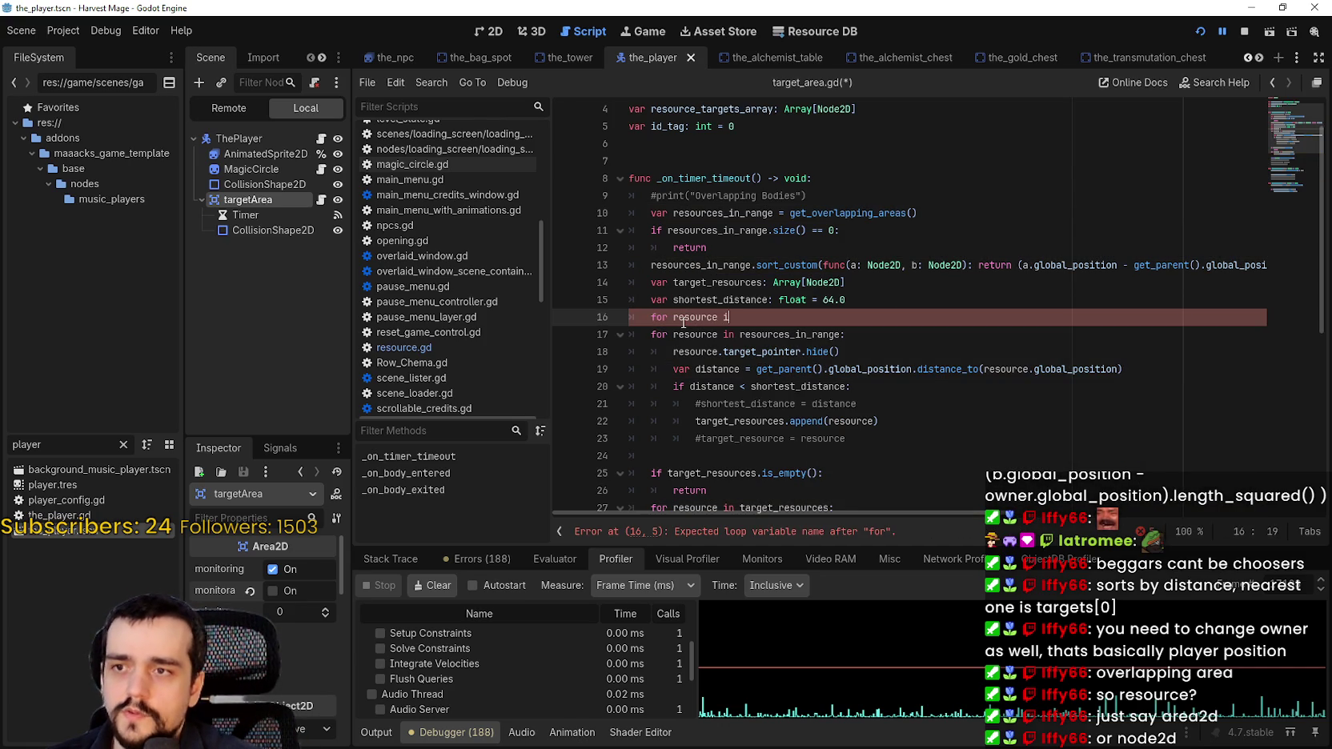
pyautogui.write('n range')
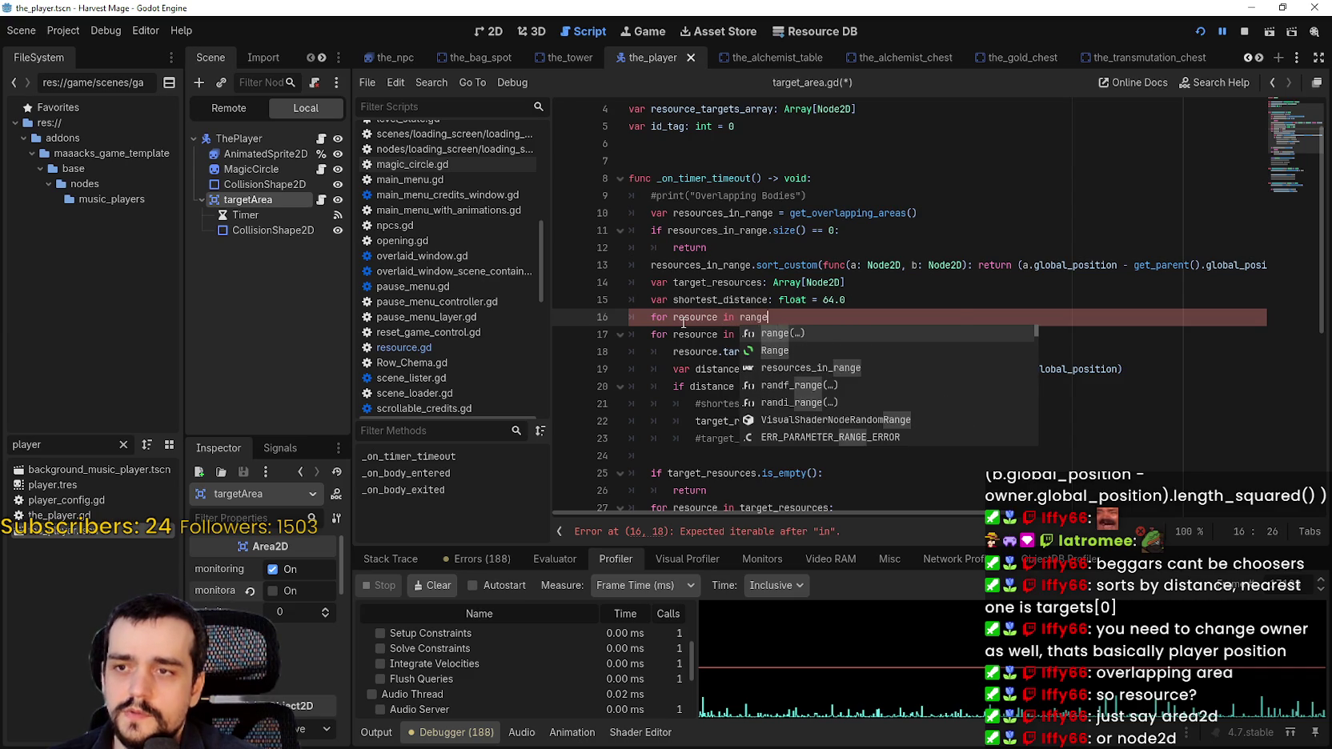
pyautogui.write('(5):')
pyautogui.press('Return')
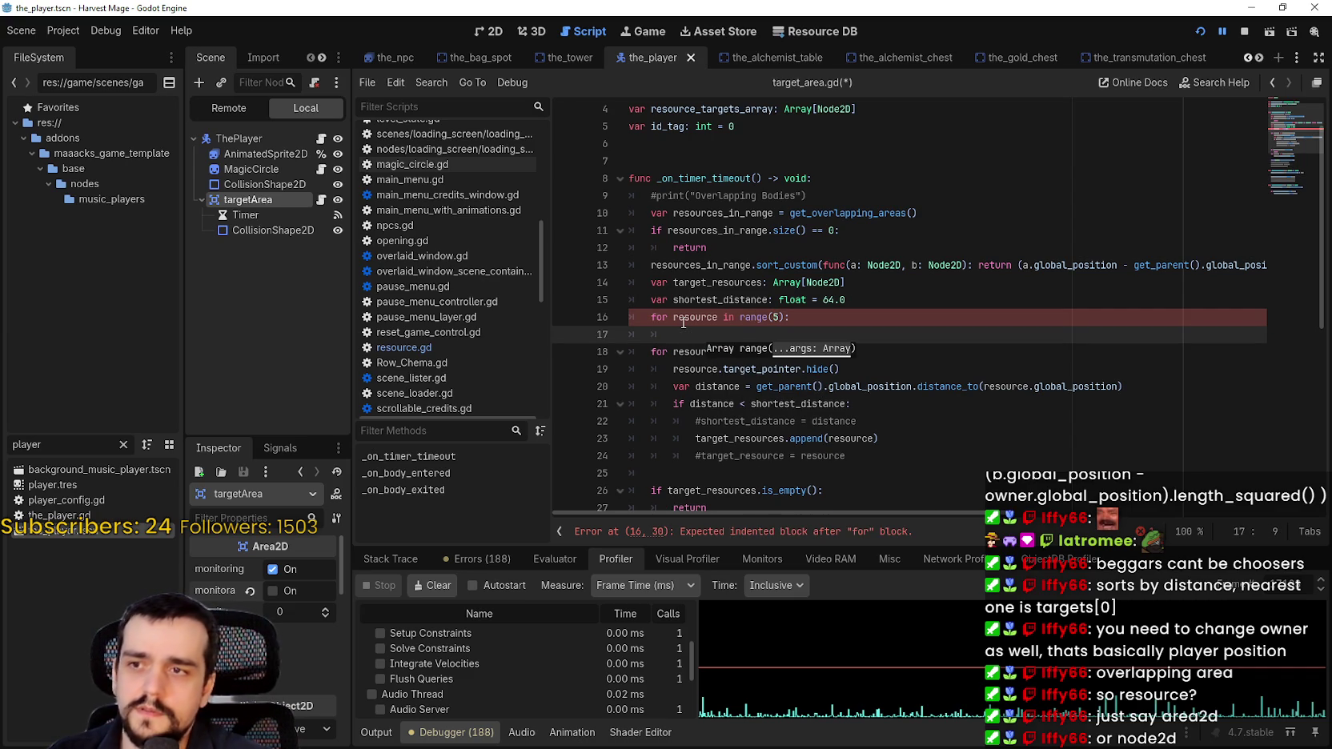
pyautogui.click(728, 438)
pyautogui.scroll(-1, 812, 472)
pyautogui.click(776, 428)
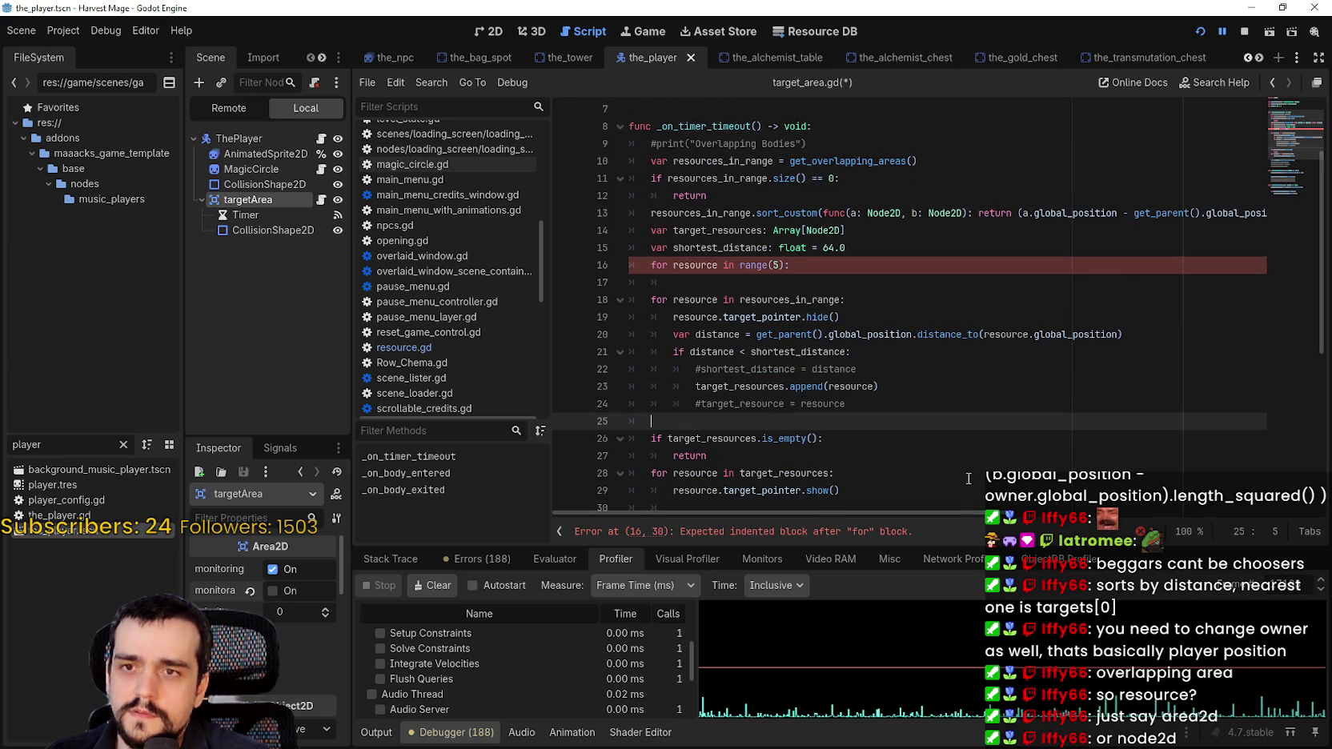
pyautogui.moveTo(957, 512); pyautogui.dragTo(1296, 524)
pyautogui.hscroll(-5, 803, 490)
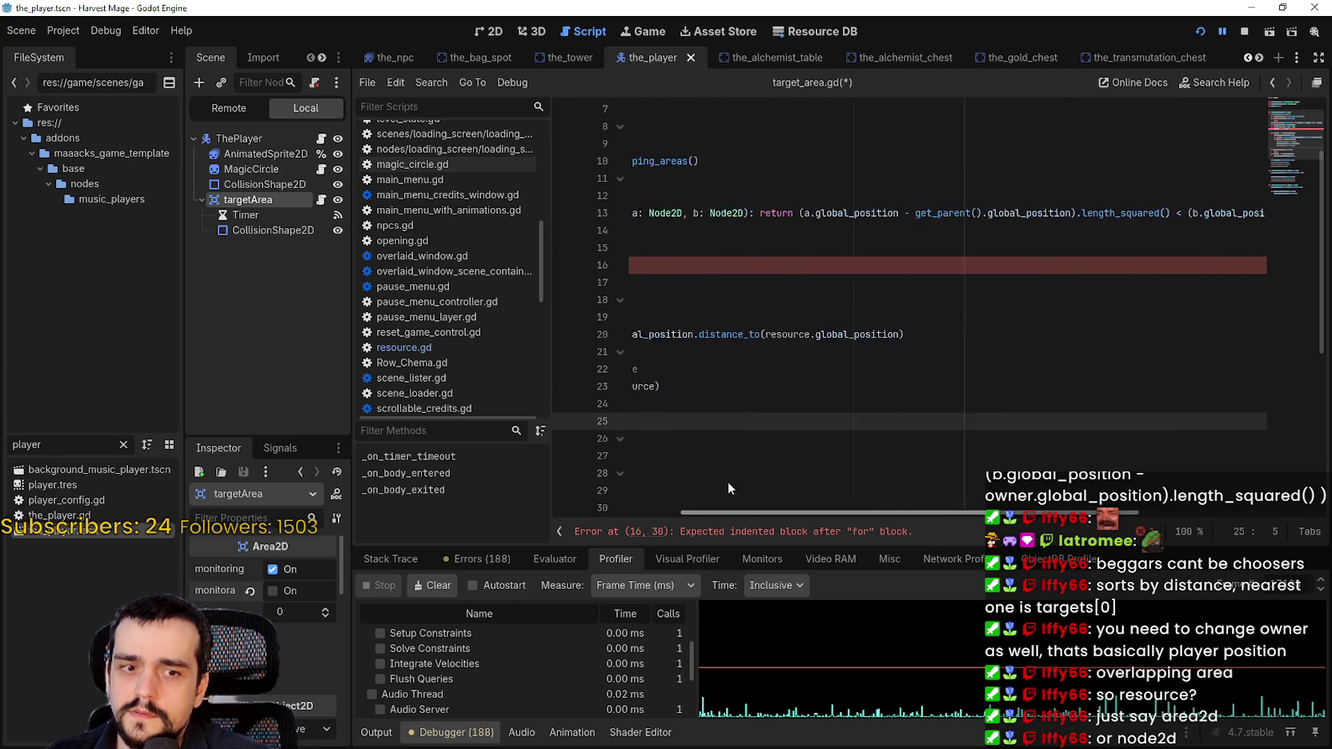
# Try a pass placeholder in the loop body, then remove it, leaving the body empty
pyautogui.click(749, 282)
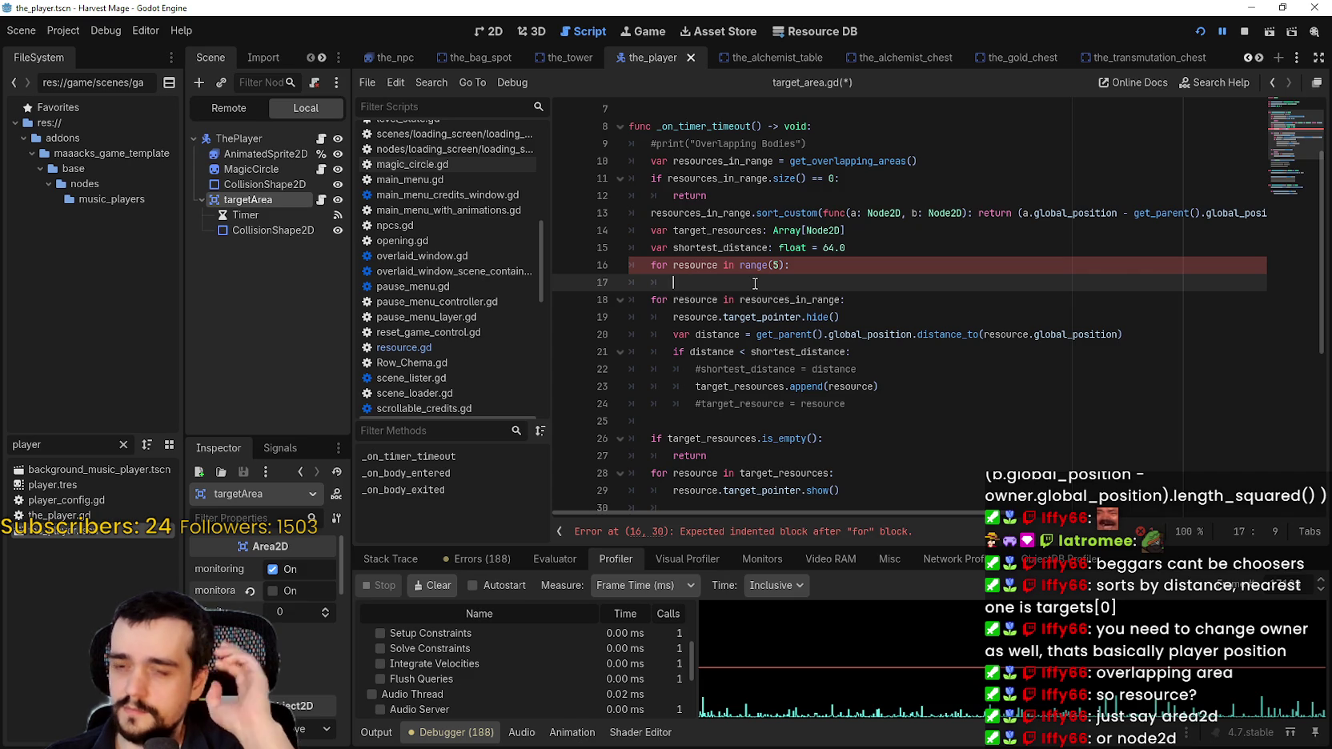
pyautogui.write('pass')
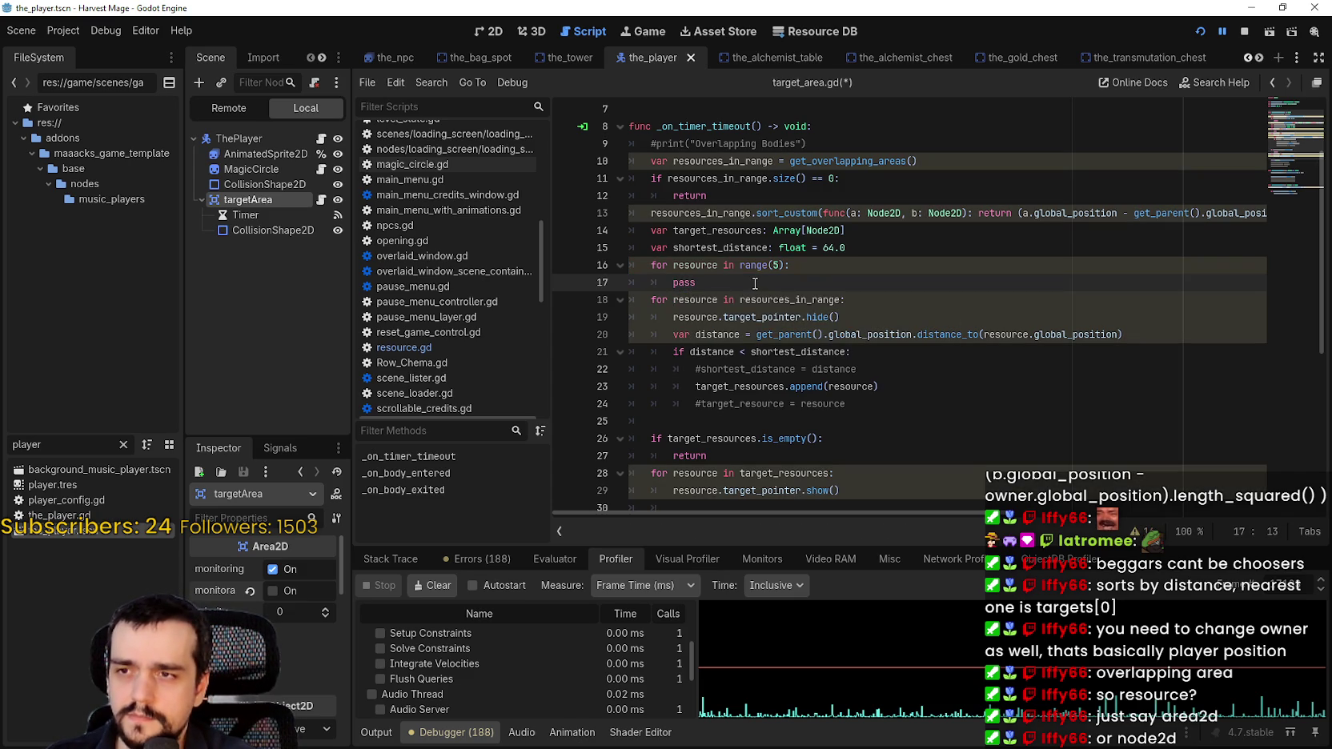
pyautogui.press('BackSpace')
pyautogui.press('BackSpace')
pyautogui.press('BackSpace')
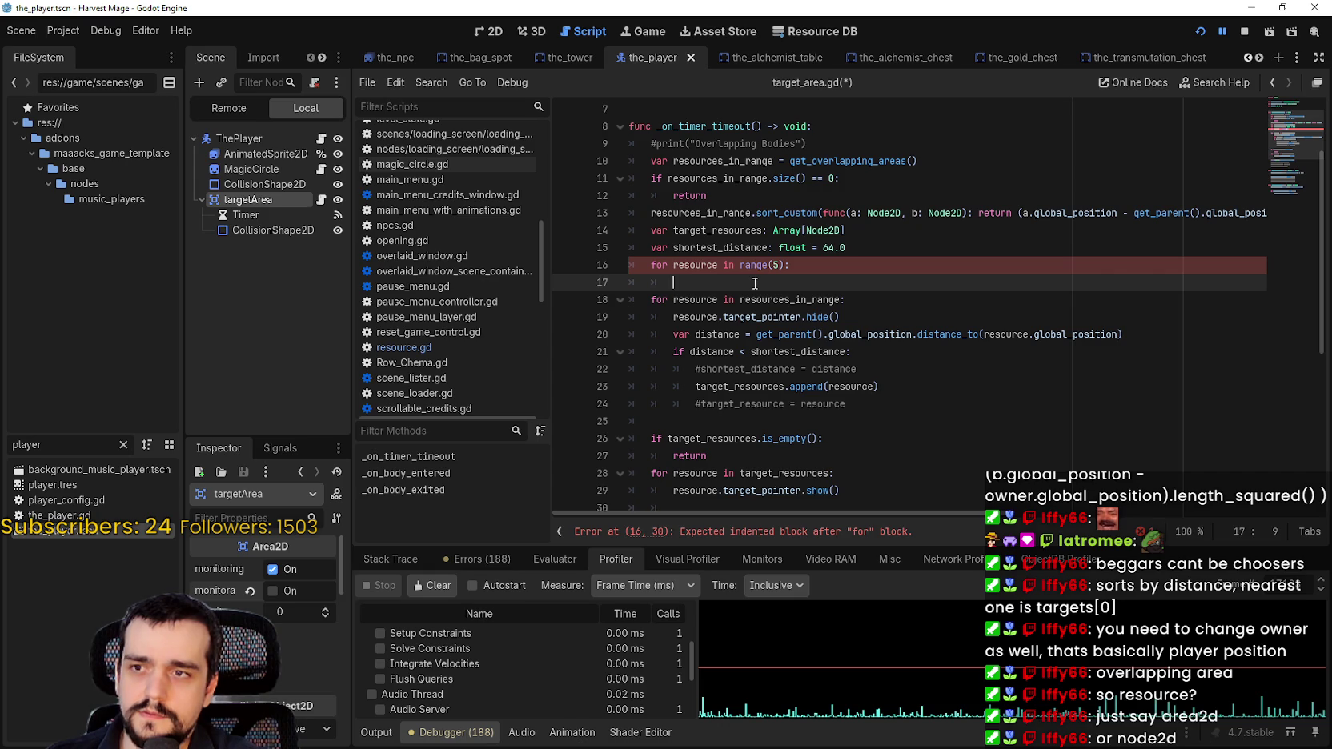
pyautogui.click(705, 247)
pyautogui.doubleClick(711, 213)
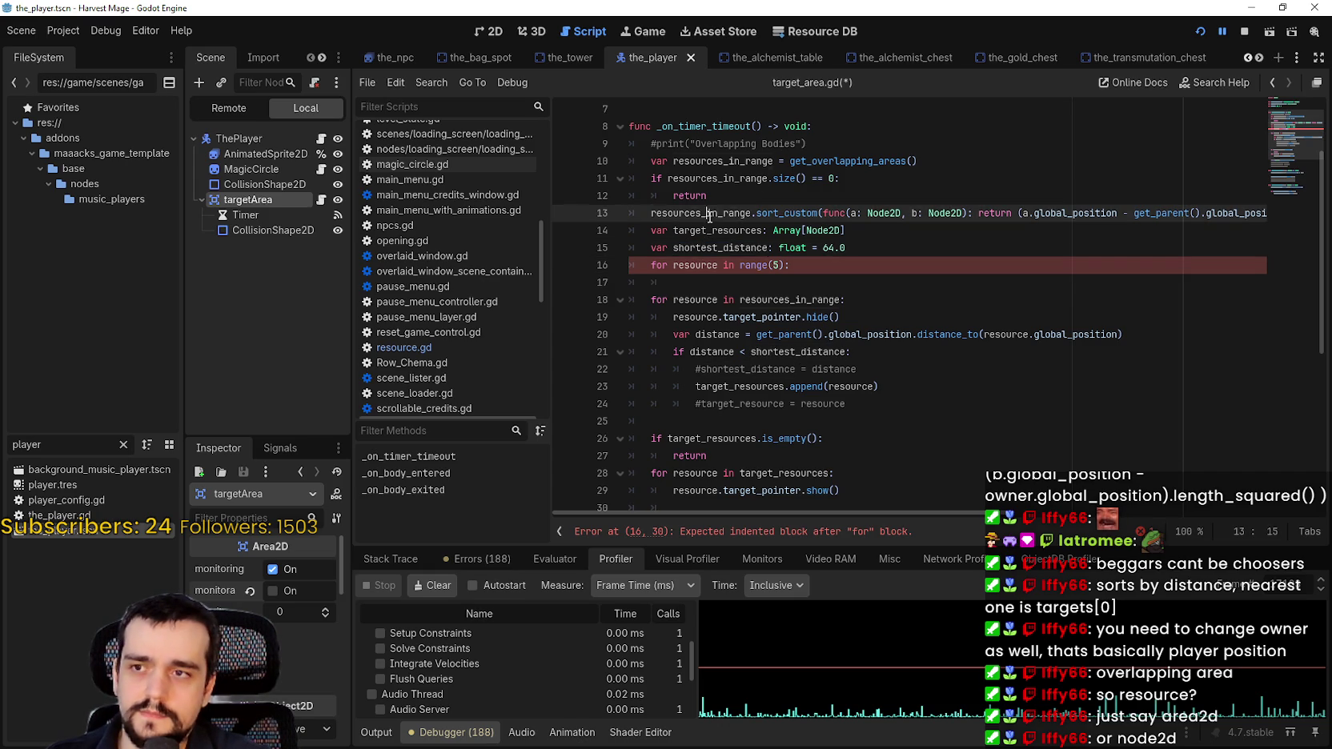
pyautogui.click(703, 300)
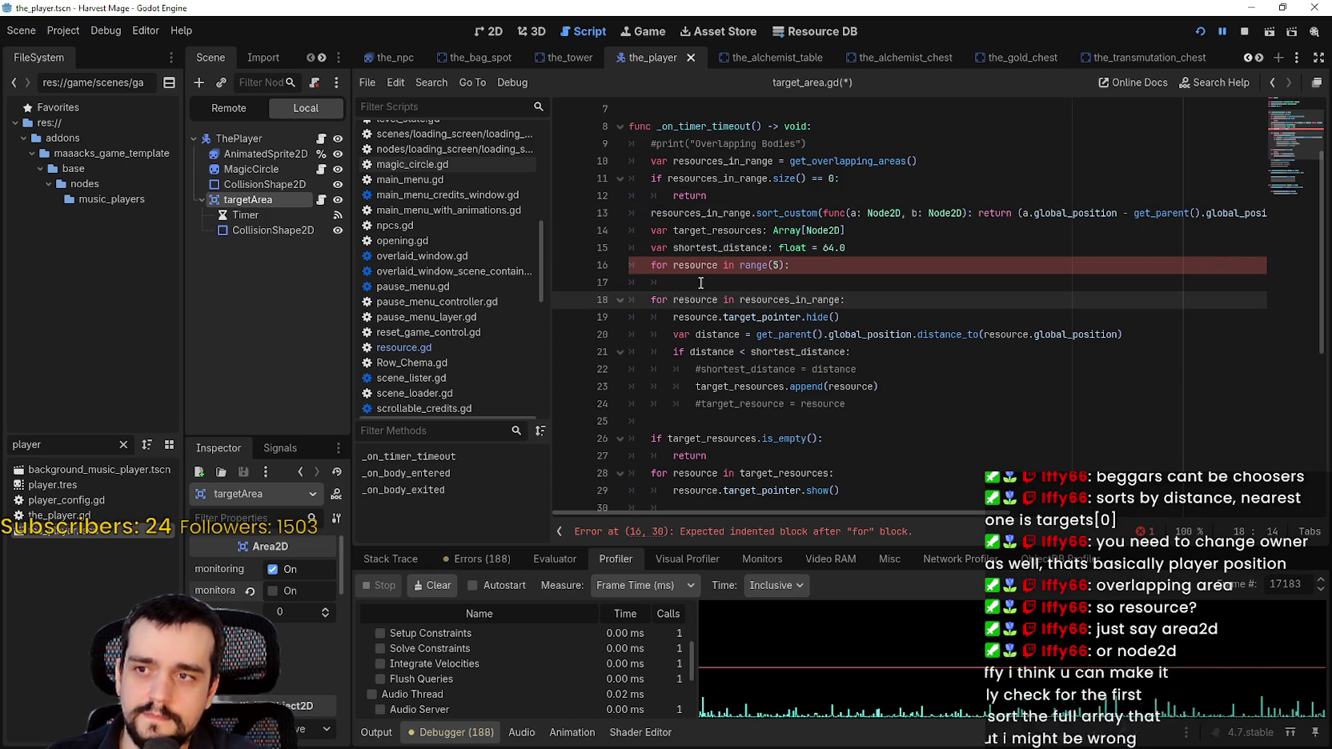
# Write resources_in_range.get(resource) as the body of the range(5) loop on line 17
pyautogui.press('Up')
pyautogui.write('resources_in_range')
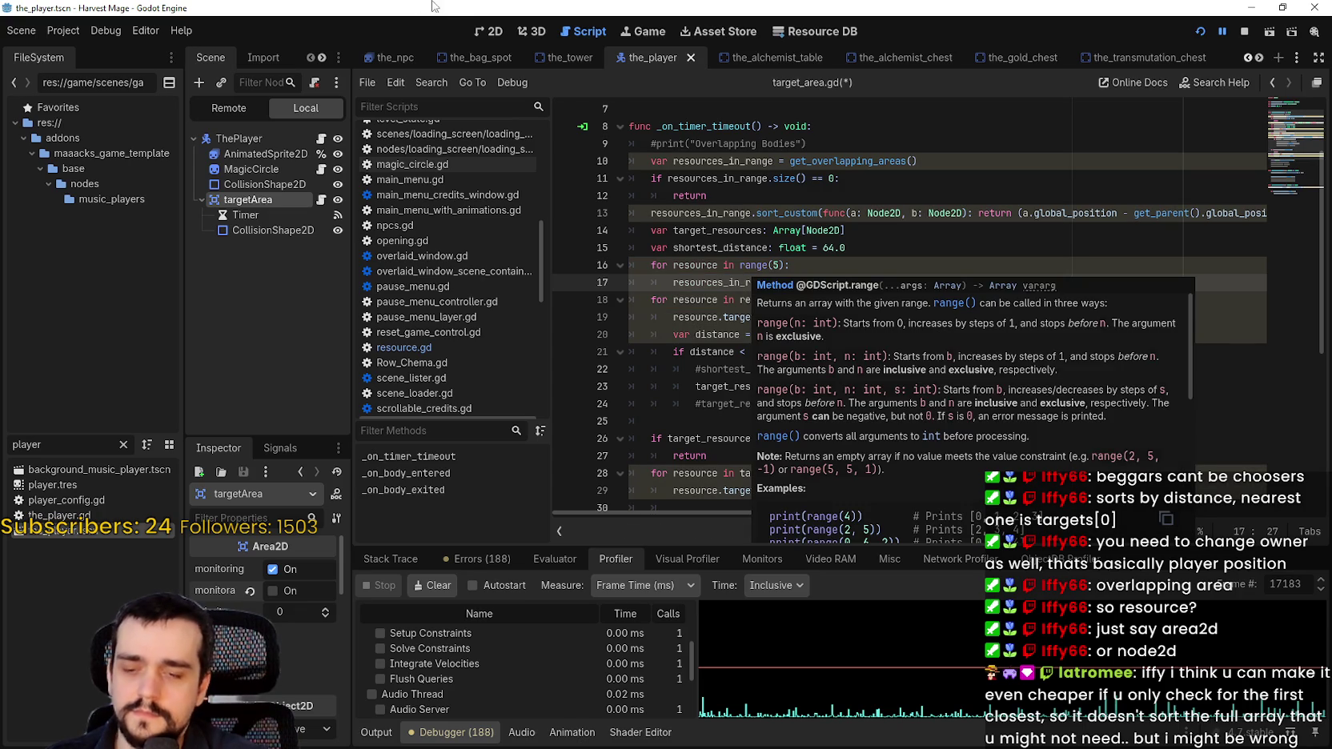
pyautogui.write('.')
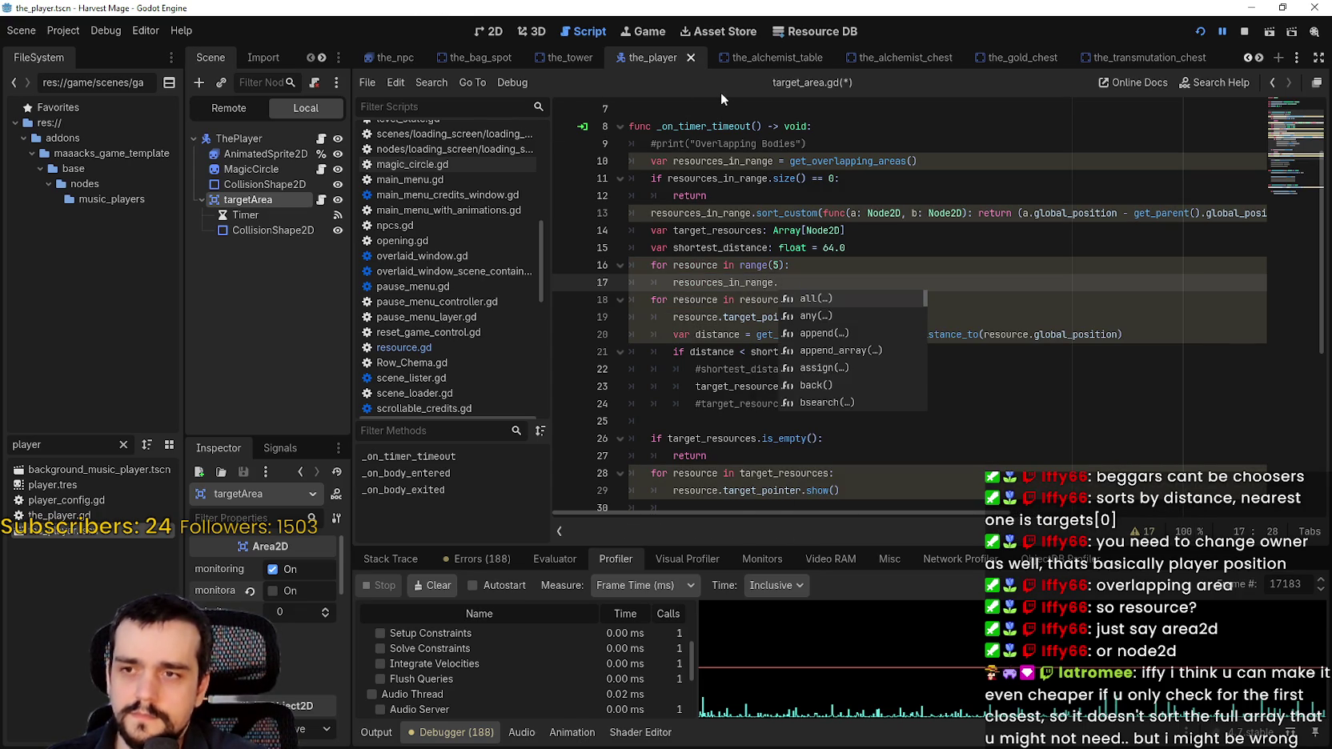
pyautogui.write('get(')
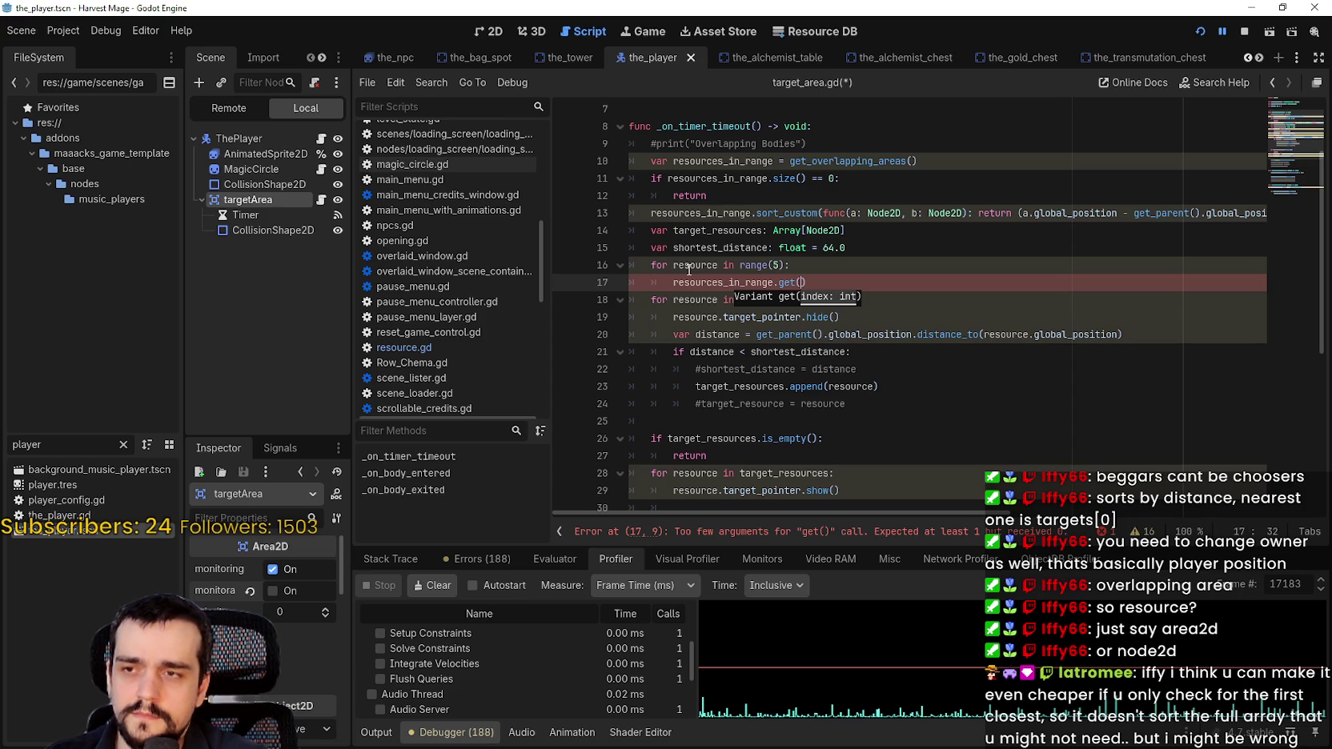
pyautogui.write('resource)')
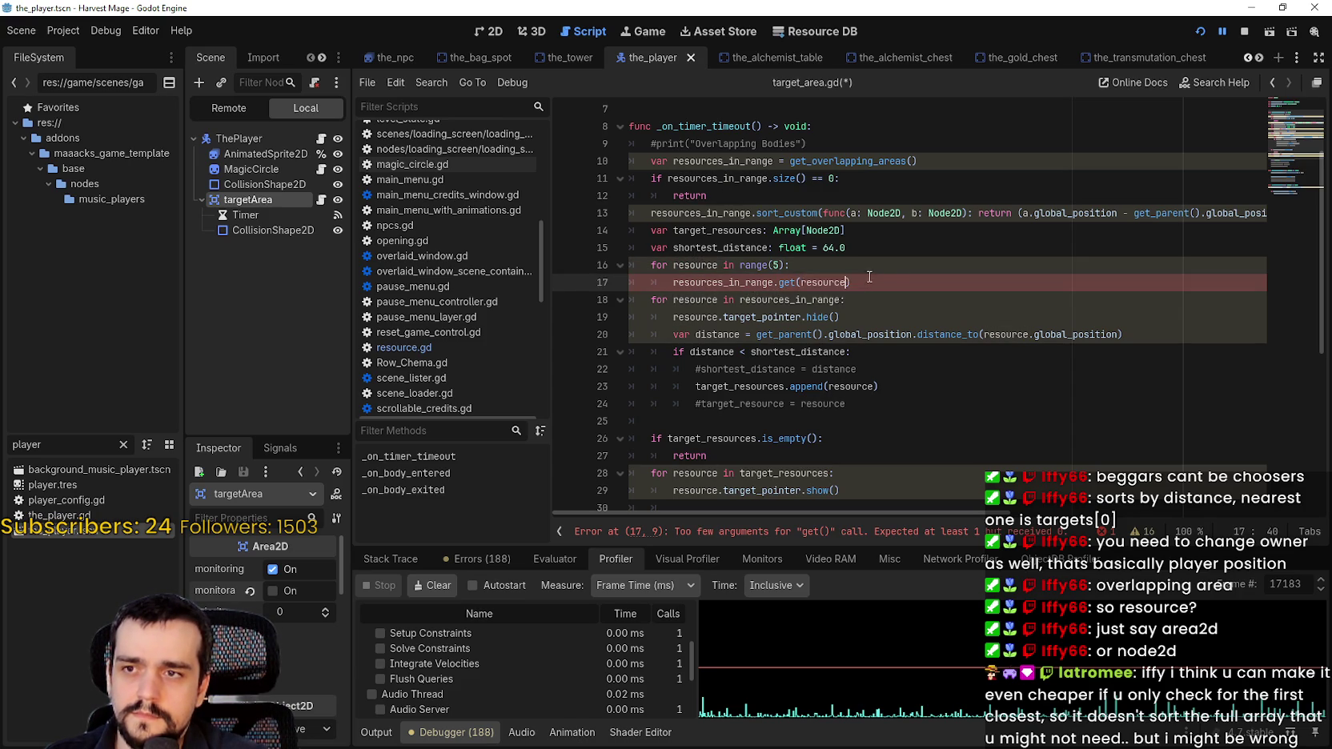
pyautogui.press('Return')
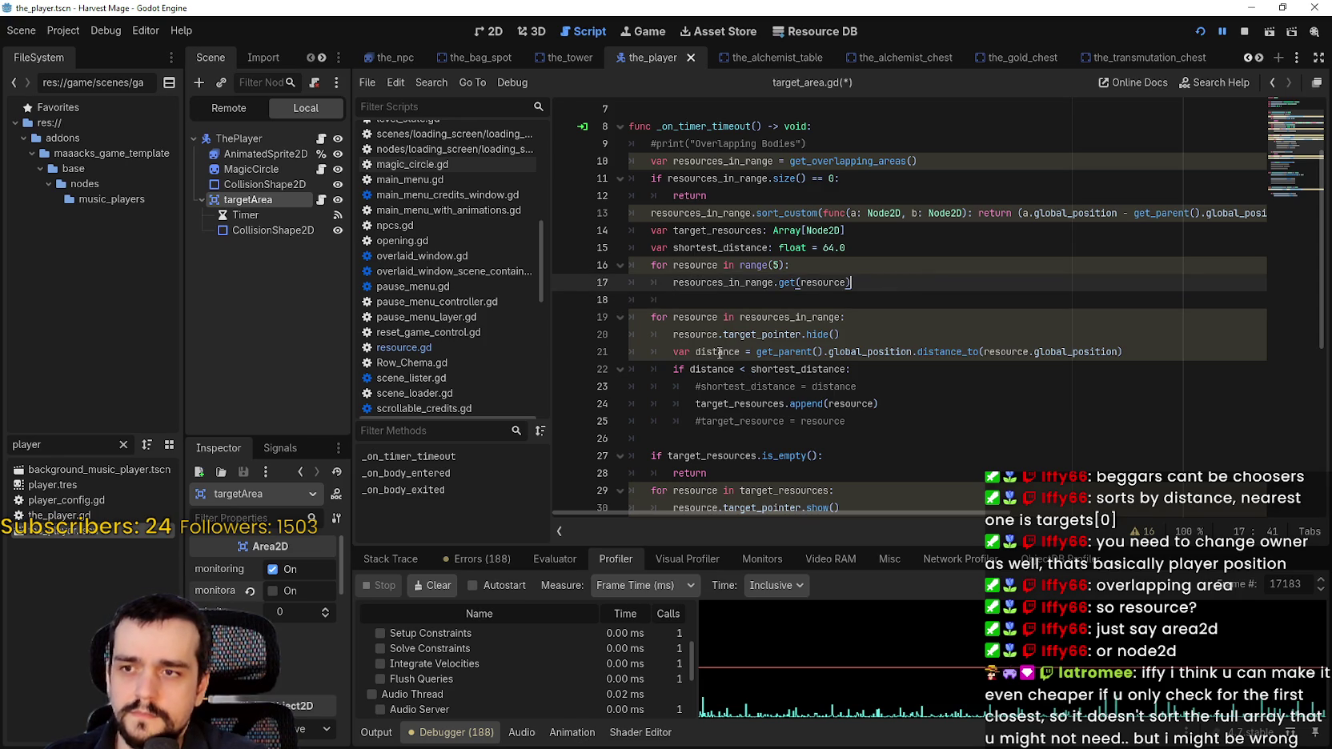
# Append .target_pointer.show() to the get call on line 17, reusing the copied target_pointer name
pyautogui.click(714, 336)
pyautogui.click(888, 280)
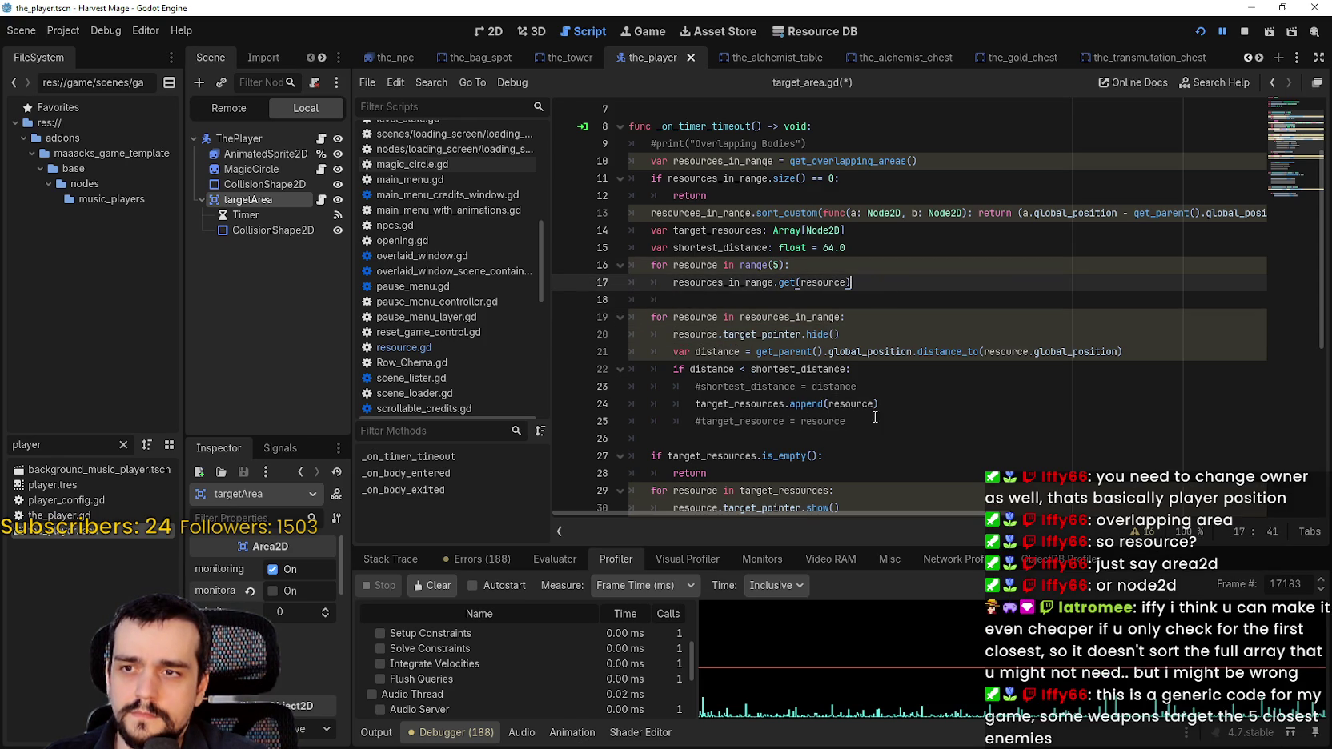
pyautogui.scroll(-1, 781, 423)
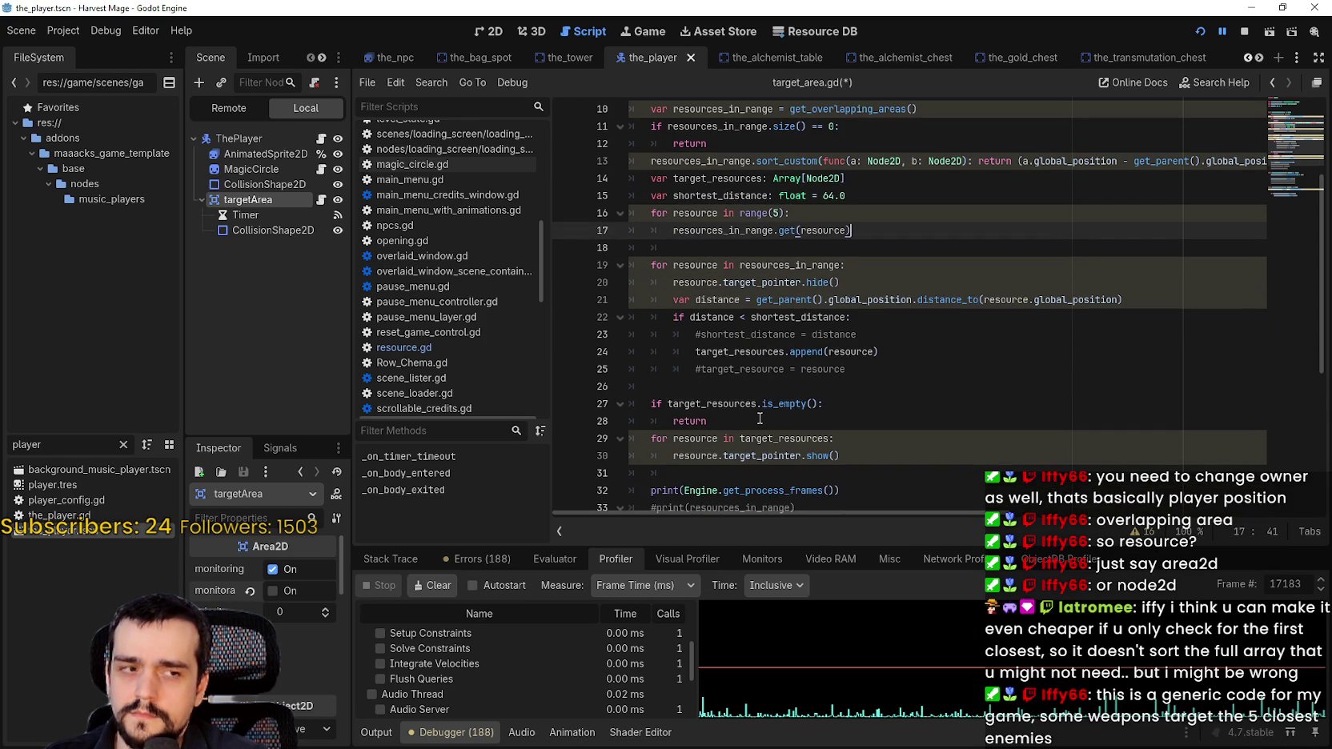
pyautogui.scroll(-2, 759, 418)
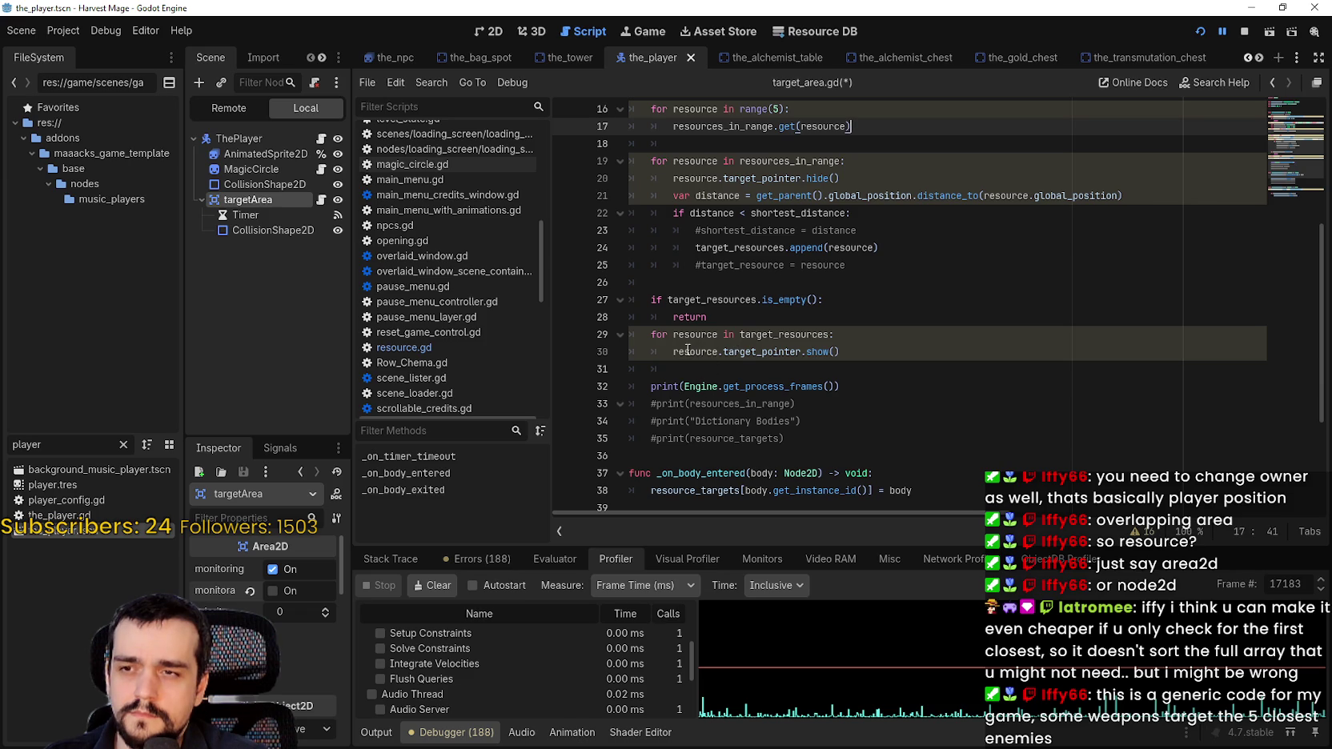
pyautogui.doubleClick(760, 351)
pyautogui.click(888, 118)
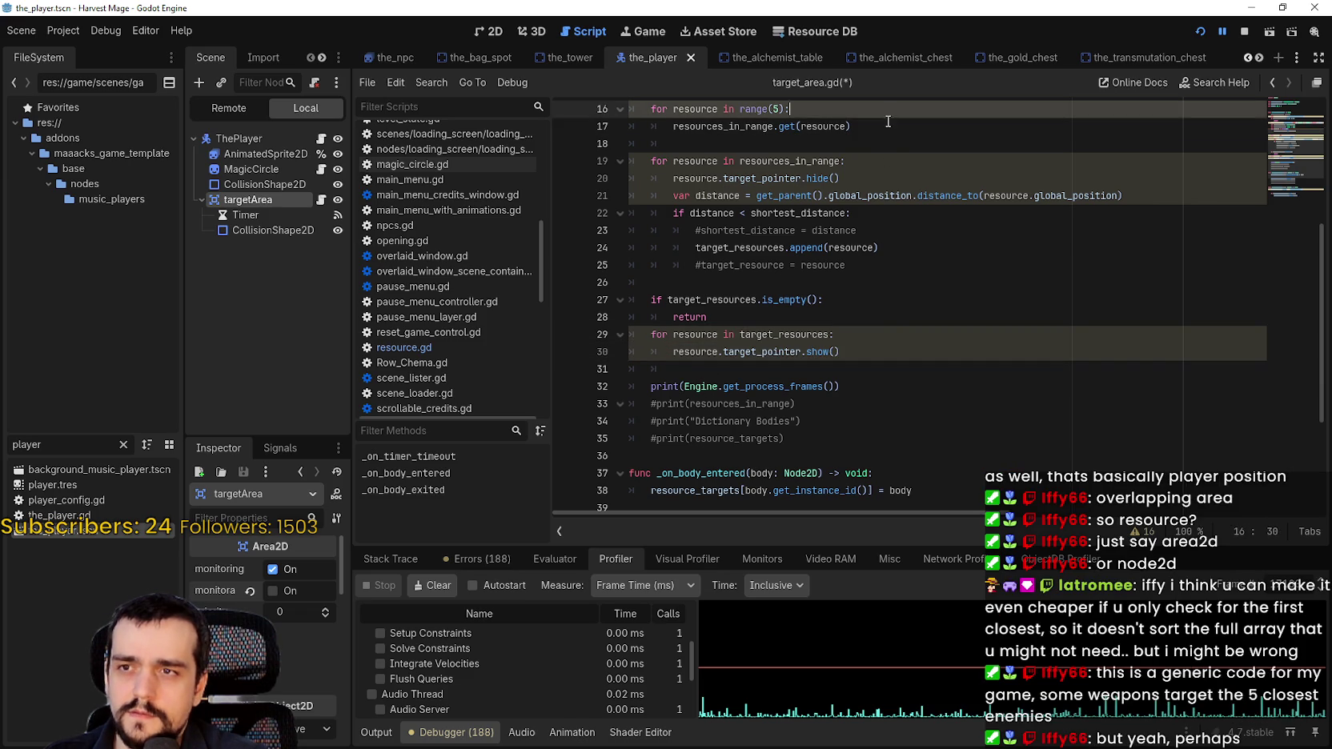
pyautogui.click(887, 122)
pyautogui.write('target_pointer.show()')
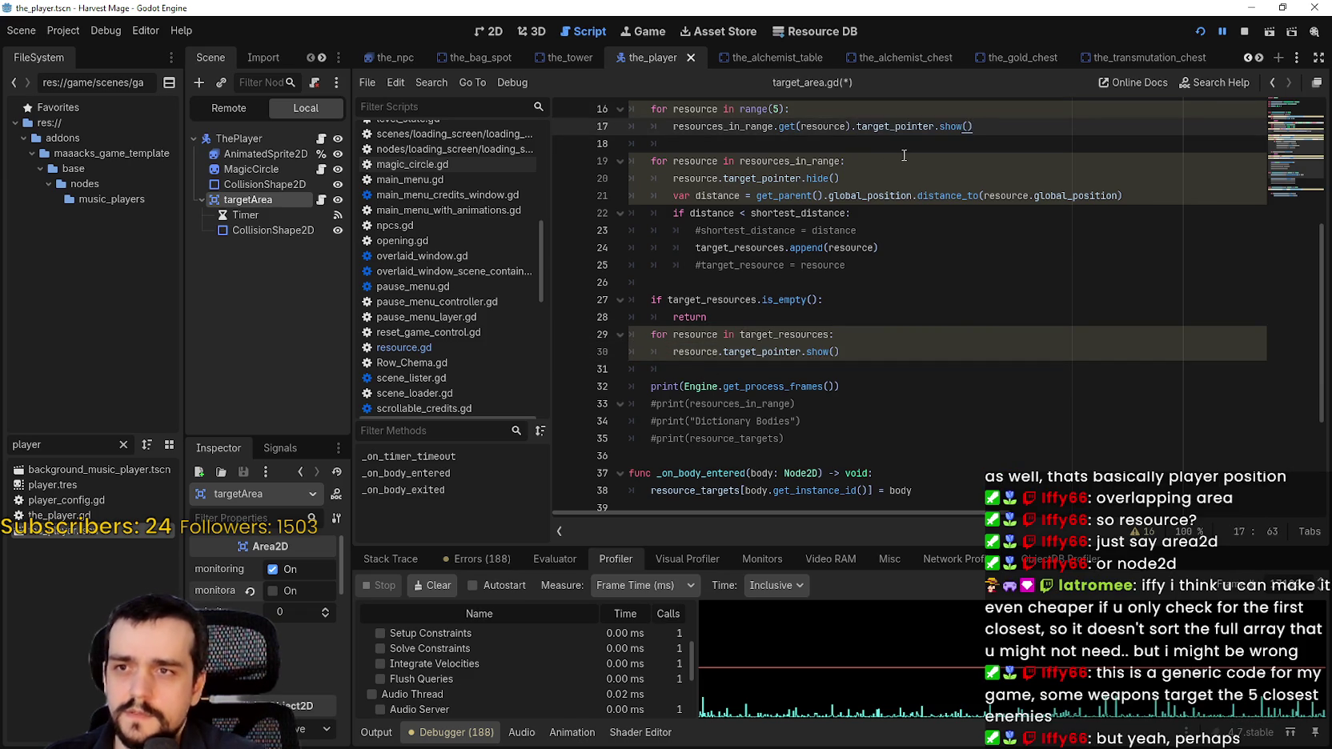
pyautogui.scroll(2, 904, 155)
pyautogui.keyDown('shift'); pyautogui.click(602, 209); pyautogui.keyUp('shift')
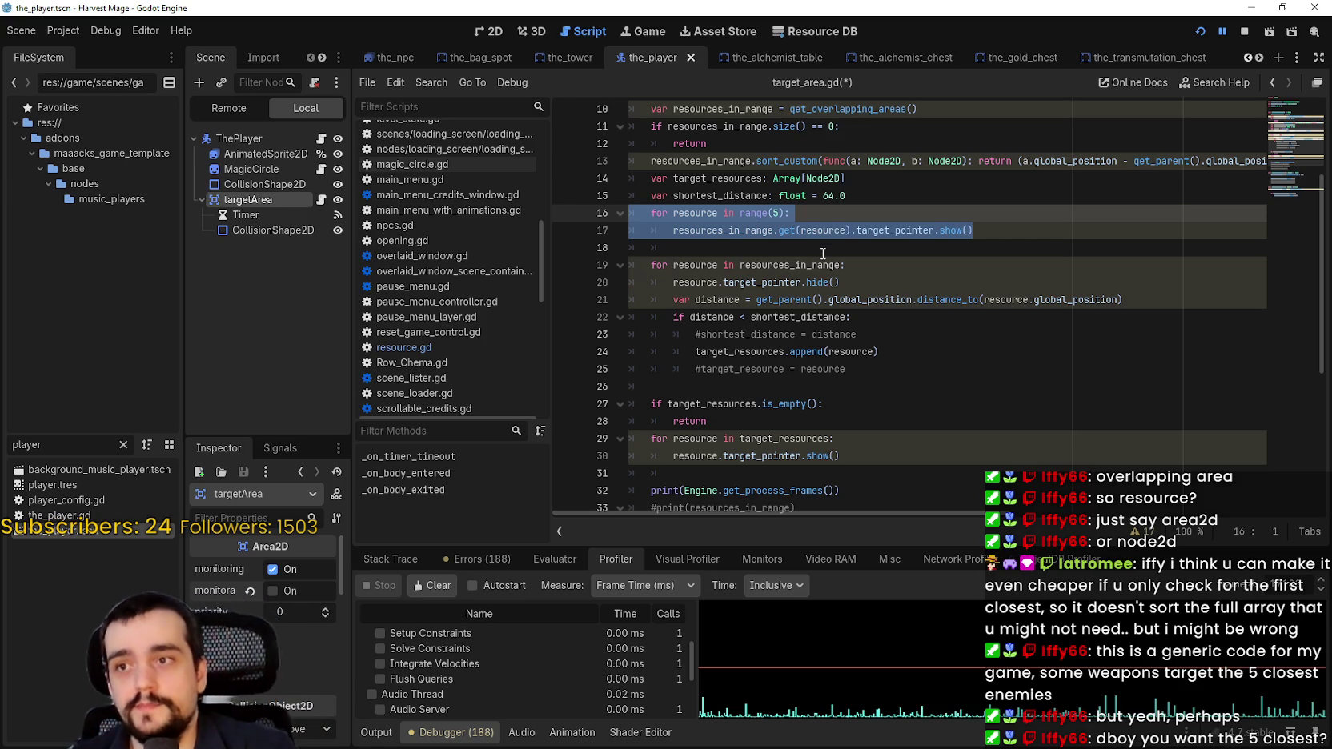
# Comment out the target_resources and shortest_distance declarations on lines 14–15
pyautogui.click(816, 244)
pyautogui.doubleClick(722, 178)
pyautogui.press('Left')
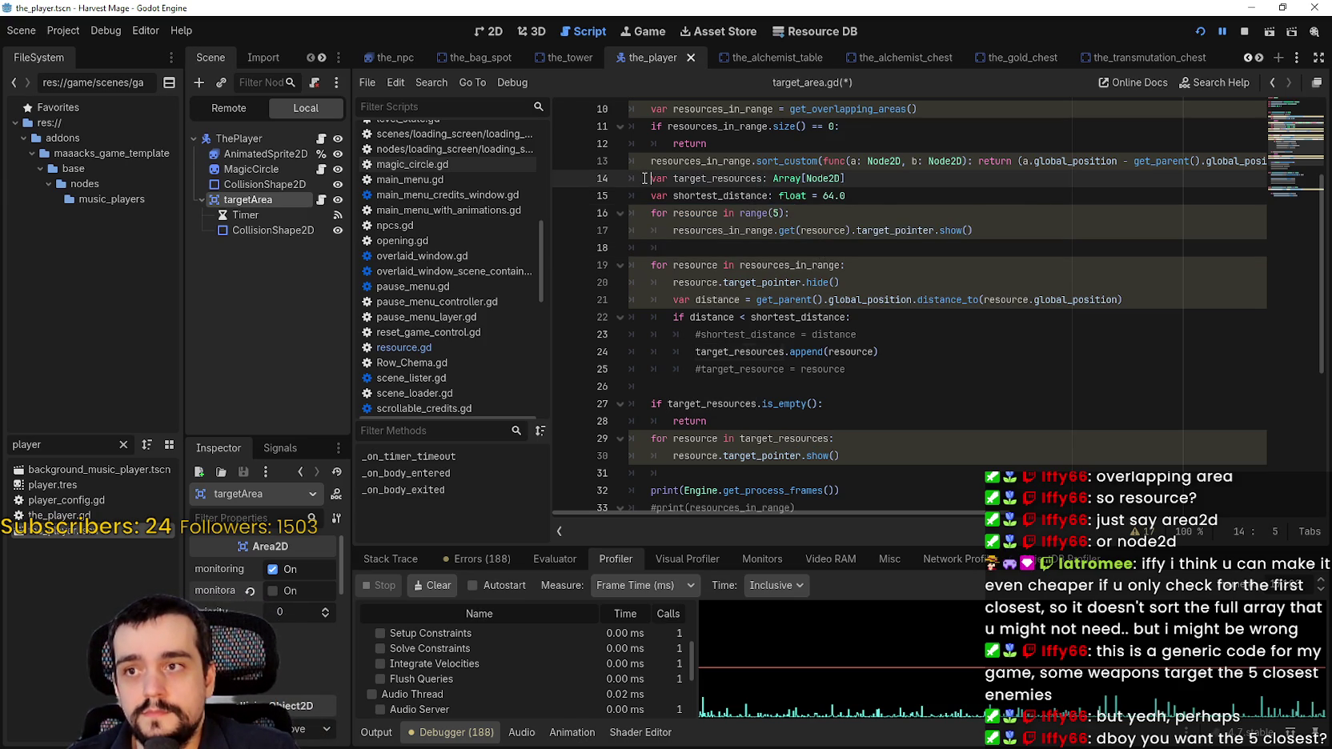
pyautogui.hotkey('ctrl', 'k')
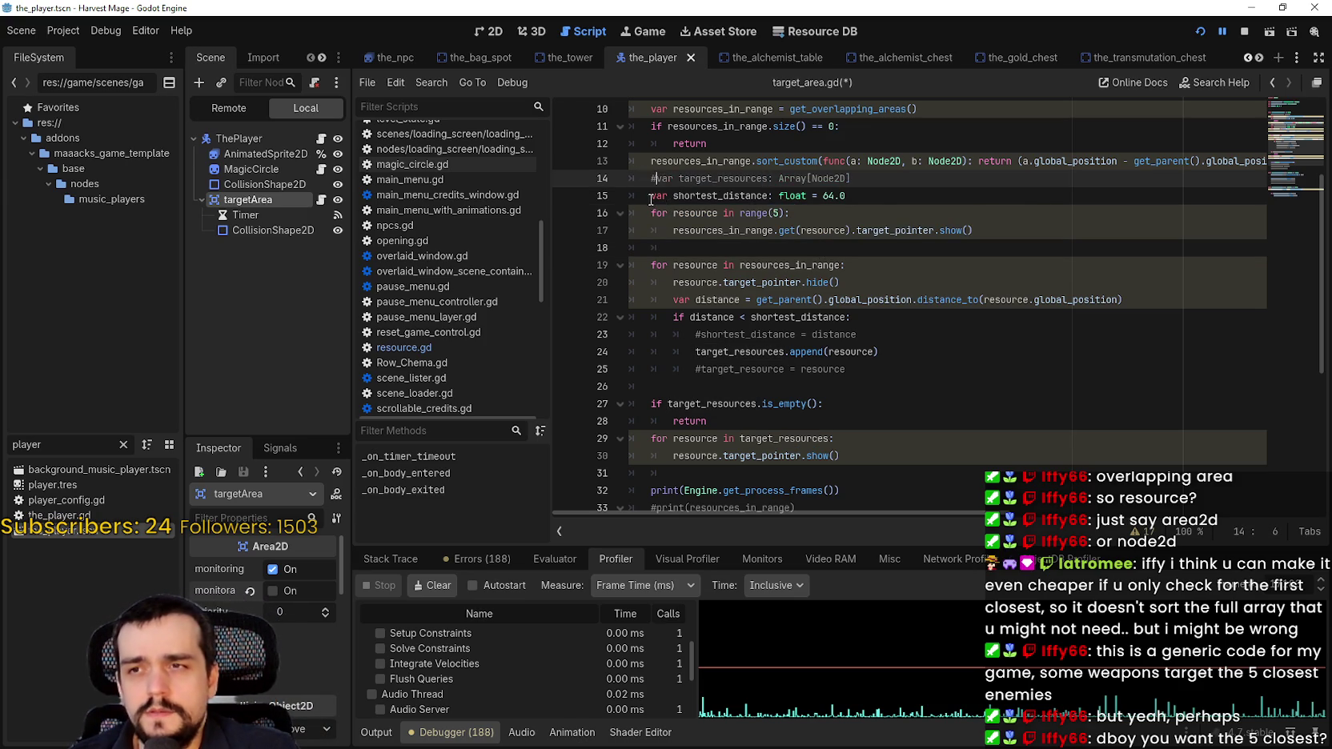
pyautogui.press('Down')
pyautogui.hotkey('ctrl', 'k')
# Comment out the old distance-checking and pointer-showing loops on lines 19–30
pyautogui.click(692, 249)
pyautogui.moveTo(704, 246); pyautogui.dragTo(632, 209)
pyautogui.click(692, 244)
pyautogui.hotkey('shift', 'Home')
pyautogui.scroll(-2, 780, 386)
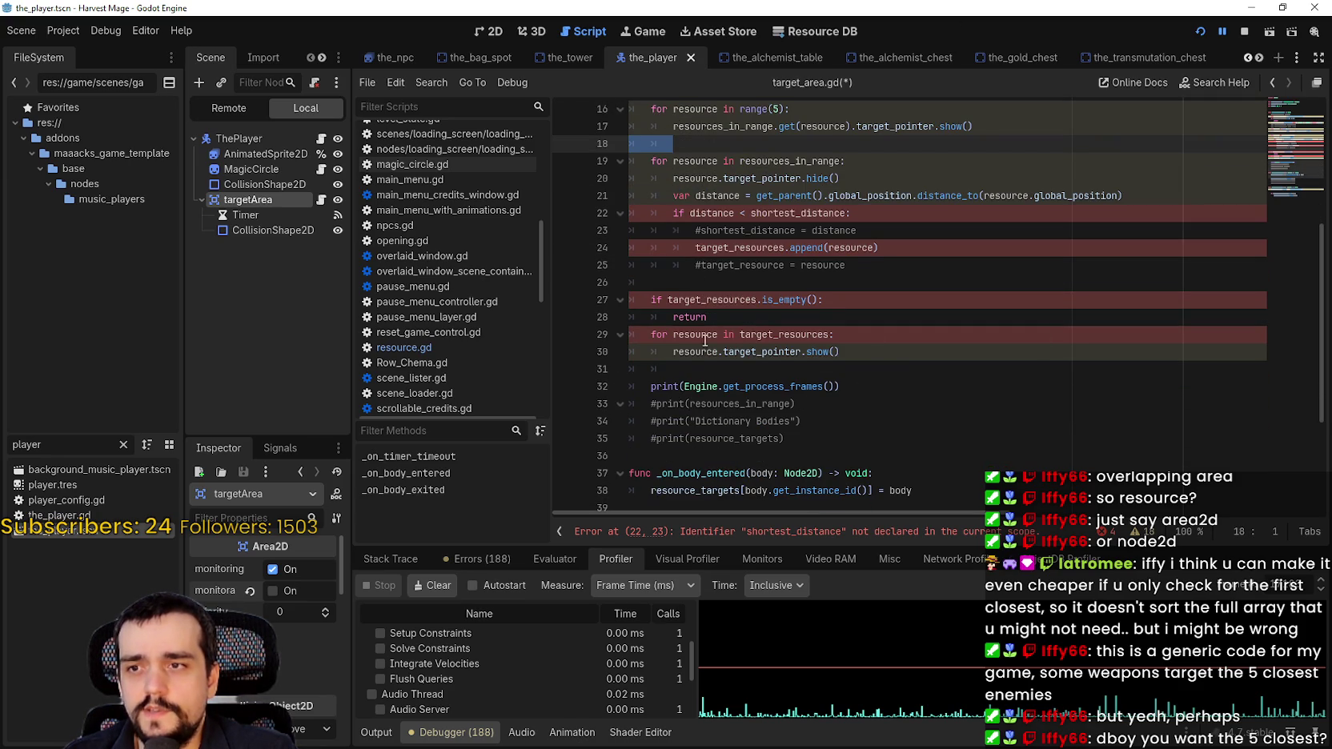
pyautogui.scroll(1, 842, 271)
pyautogui.moveTo(840, 404); pyautogui.dragTo(709, 369)
pyautogui.moveTo(745, 317); pyautogui.dragTo(612, 214)
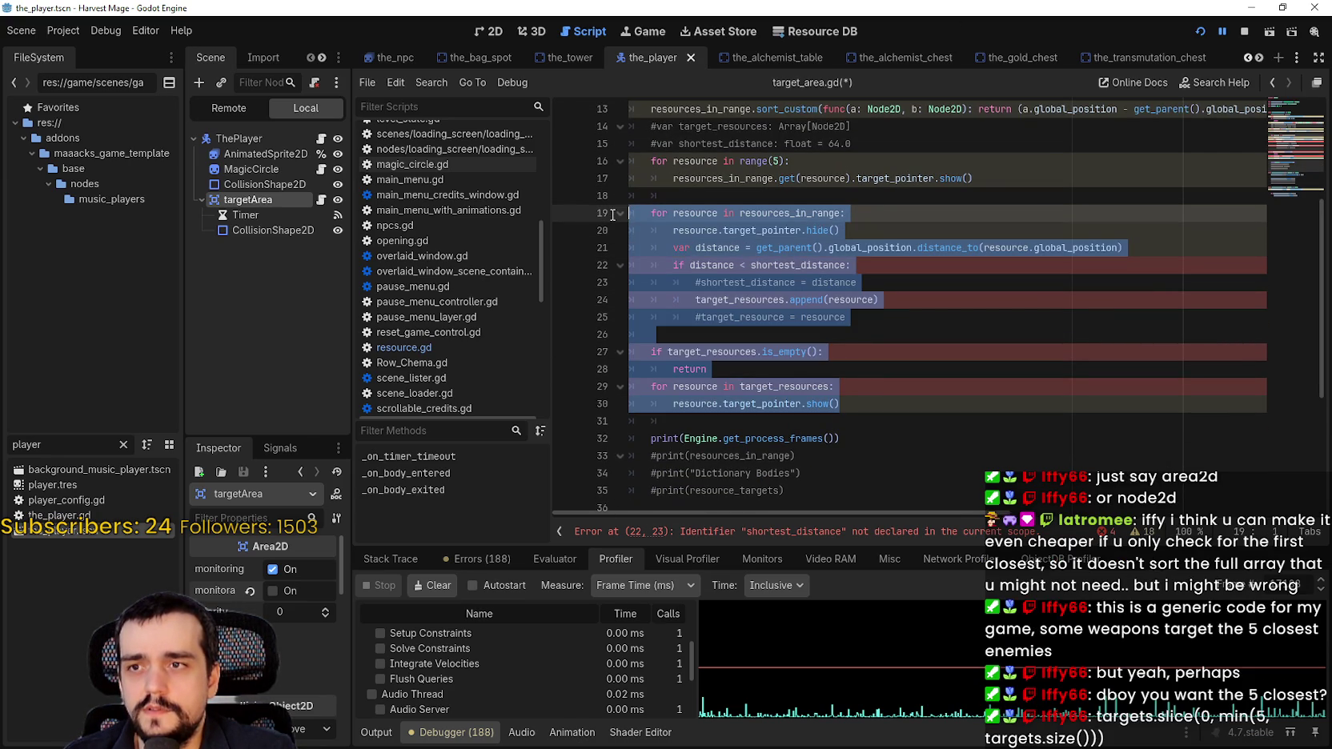
pyautogui.hotkey('ctrl', 'k')
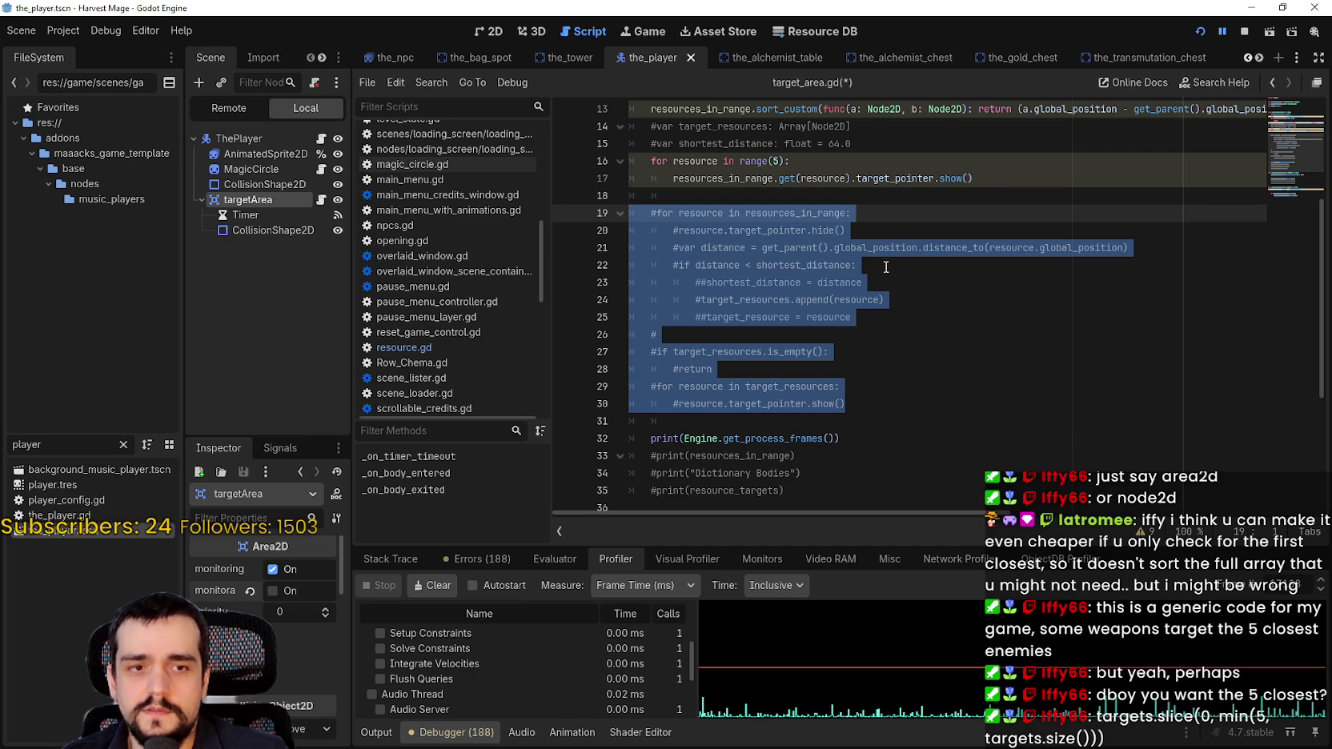
pyautogui.click(886, 210)
# Insert a new empty line after line 15, above the range(5) loop
pyautogui.scroll(1, 885, 206)
pyautogui.click(892, 192)
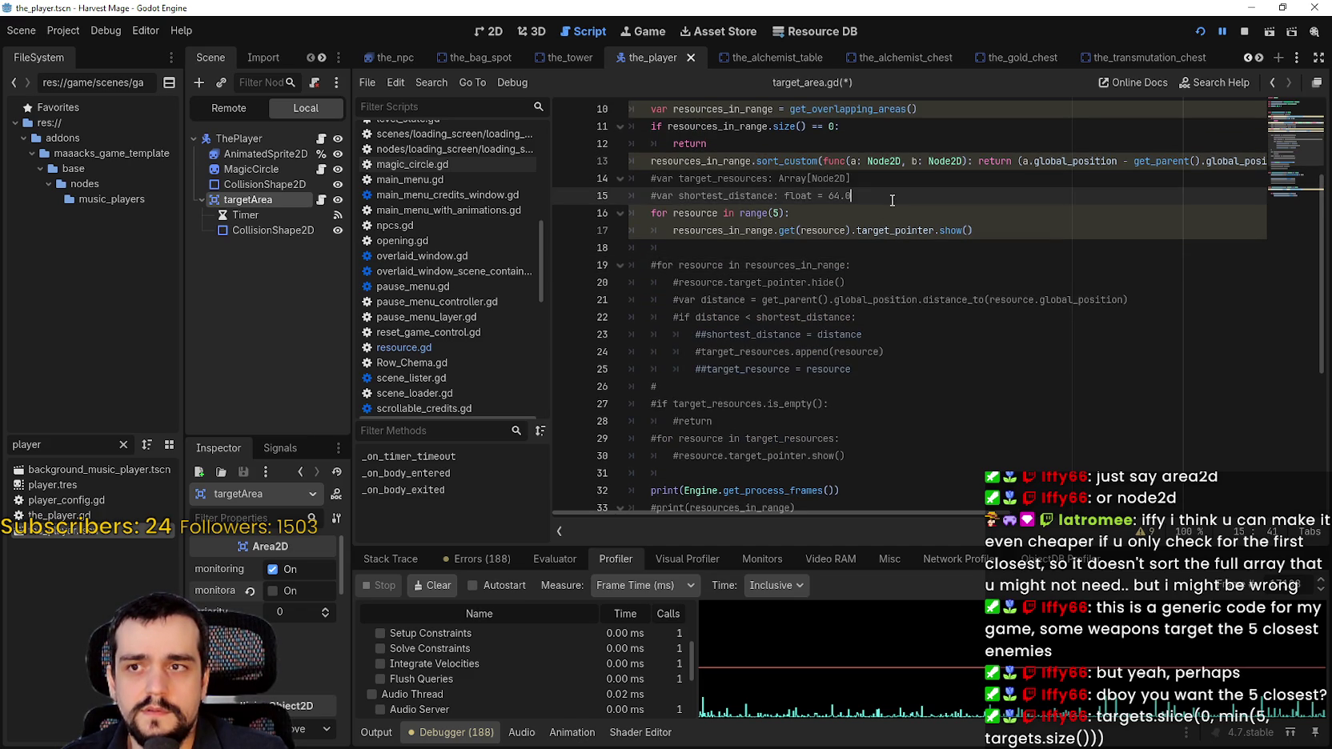
pyautogui.scroll(1, 894, 230)
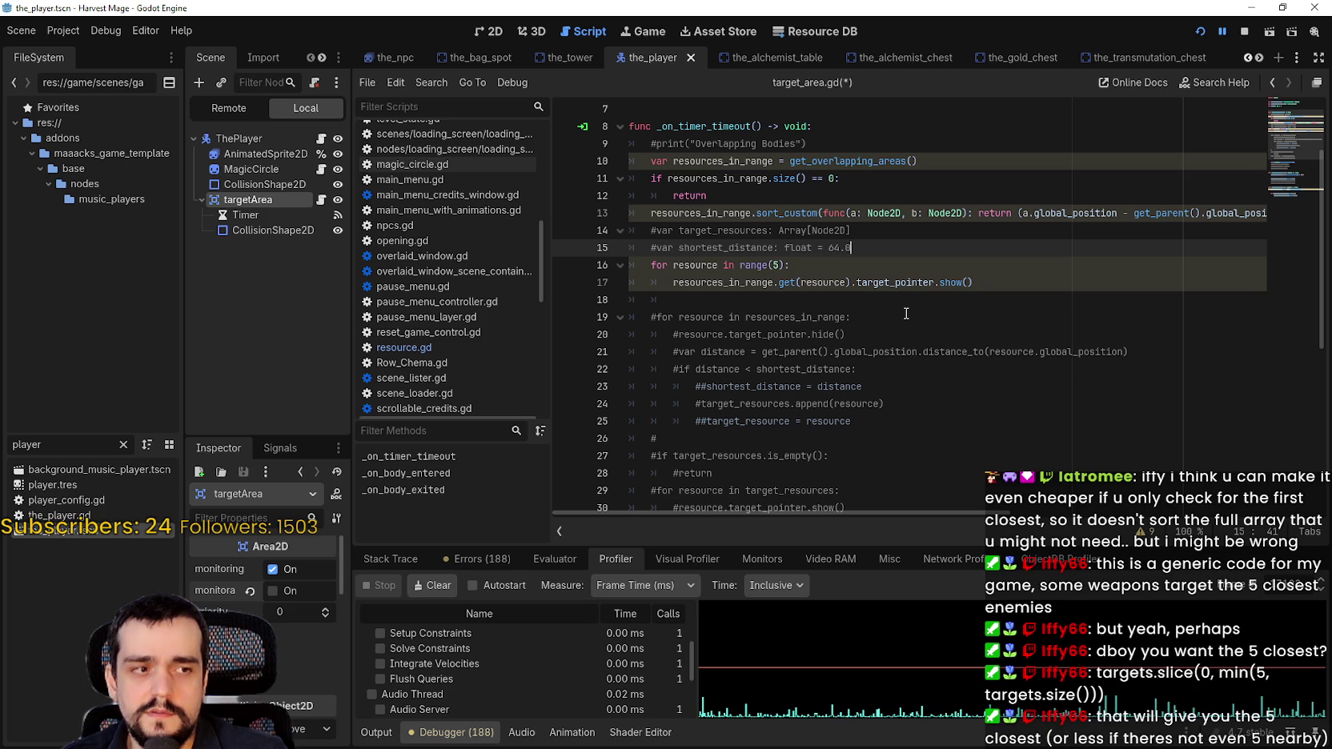
pyautogui.scroll(-1, 906, 313)
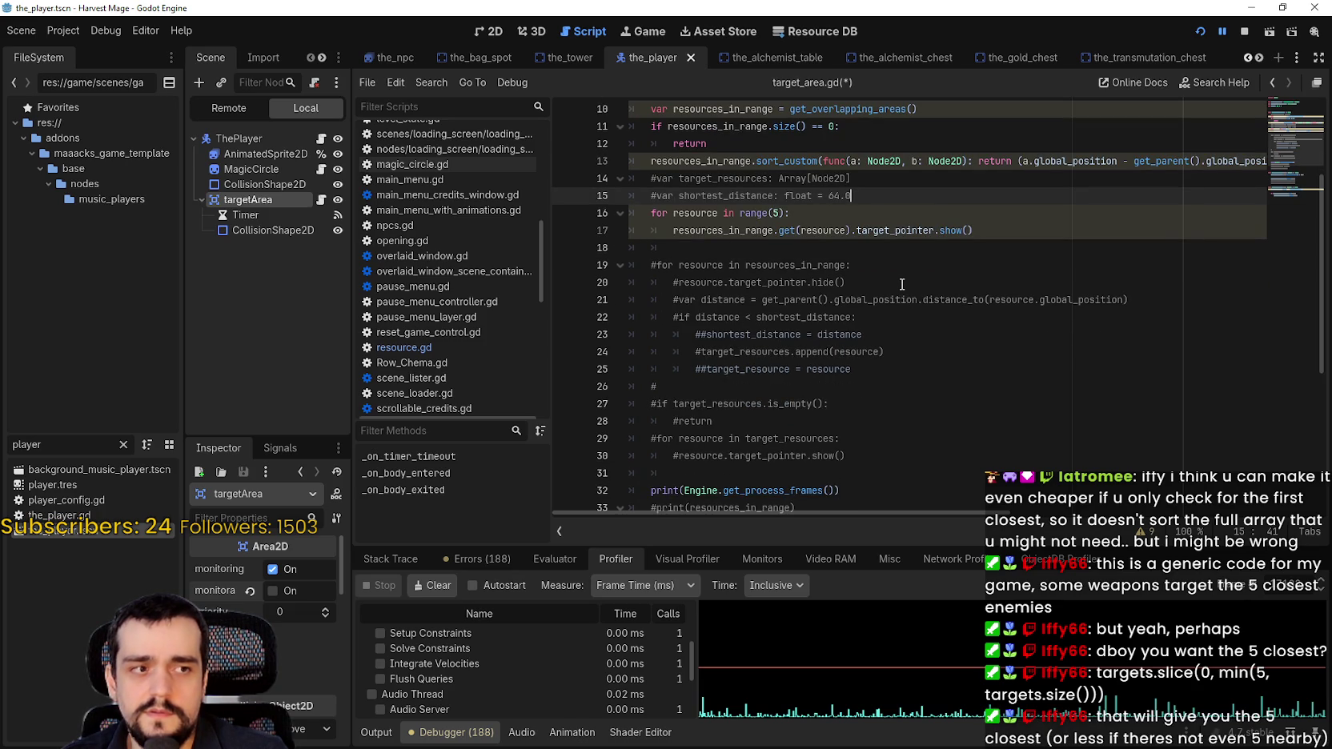
pyautogui.press('Return')
# Type resources_in_range.slice(0, min(5, resource_targets.size())) on line 16 using autocomplete suggestions
pyautogui.write('target')
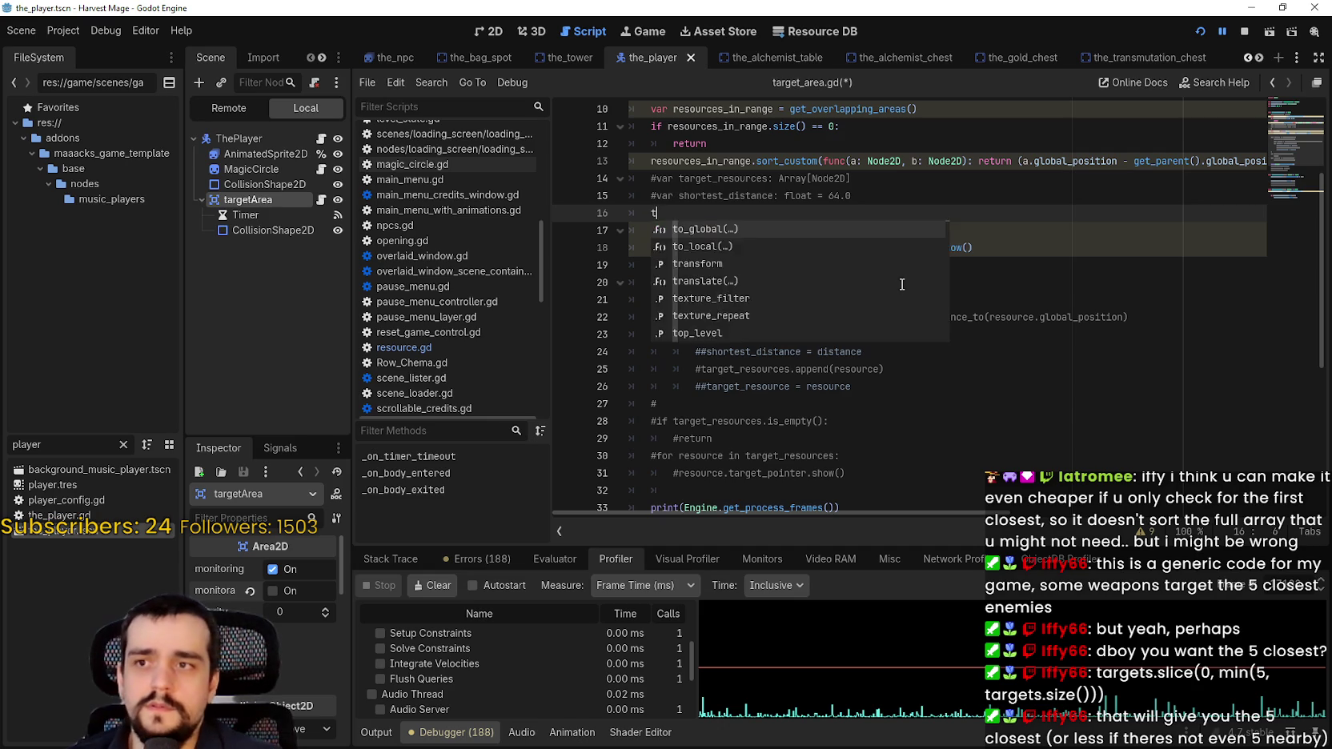
pyautogui.press('BackSpace')
pyautogui.press('BackSpace')
pyautogui.press('BackSpace')
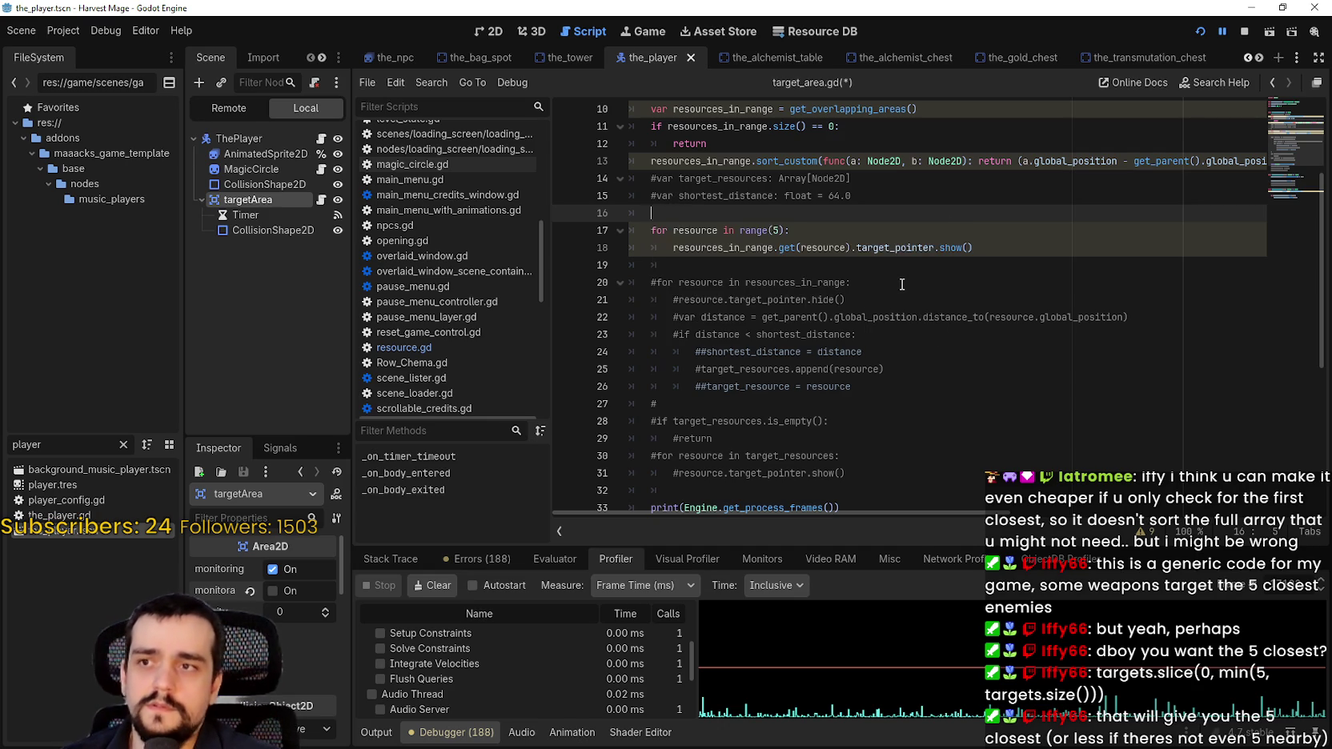
pyautogui.write('resources_in_range')
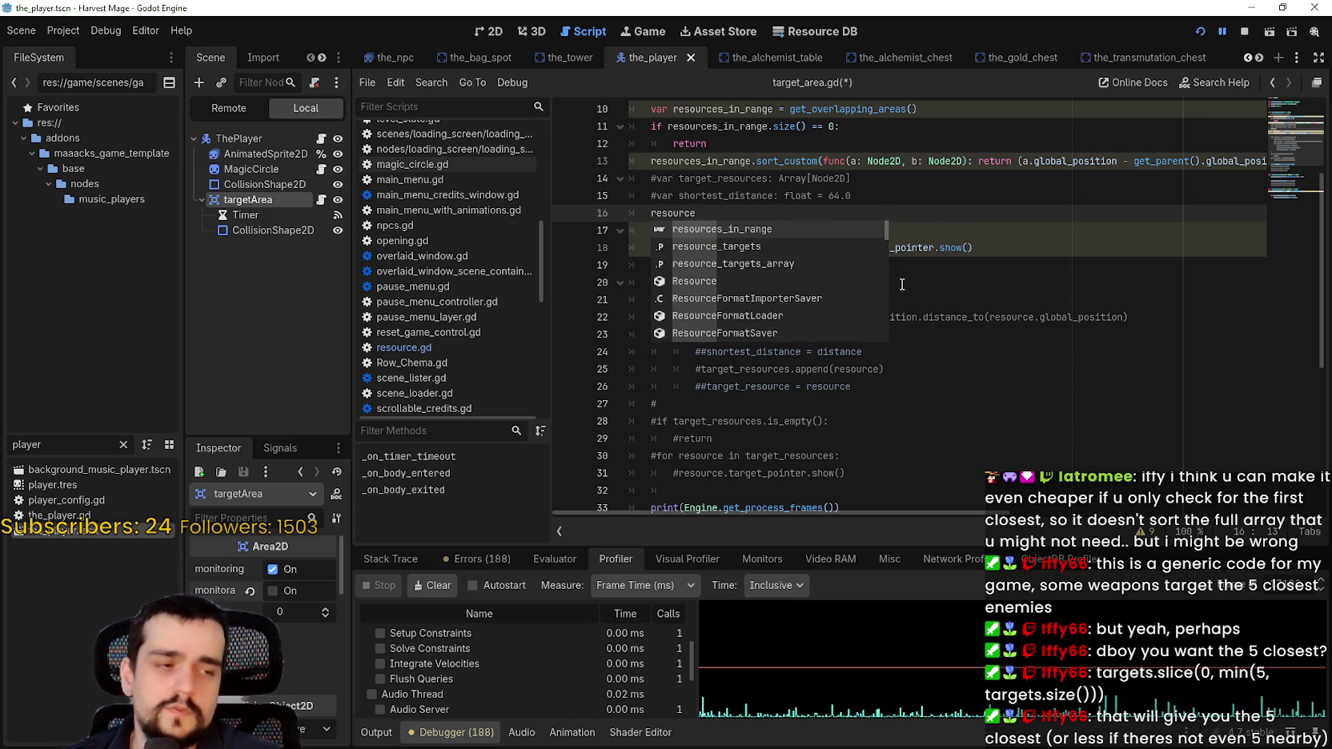
pyautogui.press('Return')
pyautogui.write('.slice')
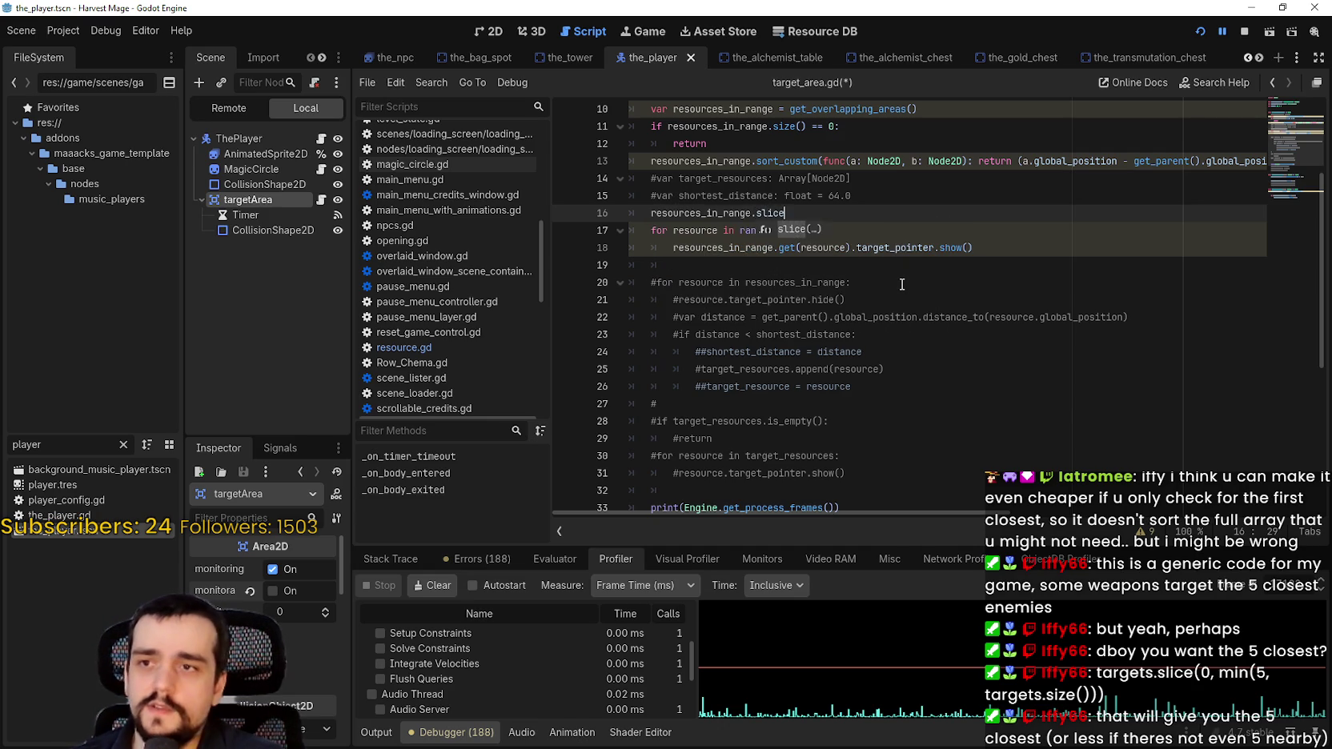
pyautogui.press('Return')
pyautogui.write('0, min')
pyautogui.press('Return')
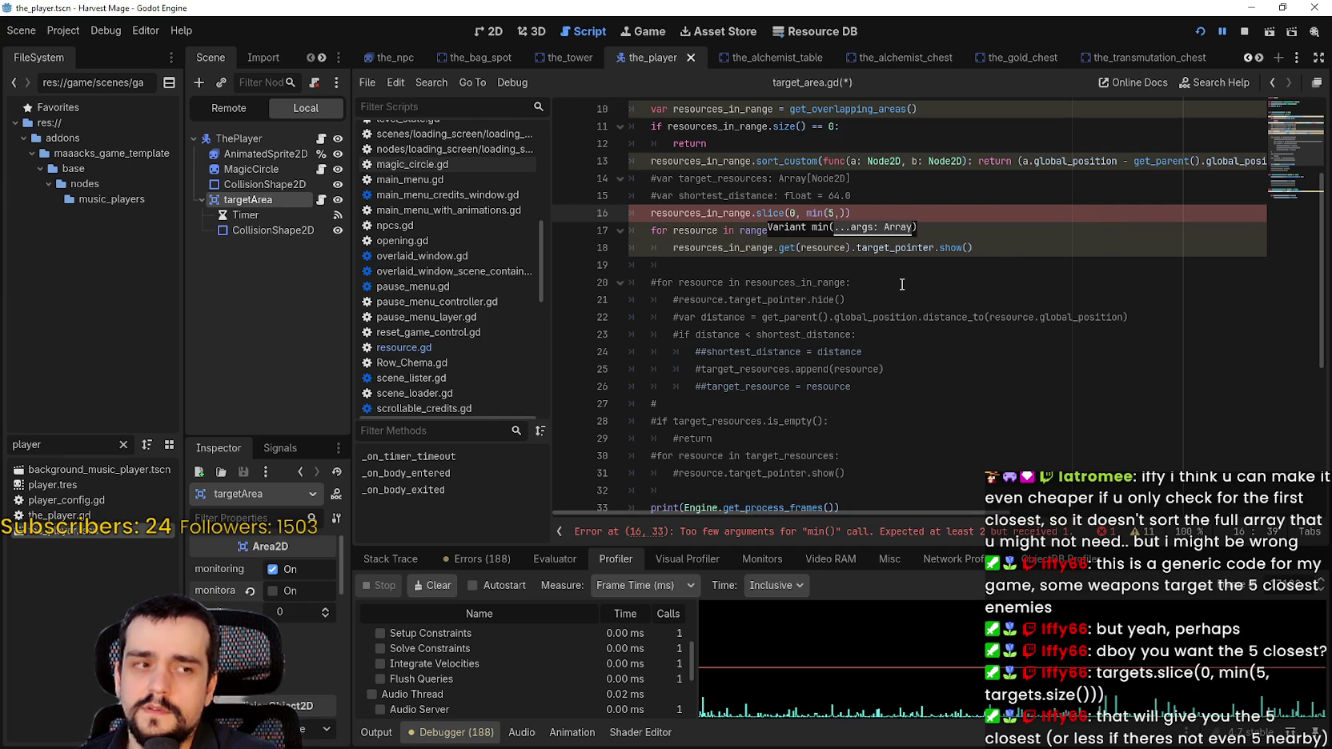
pyautogui.write(' targe')
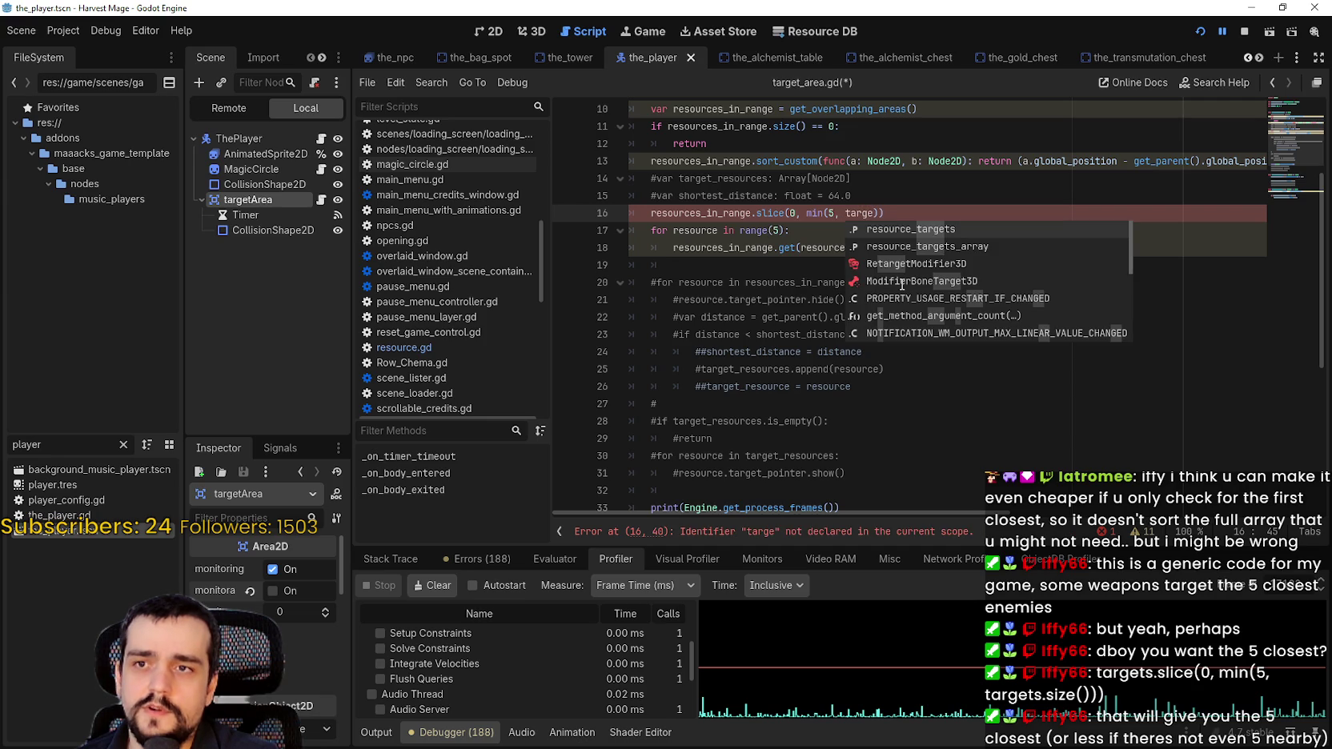
pyautogui.press('Return')
pyautogui.write('.')
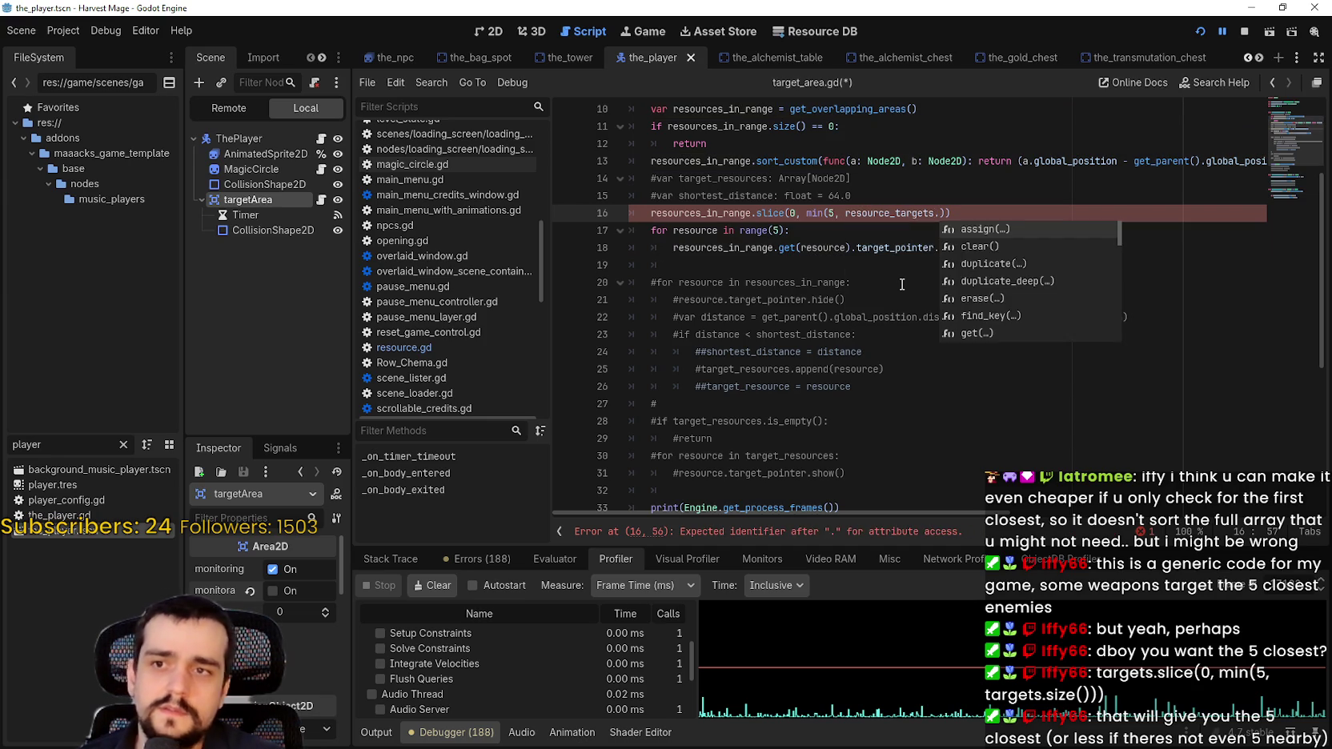
pyautogui.write('size')
pyautogui.press('Return')
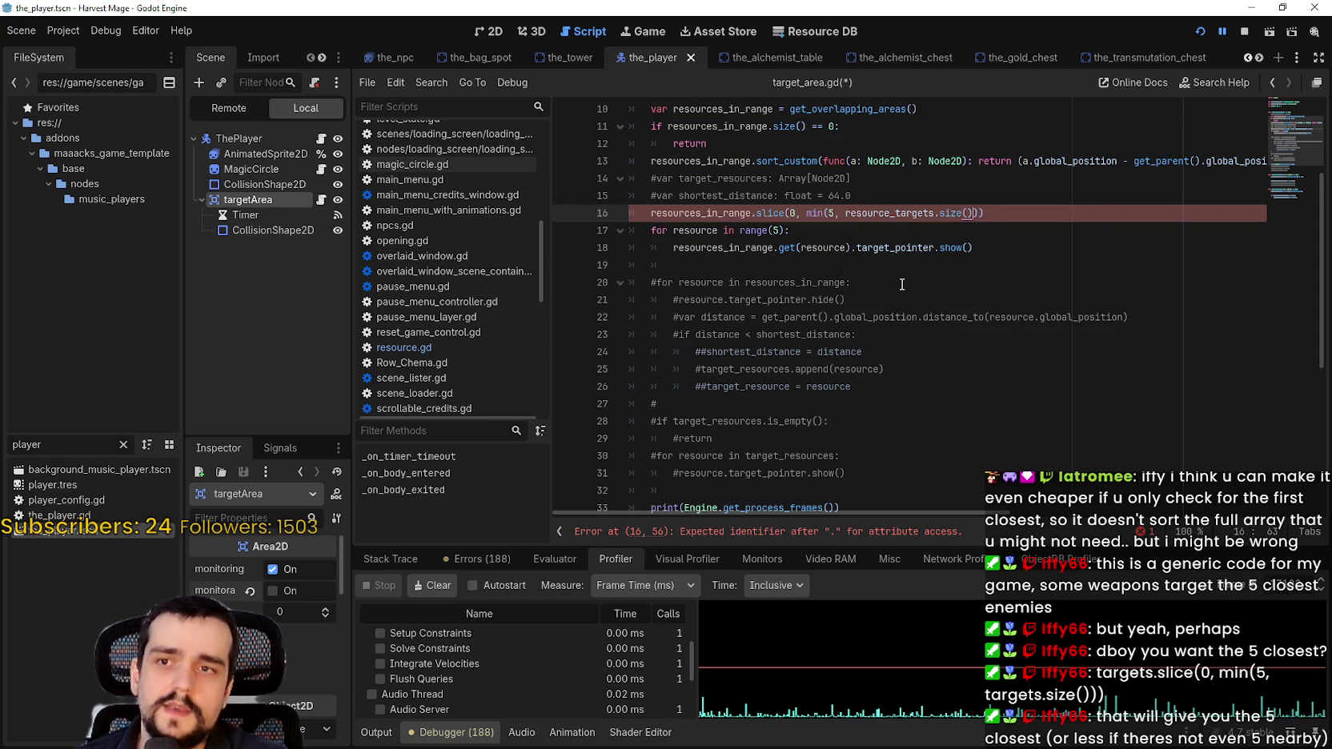
pyautogui.click(1024, 212)
pyautogui.write(')')
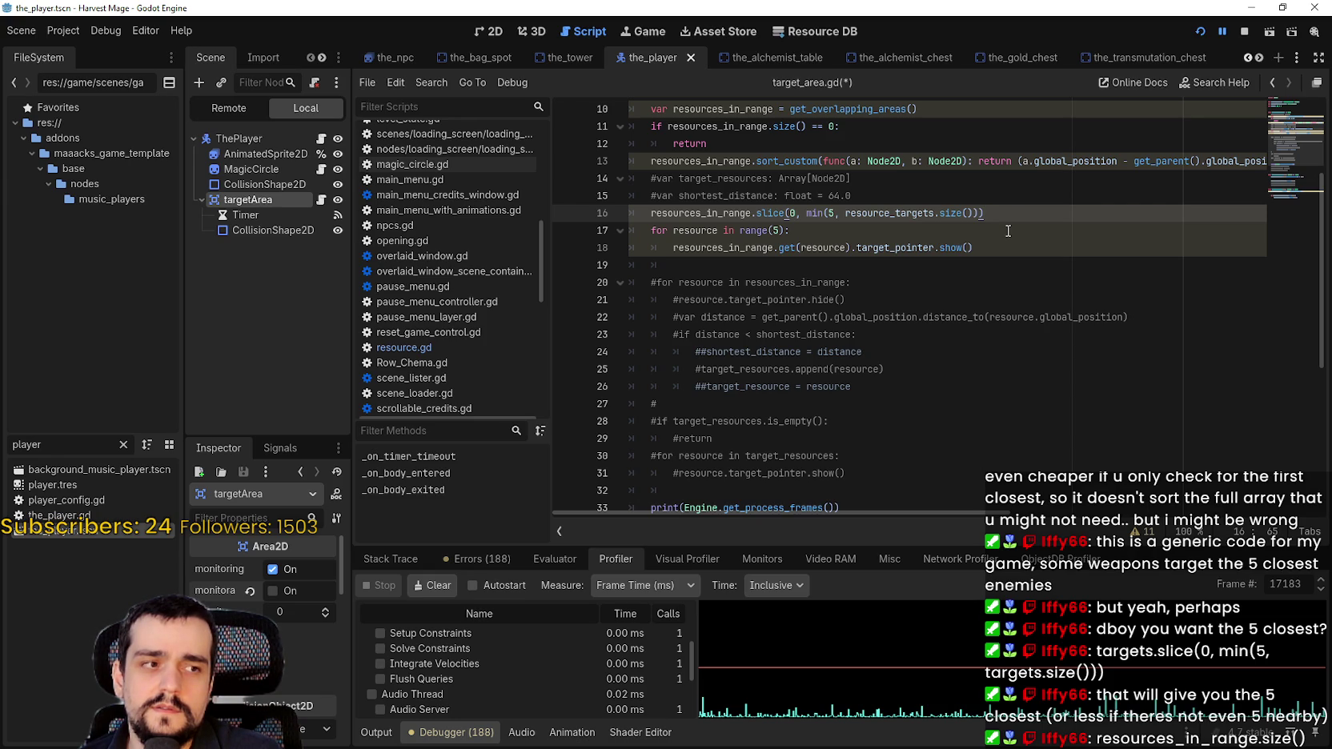
# Make the loop on line 17 iterate over resources_in_range instead of range(5)
pyautogui.press('Return')
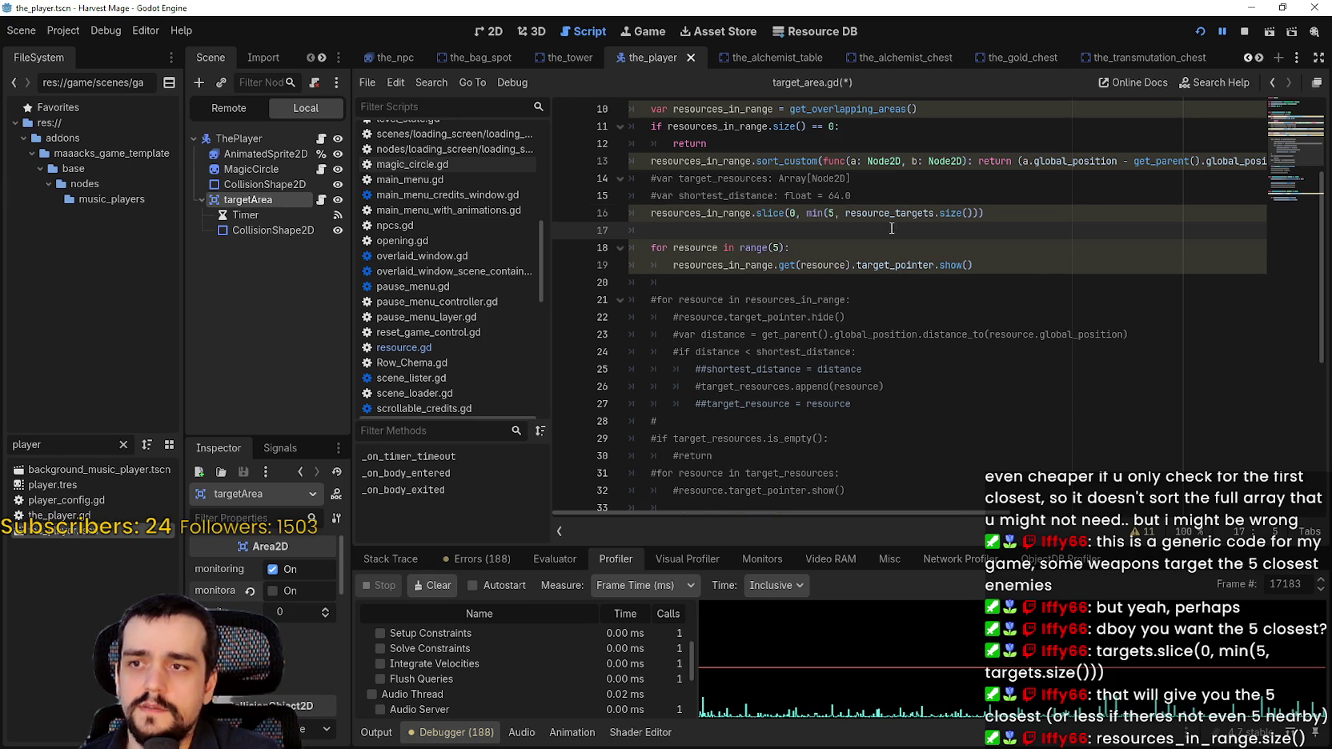
pyautogui.press('BackSpace')
pyautogui.press('BackSpace')
pyautogui.doubleClick(709, 212)
pyautogui.hotkey('ctrl', 'c')
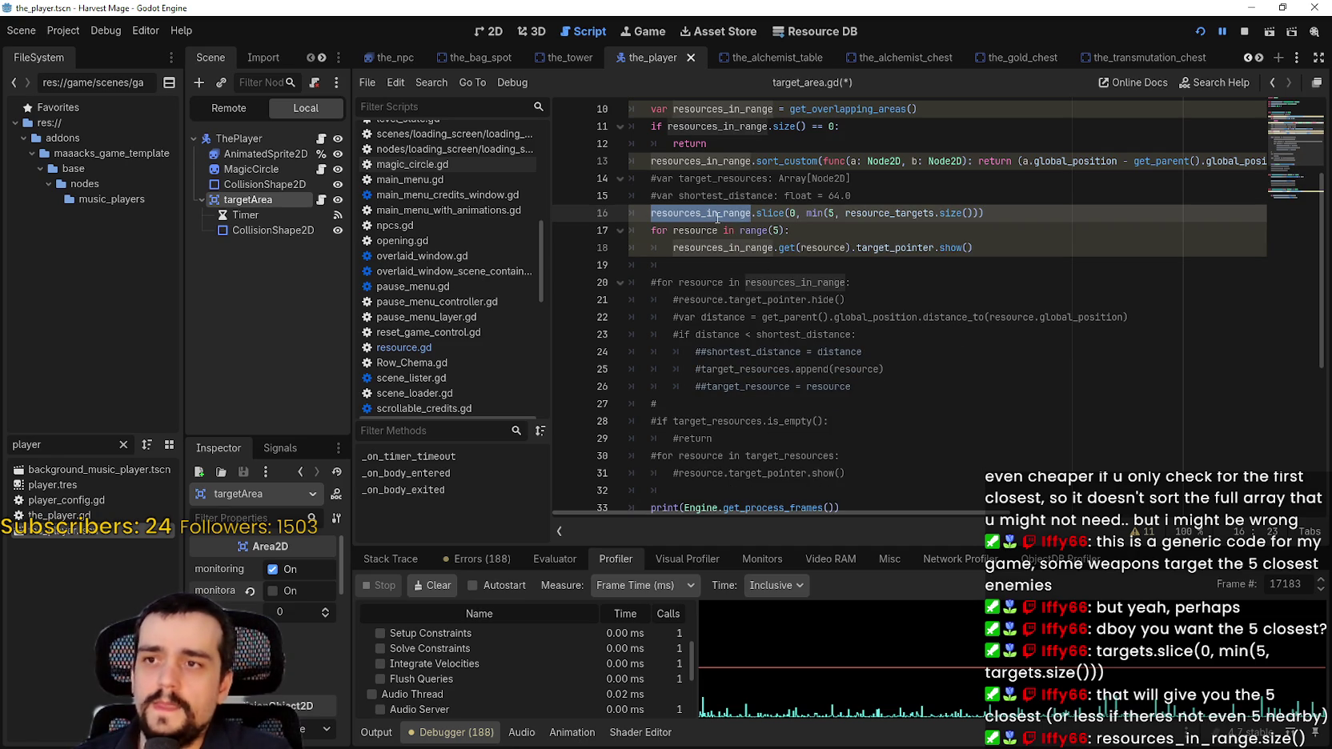
pyautogui.moveTo(739, 231); pyautogui.dragTo(787, 231)
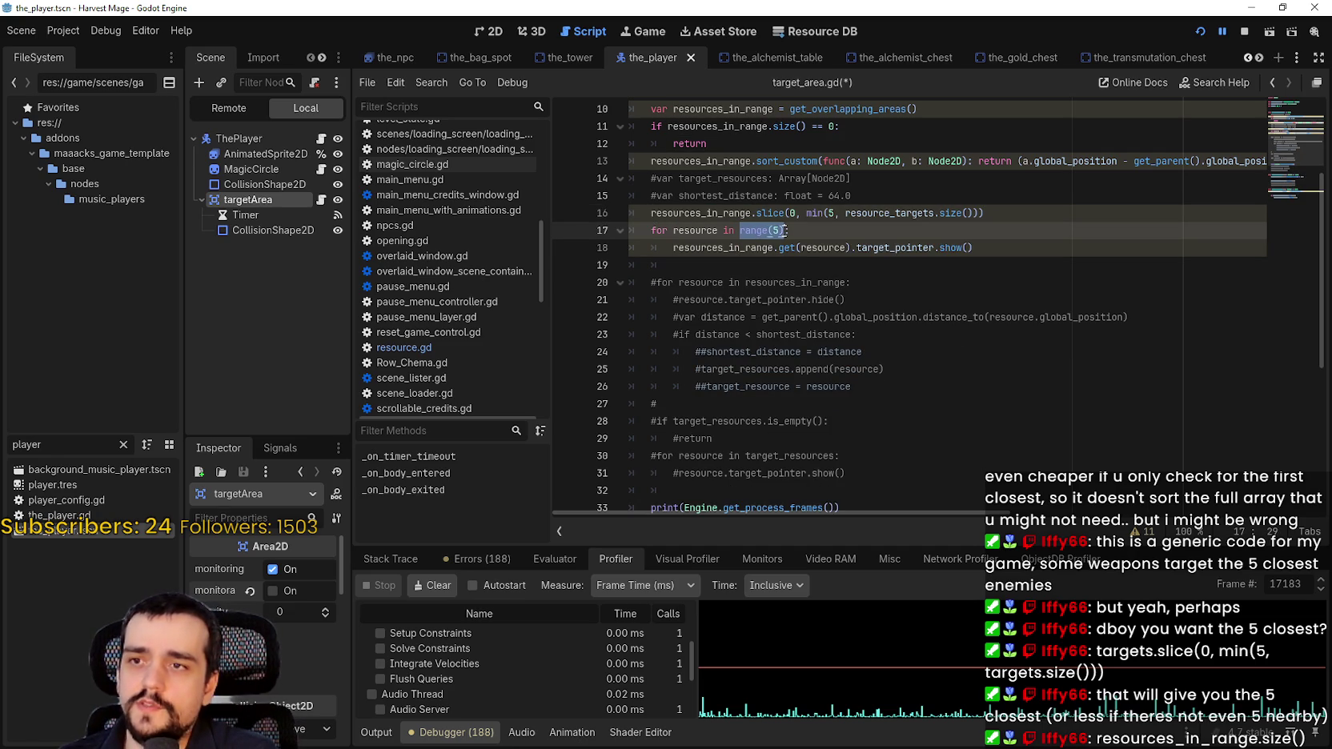
pyautogui.hotkey('ctrl', 'v')
# Change the loop body's resources_in_range prefix on line 18 to resource
pyautogui.doubleClick(695, 230)
pyautogui.hotkey('ctrl', 'c')
pyautogui.doubleClick(721, 247)
pyautogui.hotkey('ctrl', 'v')
pyautogui.click(1027, 244)
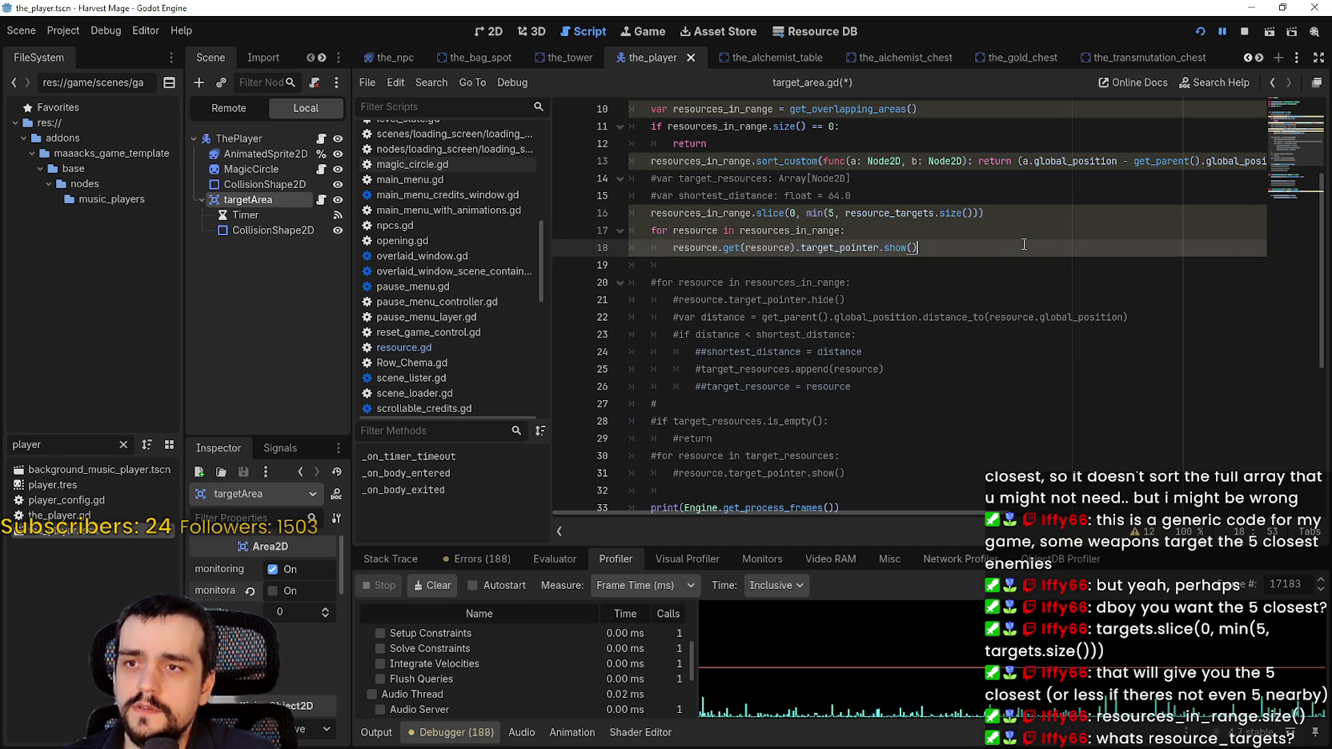
# Replace resource_targets with resources_in_range in the slice's size cap on line 16
pyautogui.scroll(2, 948, 262)
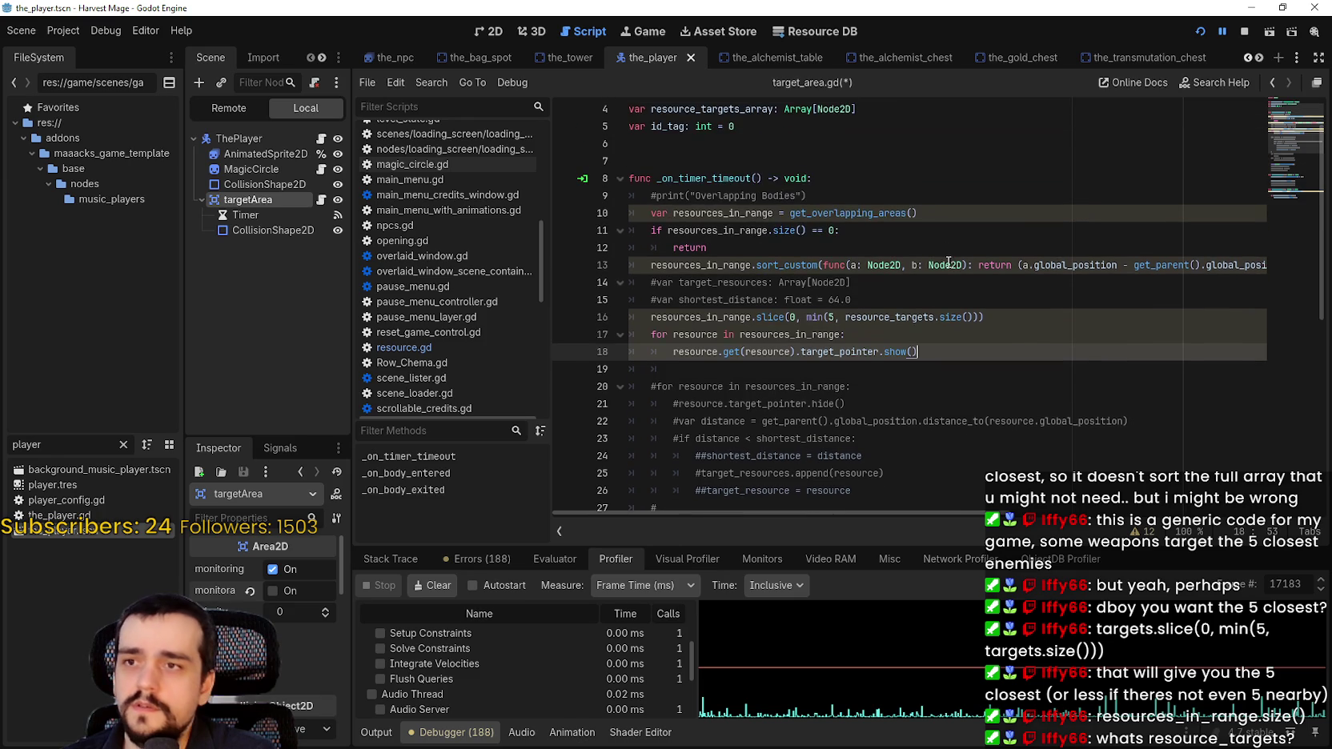
pyautogui.moveTo(917, 213); pyautogui.dragTo(652, 214)
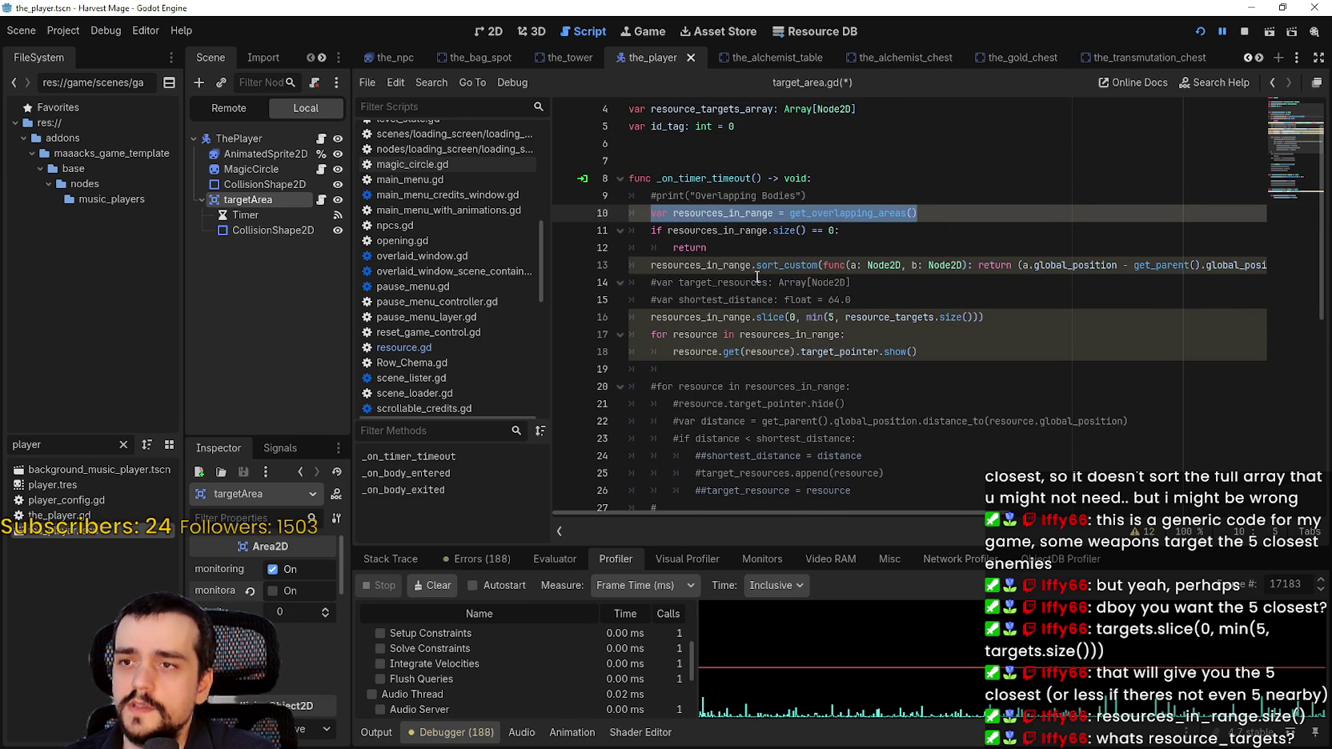
pyautogui.doubleClick(724, 283)
pyautogui.scroll(-1, 885, 317)
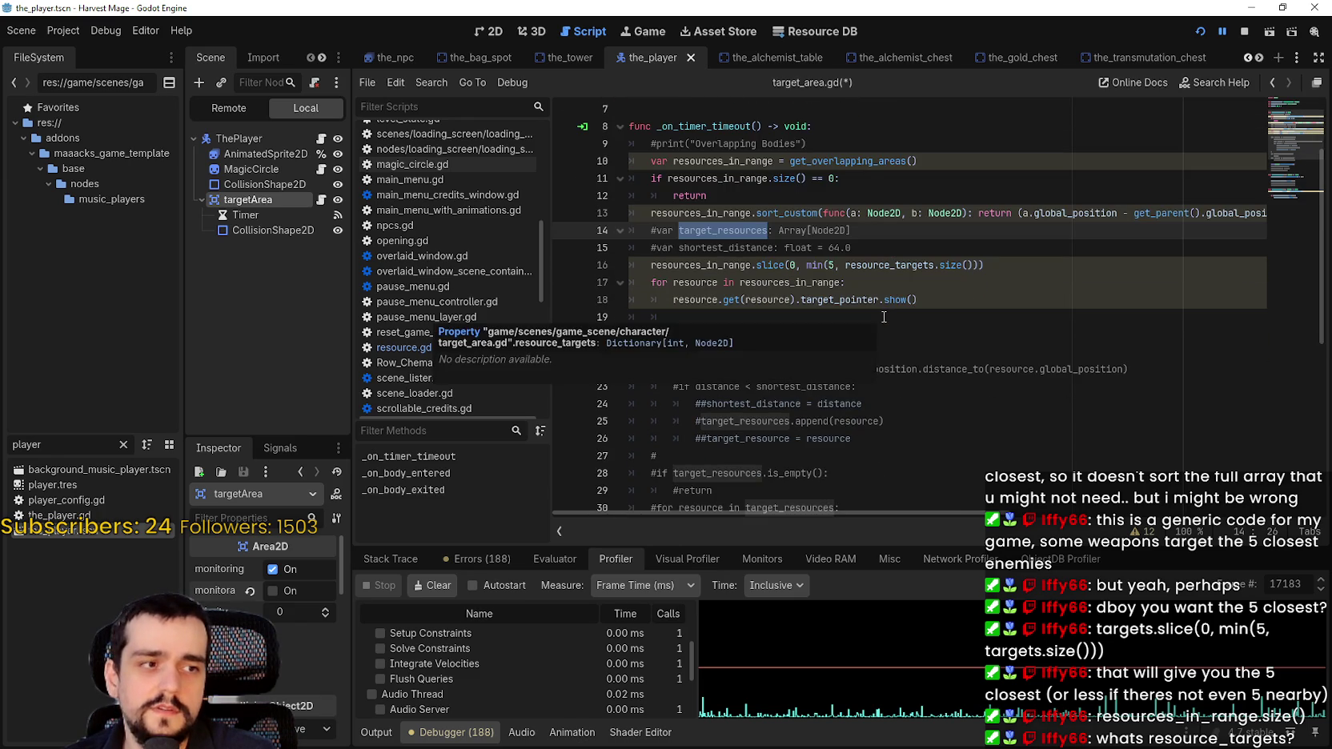
pyautogui.doubleClick(890, 265)
pyautogui.keyDown('ctrl'); pyautogui.click(699, 265); pyautogui.keyUp('ctrl')
pyautogui.hotkey('ctrl', 'c')
pyautogui.doubleClick(879, 264)
pyautogui.hotkey('ctrl', 'v')
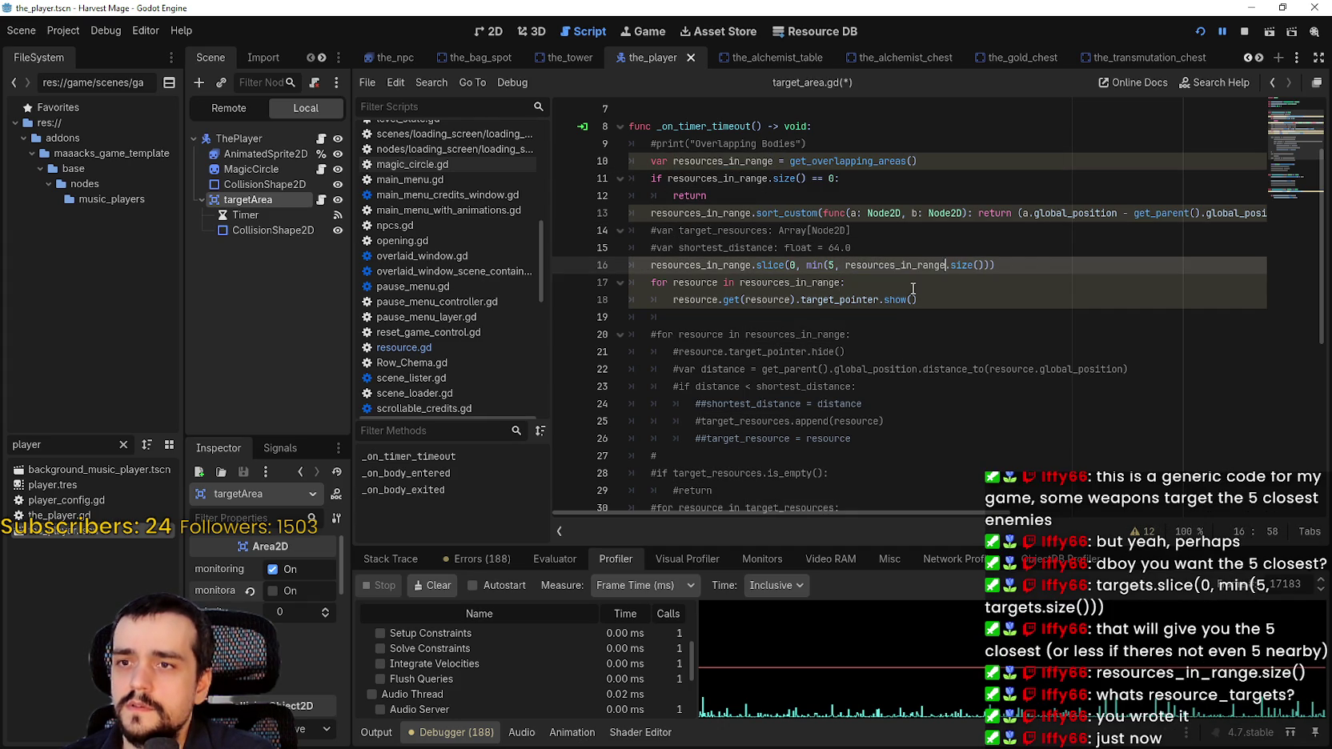
pyautogui.click(976, 299)
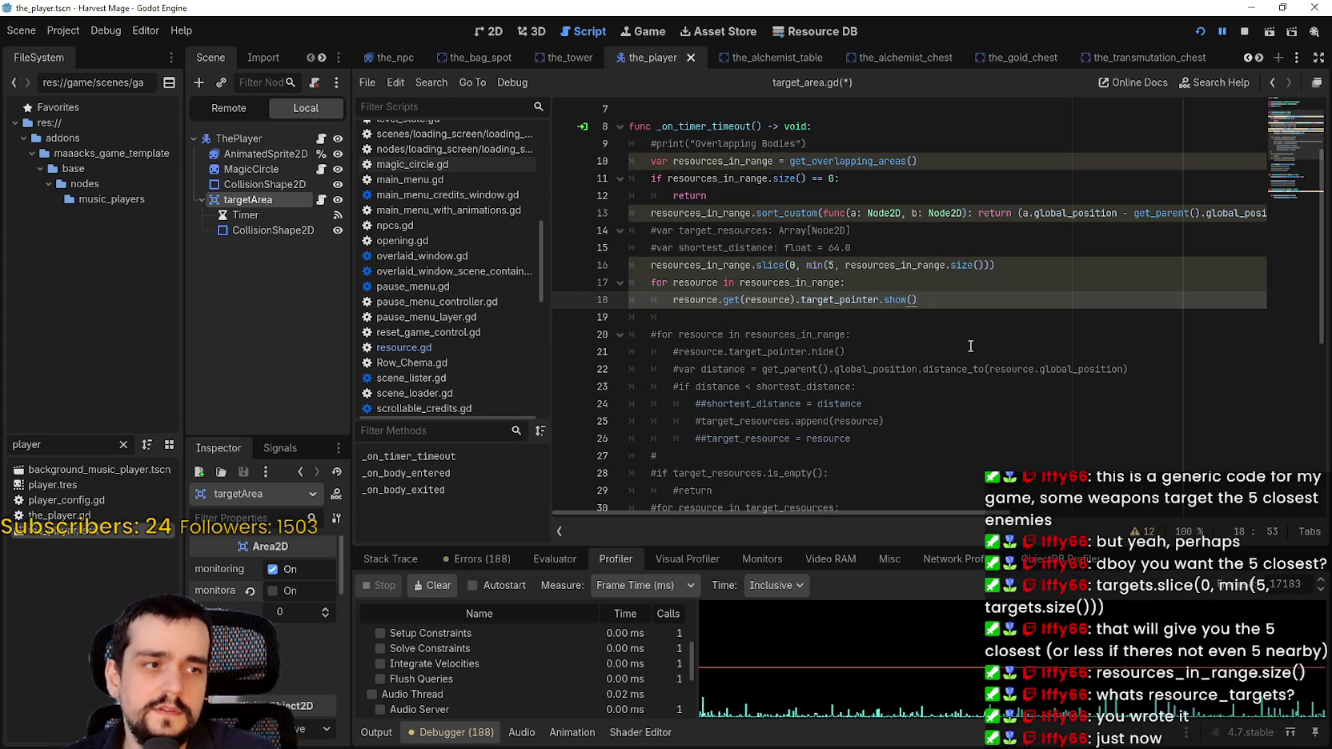
pyautogui.press('Return')
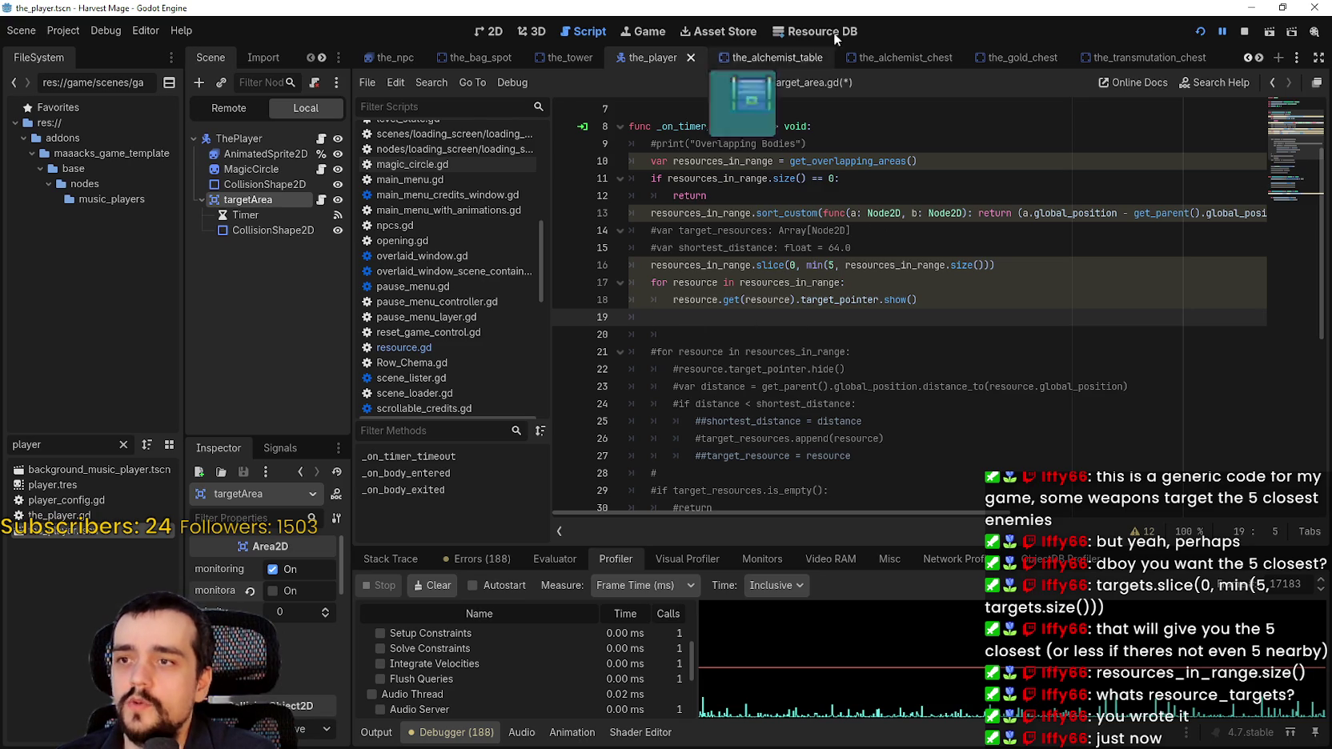
# Save target_area.gd, then read the Array.slice documentation and check resources_in_range's type
pyautogui.moveTo(741, 512)
pyautogui.mouseDown()
pyautogui.moveTo(1072, 513)
pyautogui.moveTo(597, 496)
pyautogui.mouseUp()
pyautogui.hotkey('ctrl', 's')
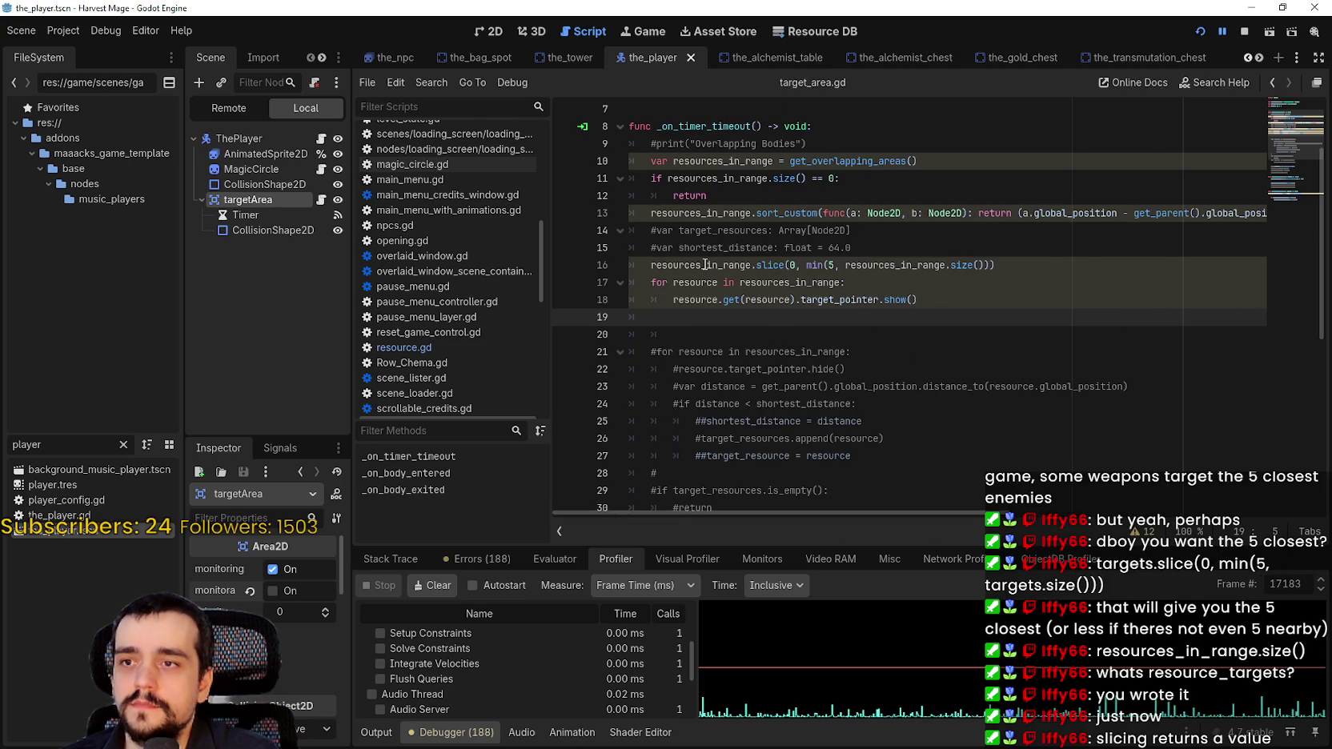
pyautogui.moveTo(705, 264)
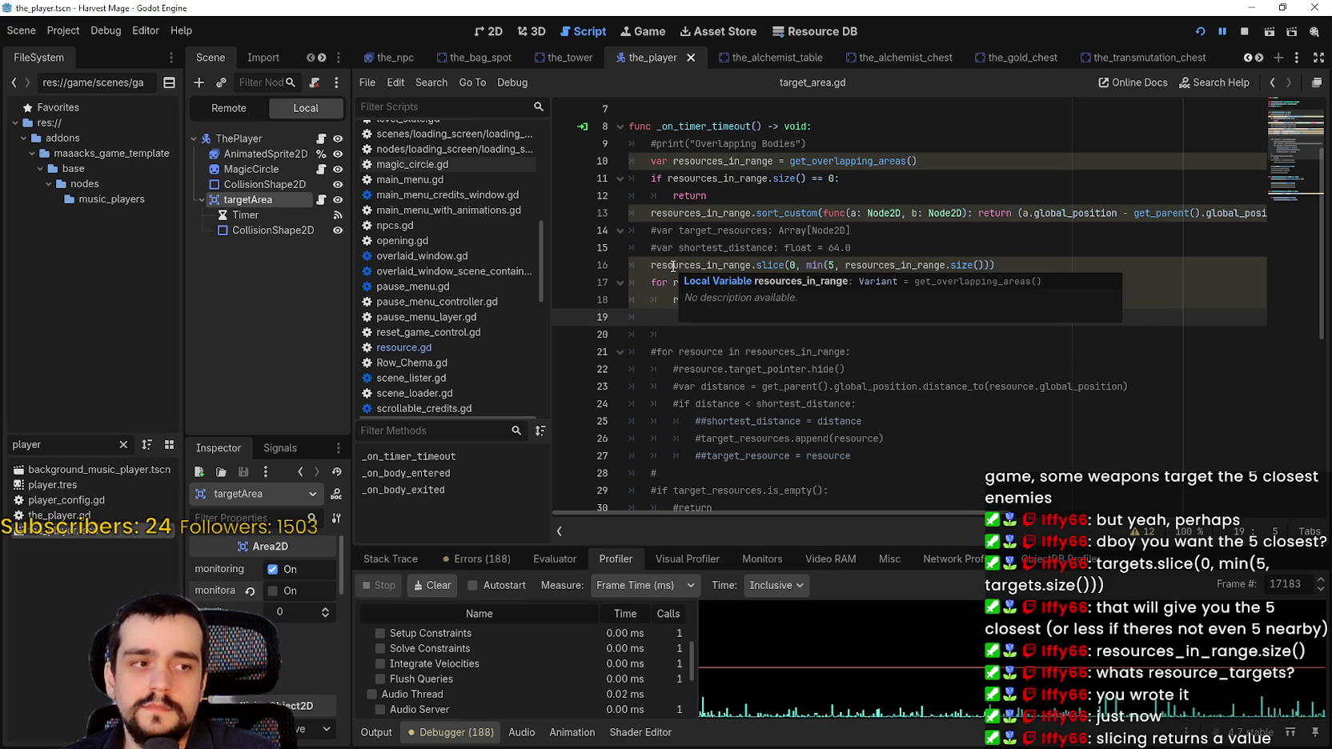
pyautogui.moveTo(781, 266)
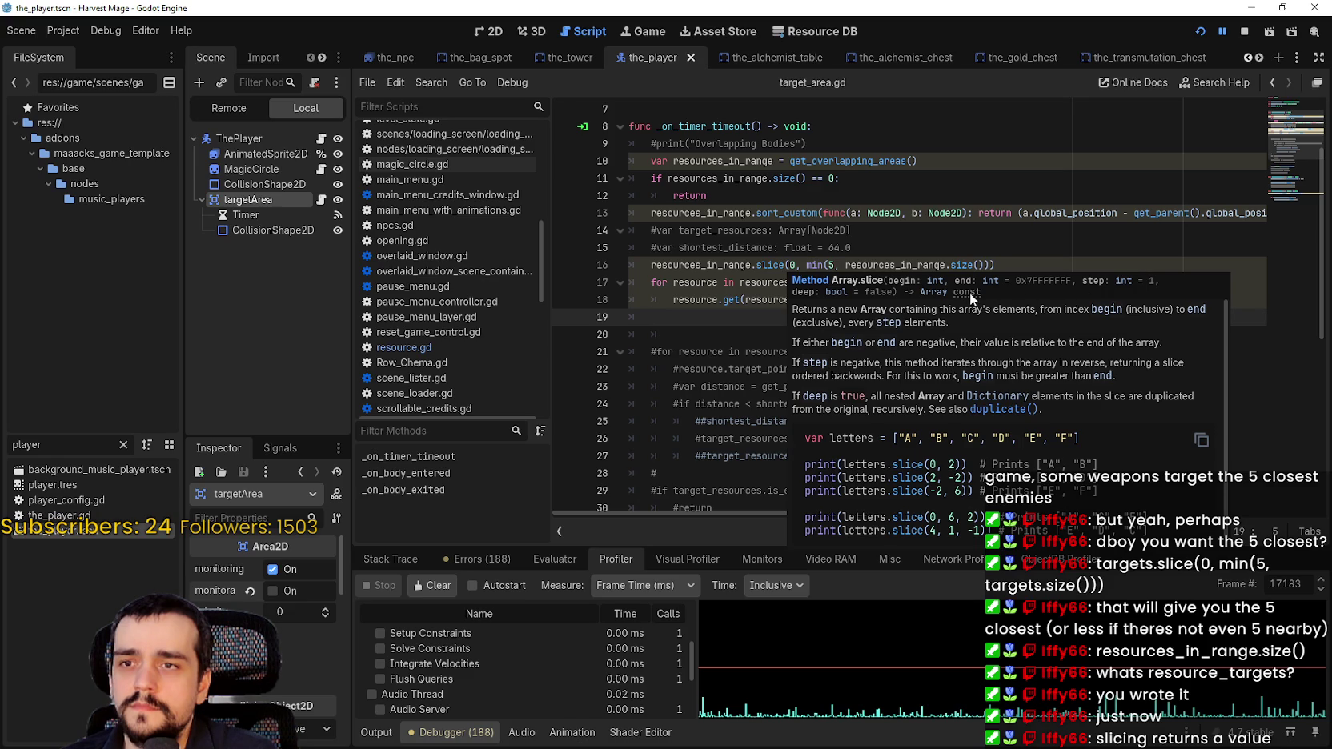
pyautogui.moveTo(967, 291)
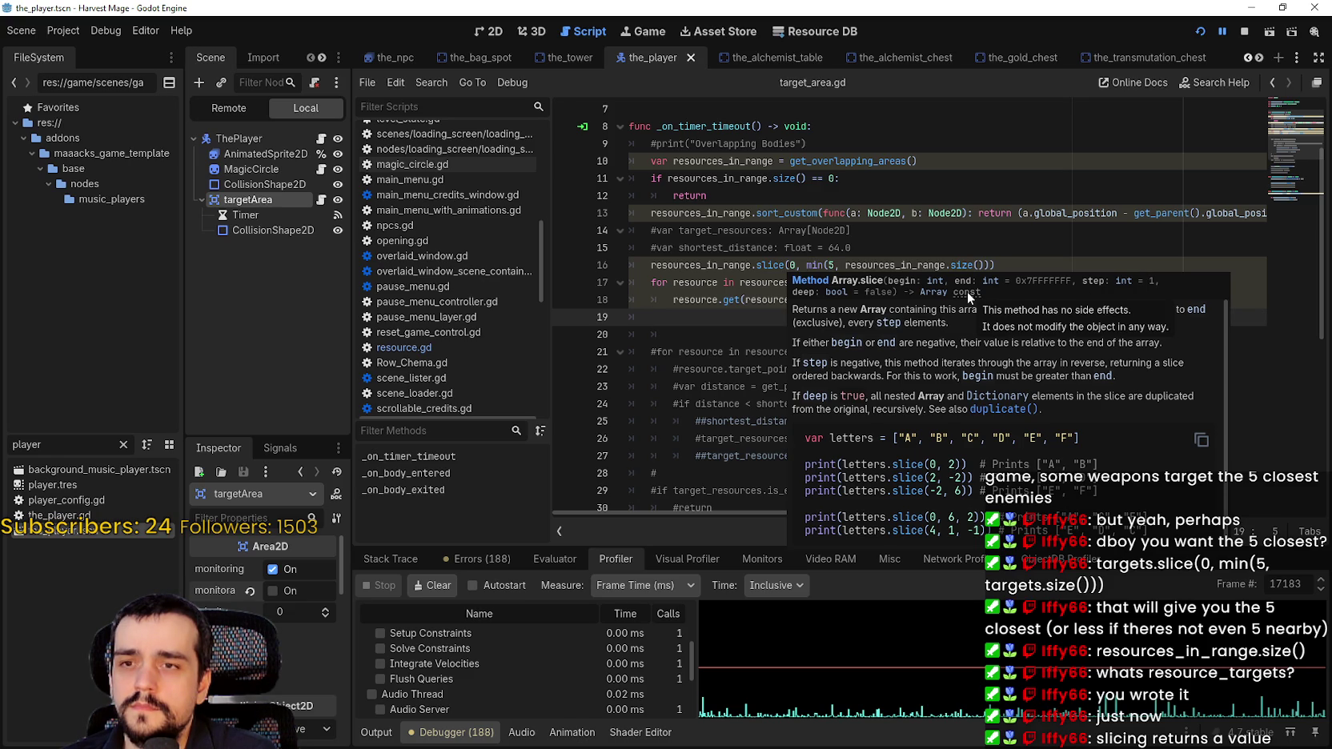
pyautogui.doubleClick(752, 267)
pyautogui.click(755, 267)
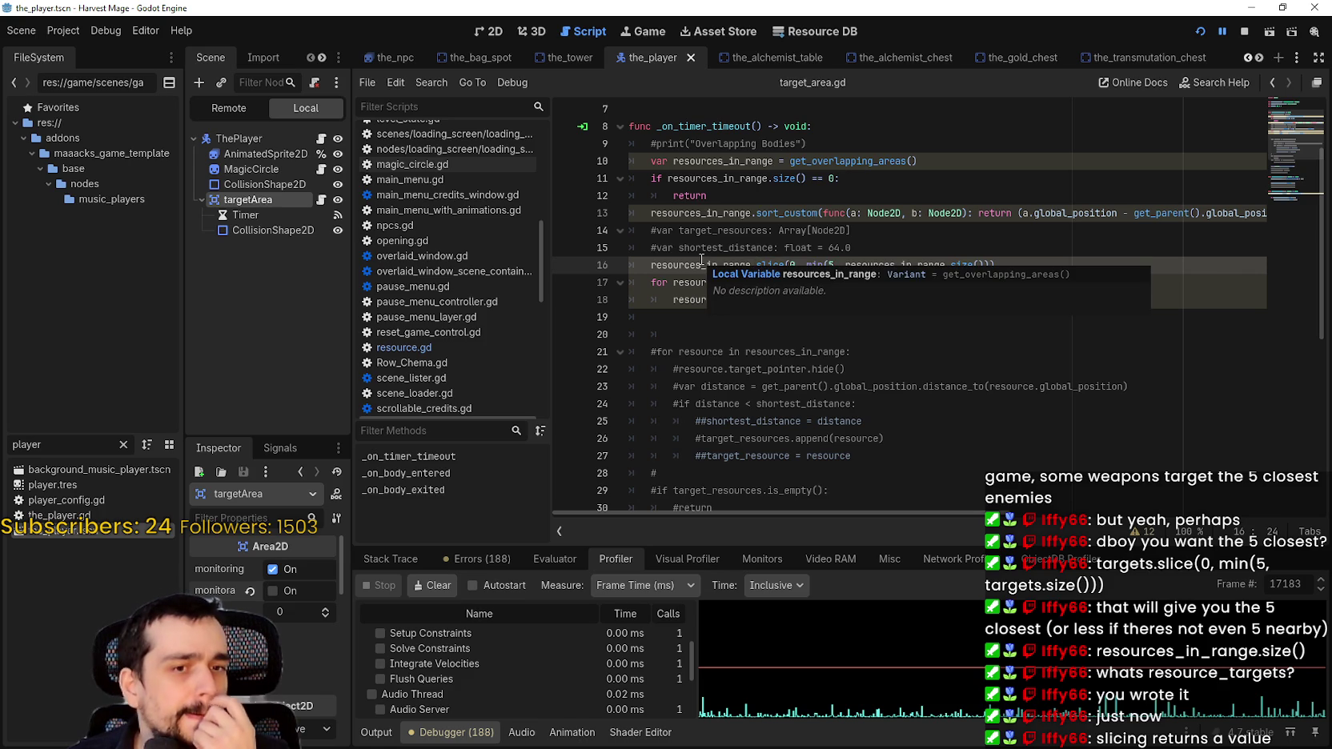
# Store the slice in var array_target: Array on line 16, loop over array_target, and save
pyautogui.click(650, 264)
pyautogui.write('var ')
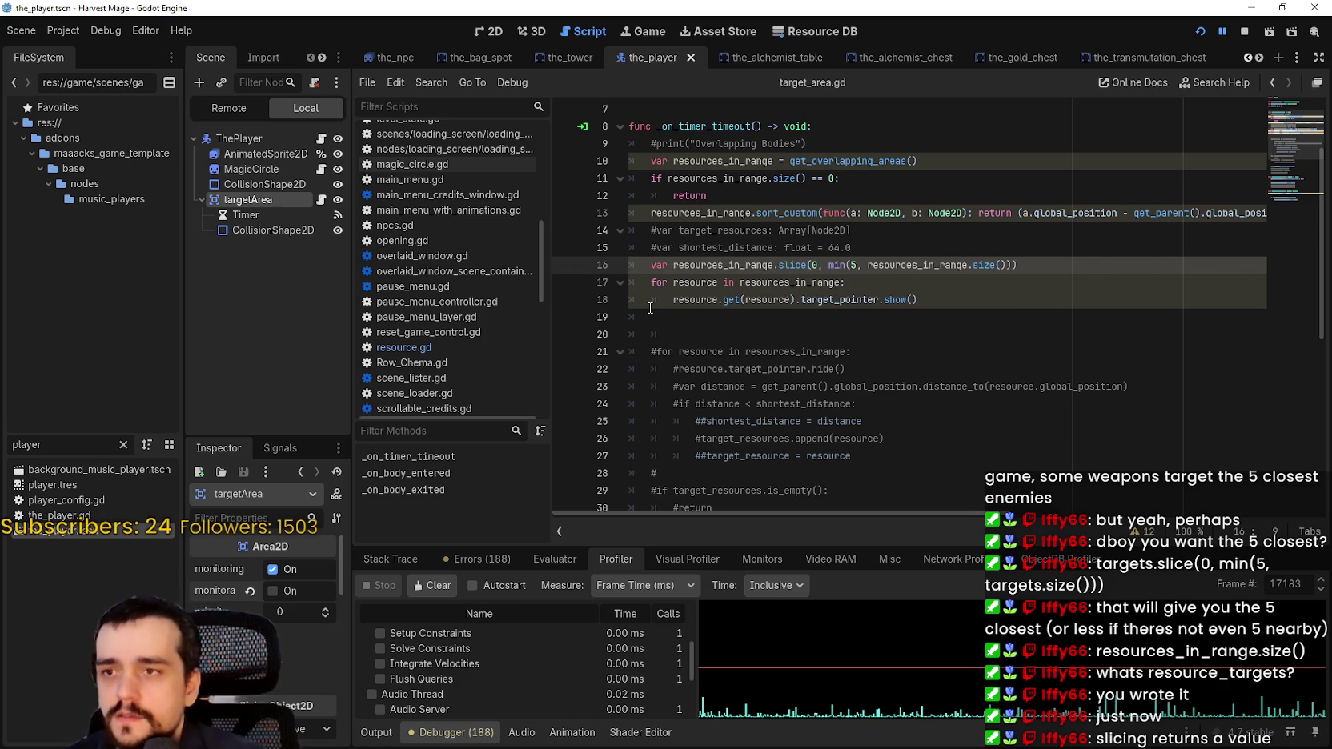
pyautogui.write('array_target: ')
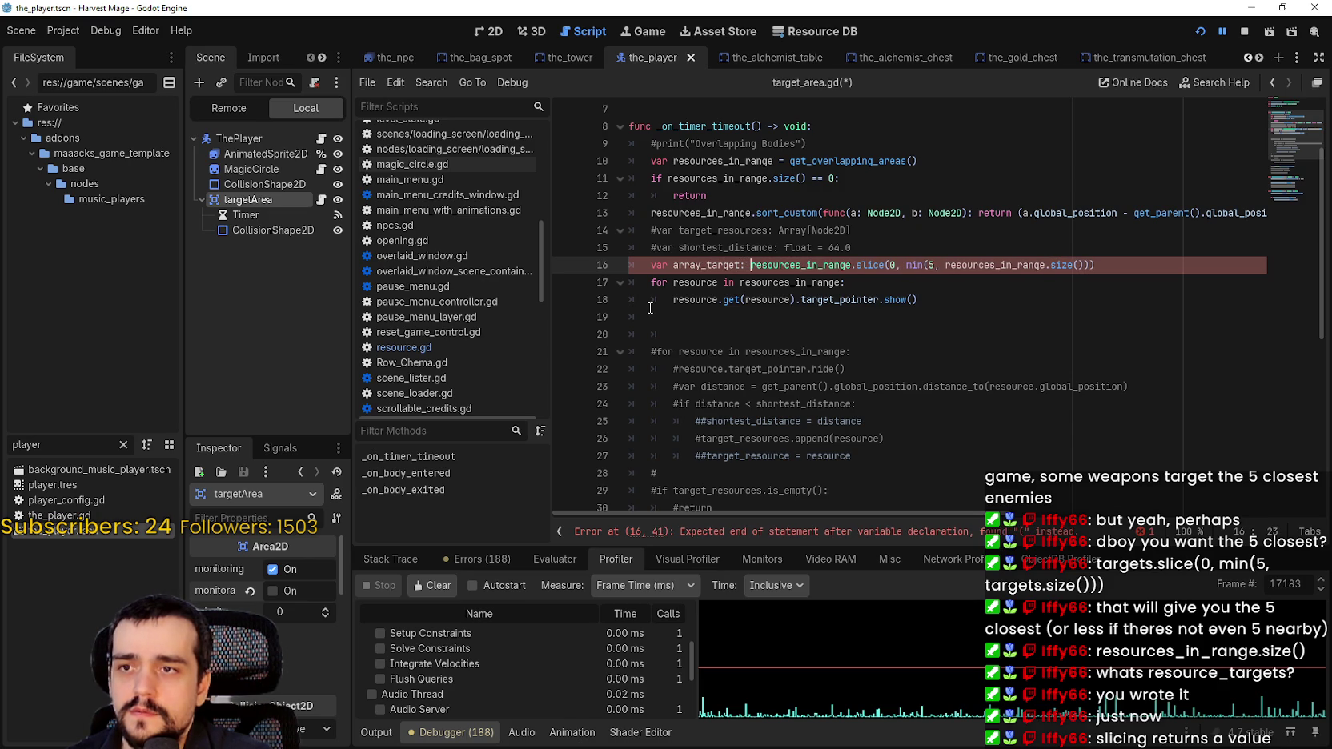
pyautogui.write('Array =')
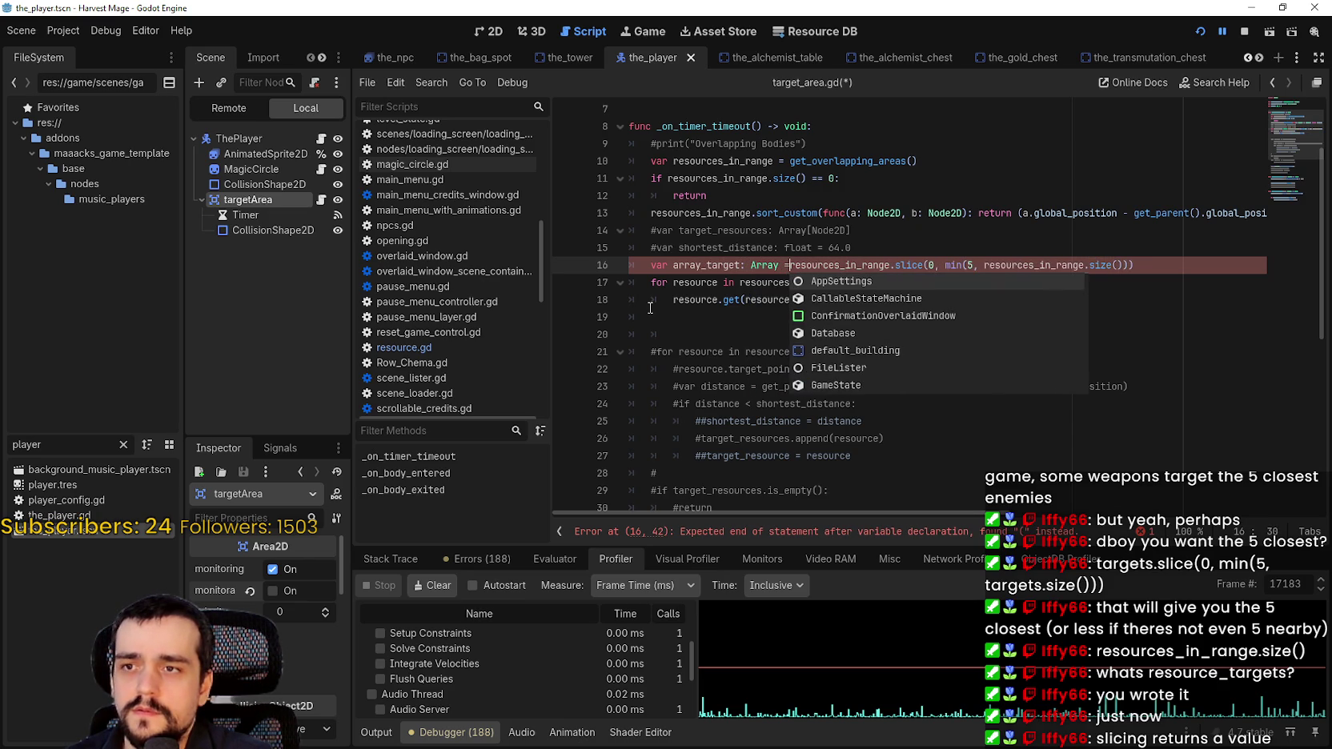
pyautogui.click(718, 264)
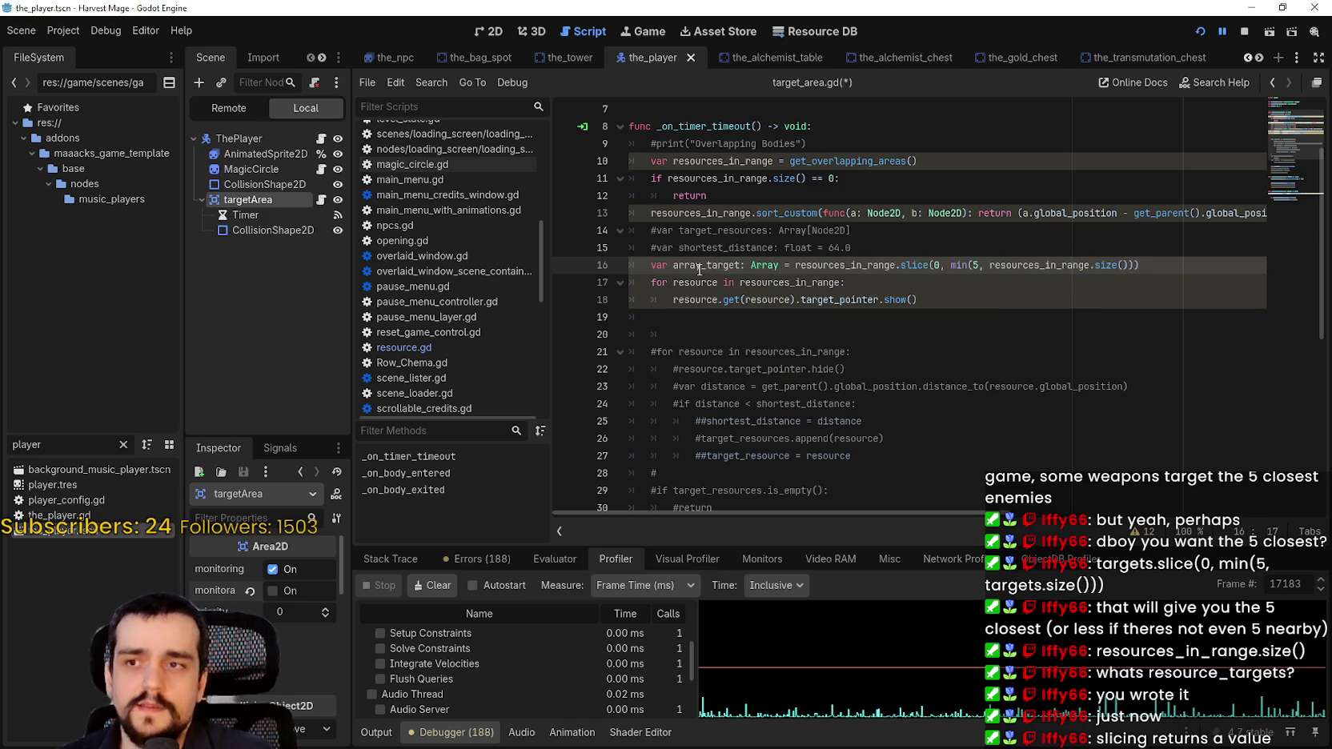
pyautogui.doubleClick(773, 282)
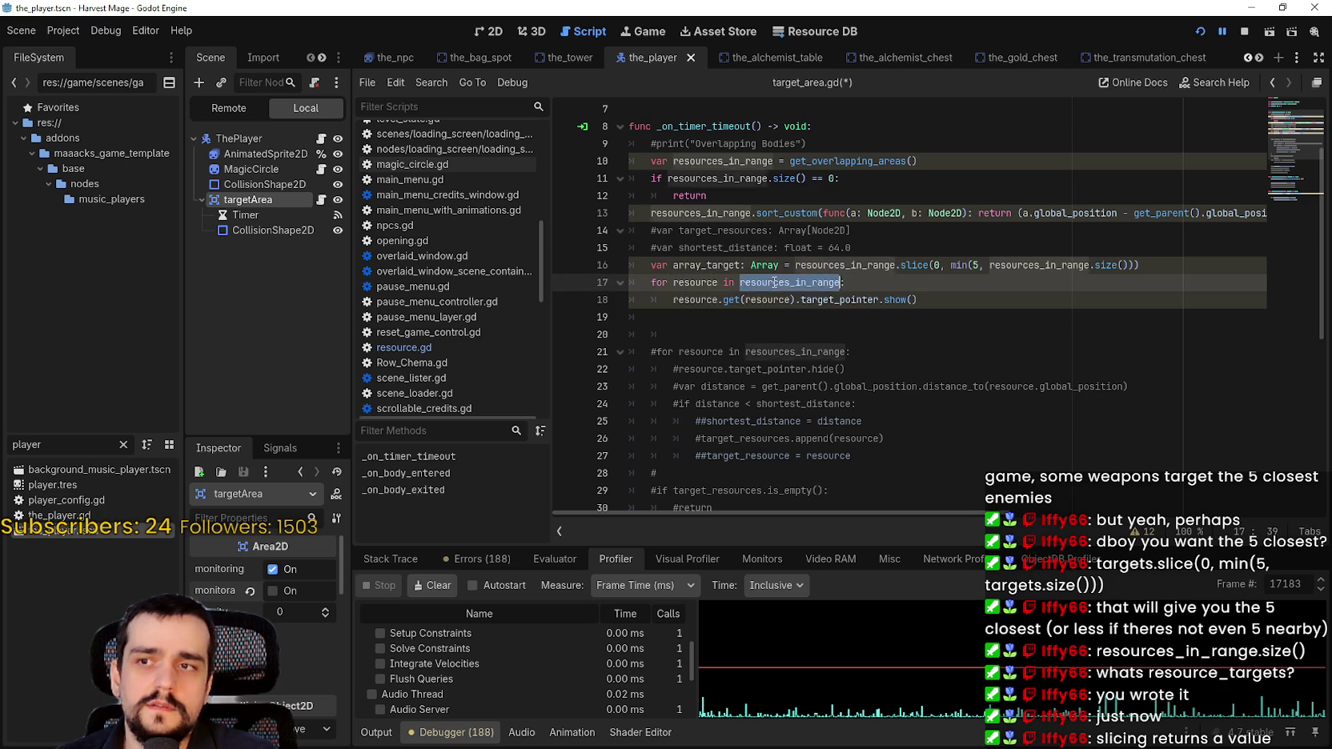
pyautogui.write('array_target')
pyautogui.click(767, 318)
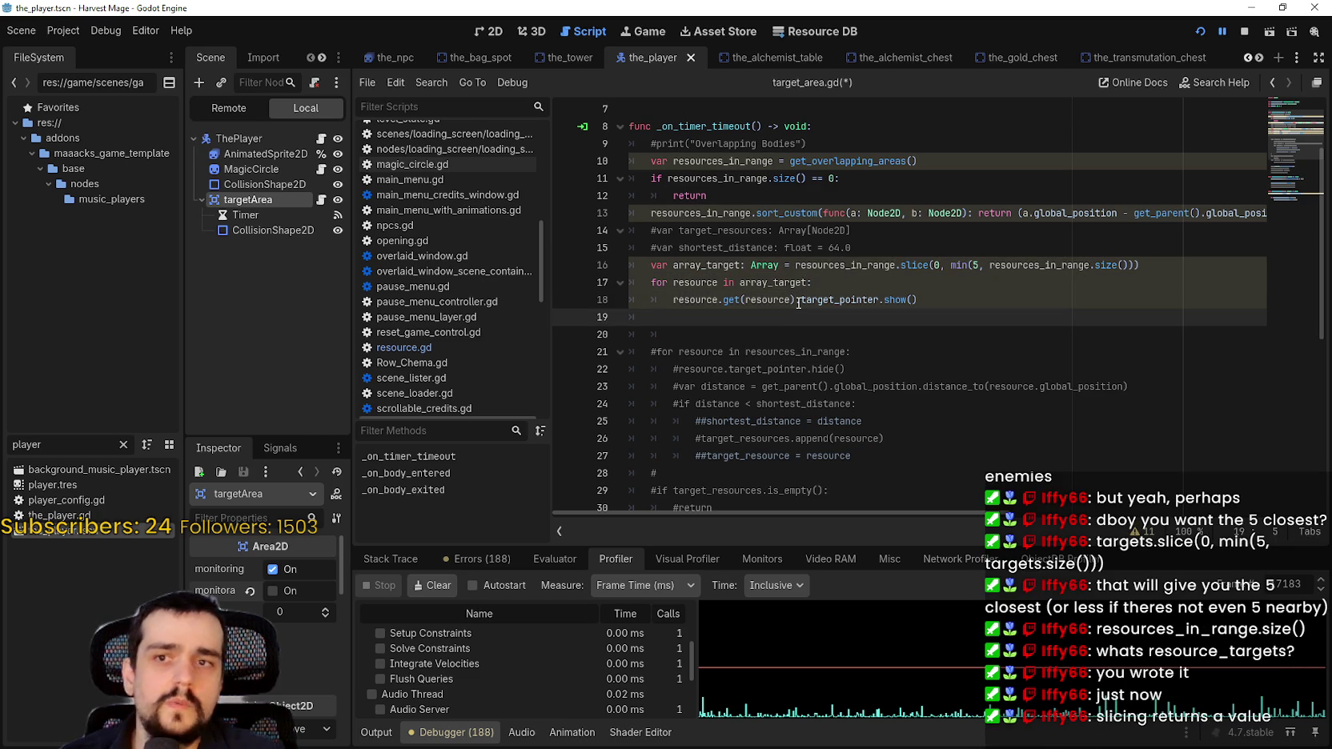
pyautogui.hotkey('ctrl', 's')
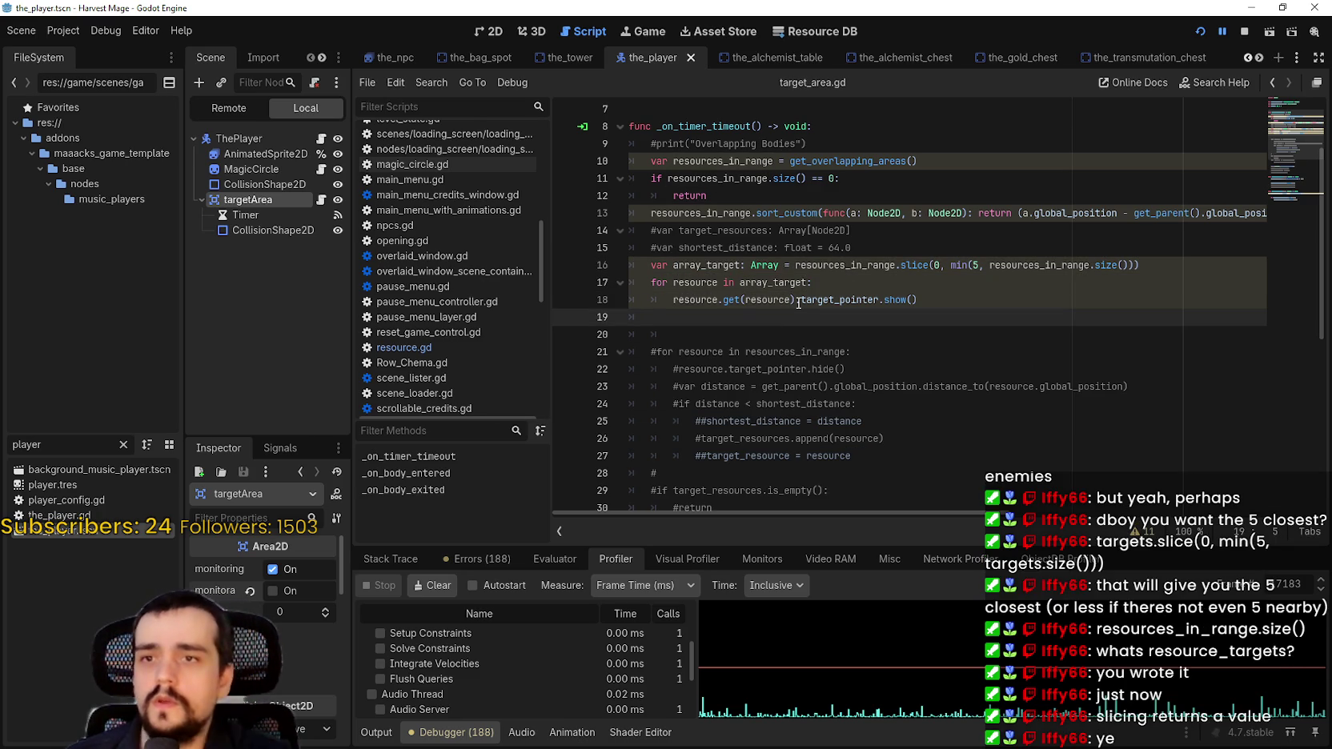
# Review the resources_in_range declaration on line 10 and the pointer-showing line 18
pyautogui.click(708, 248)
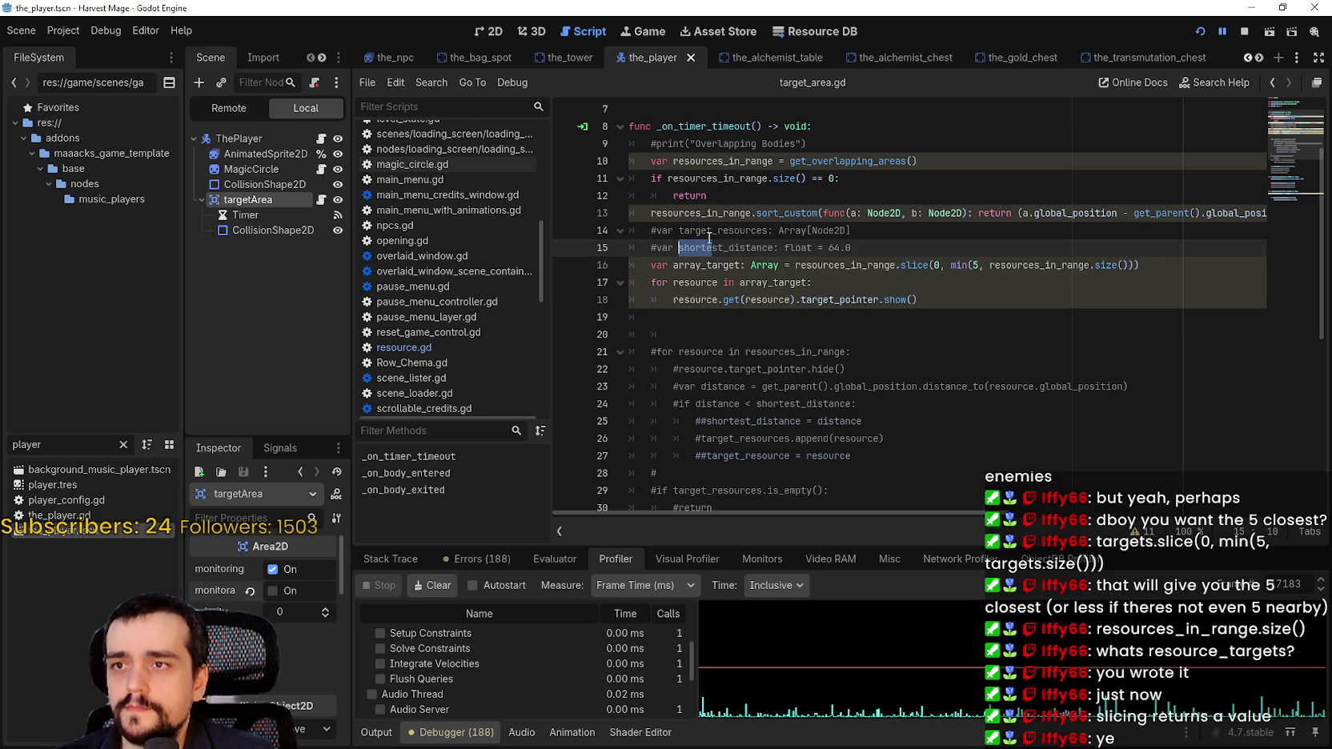
pyautogui.click(673, 160)
pyautogui.doubleClick(738, 160)
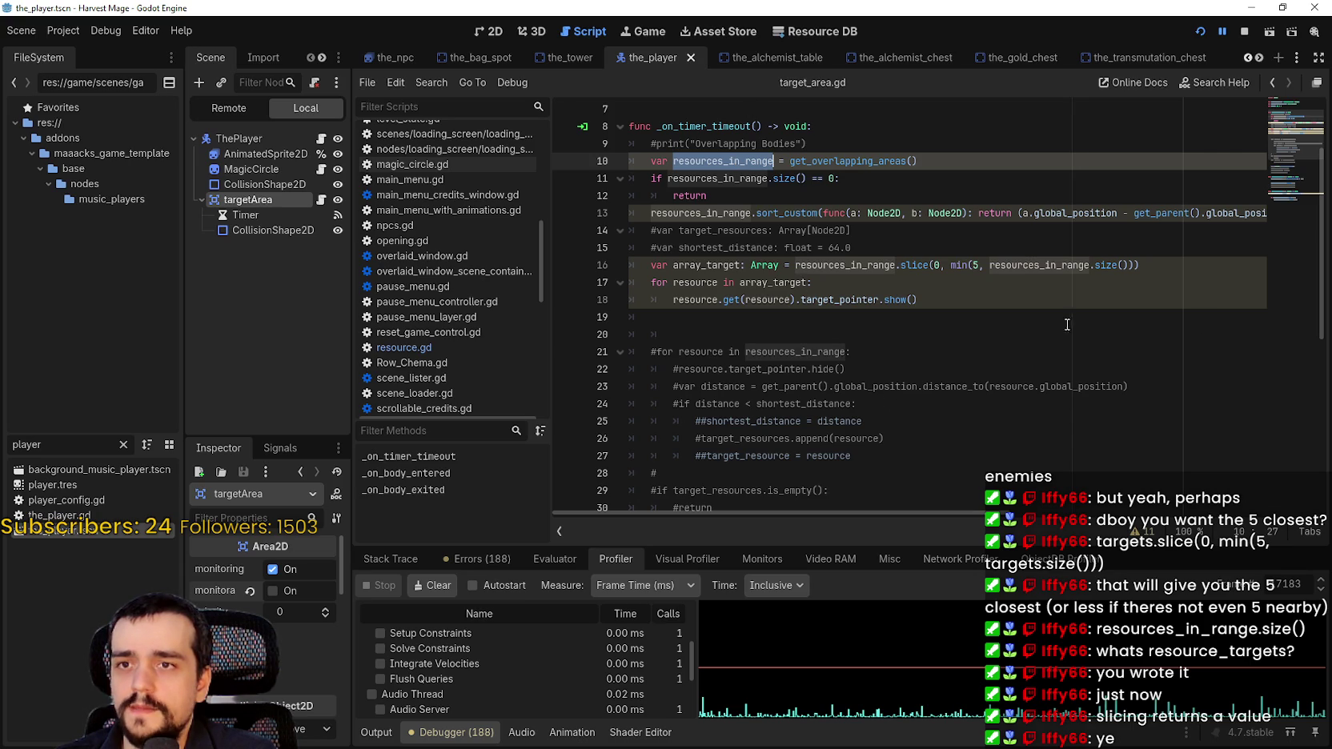
pyautogui.click(825, 335)
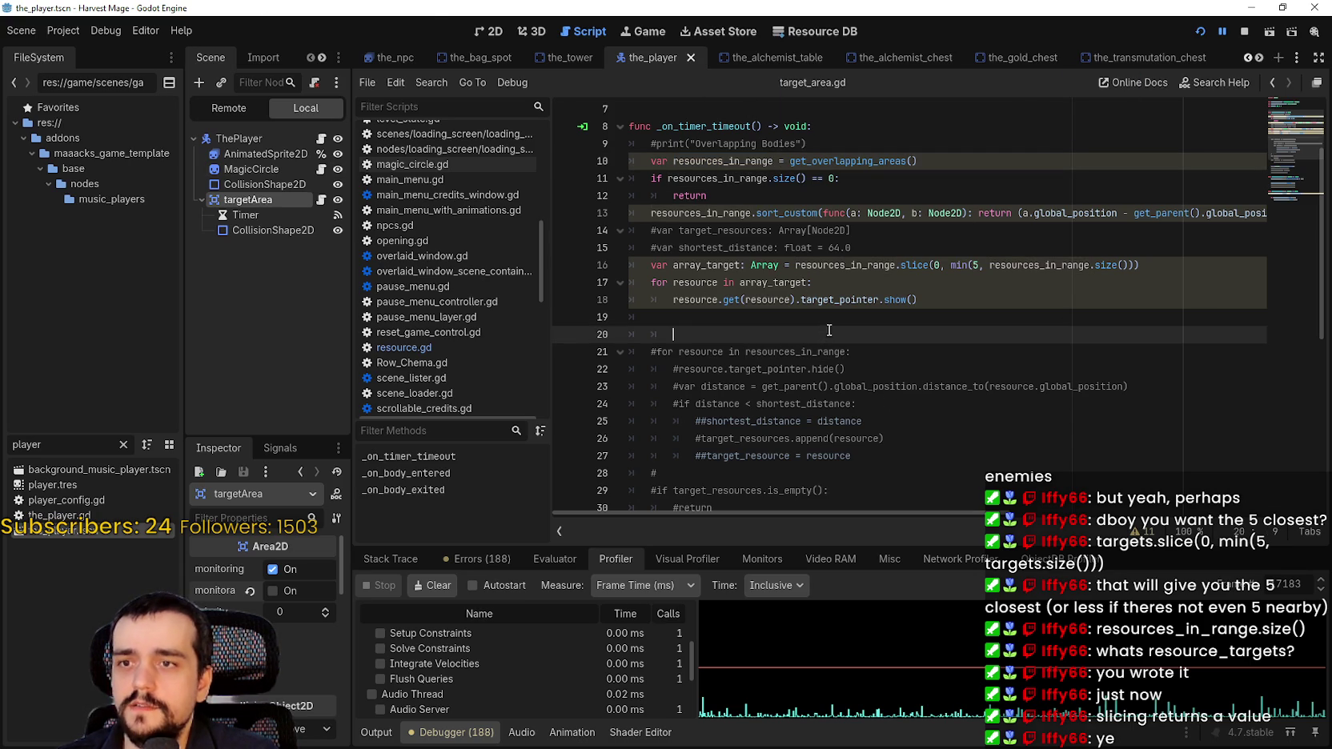
pyautogui.press('Up')
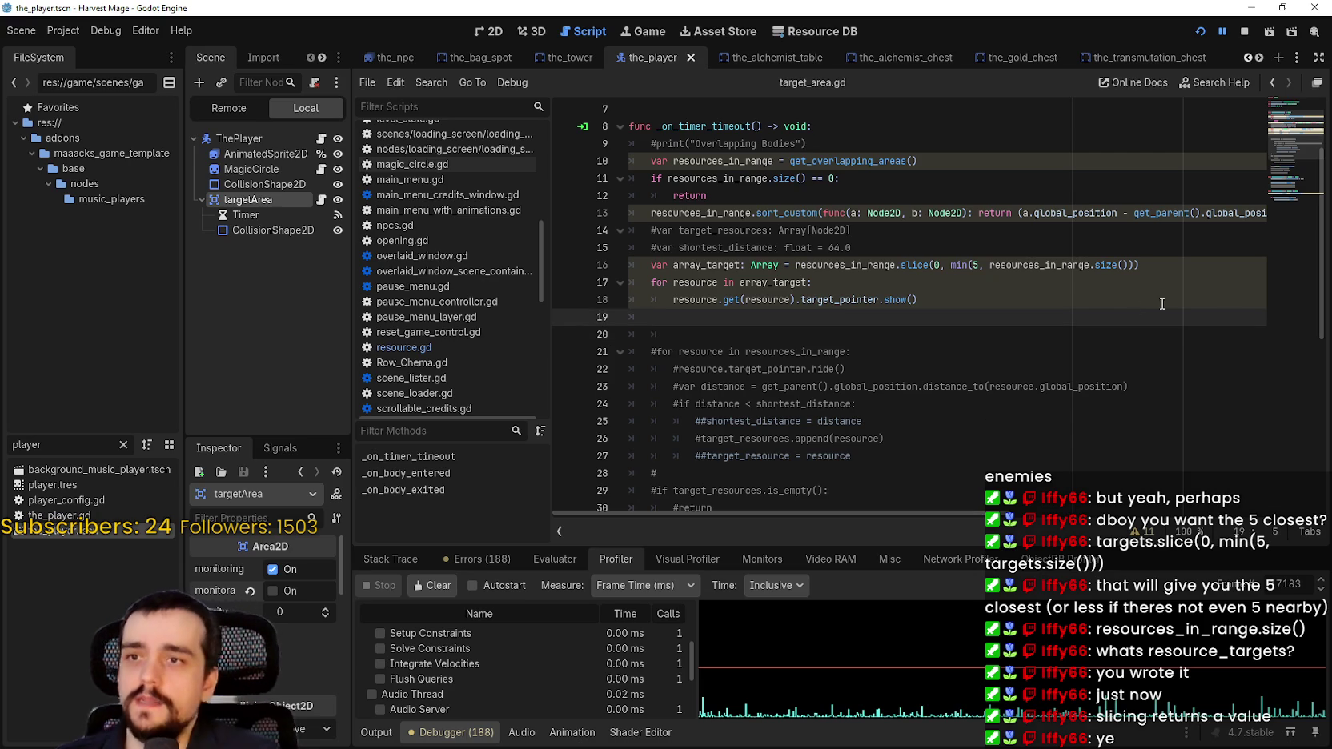
pyautogui.press('Up')
pyautogui.press('Up')
pyautogui.press('Up')
pyautogui.press('End')
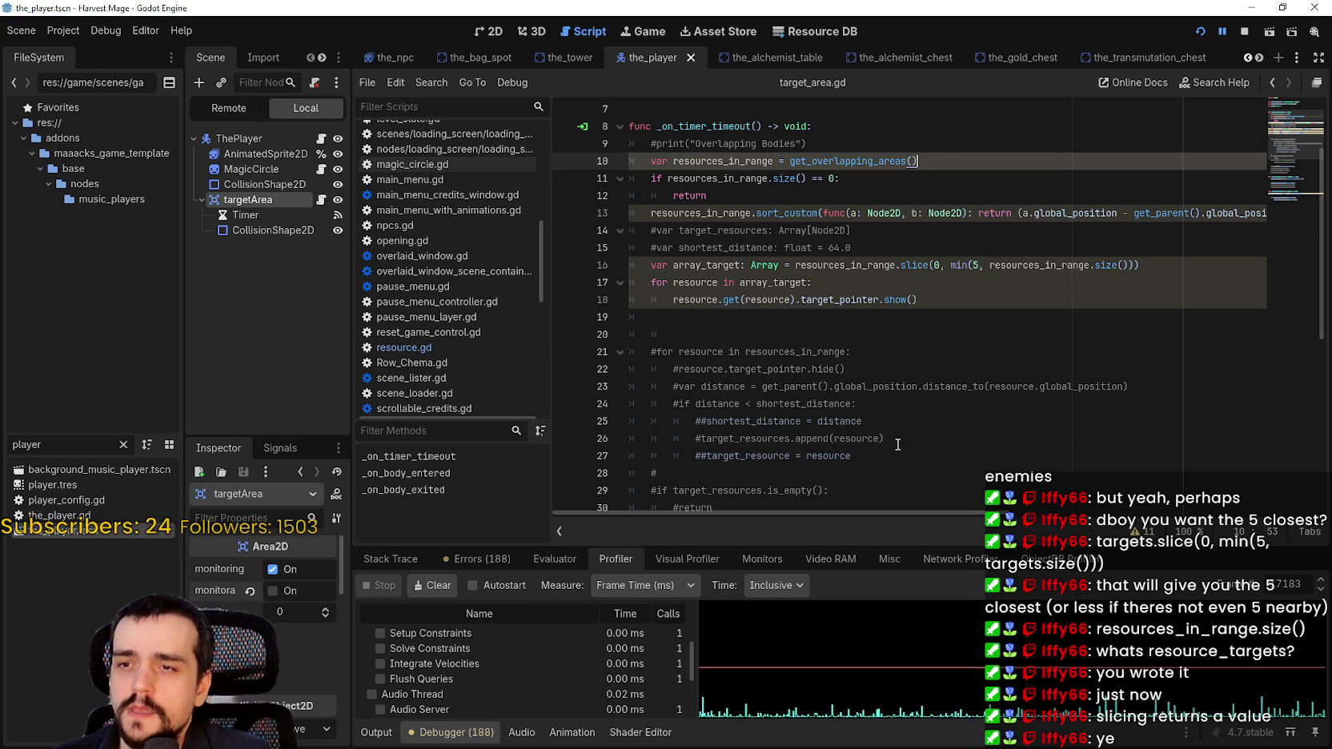
pyautogui.press('Down')
pyautogui.press('Down')
pyautogui.press('Down')
pyautogui.hotkey('shift', 'Home')
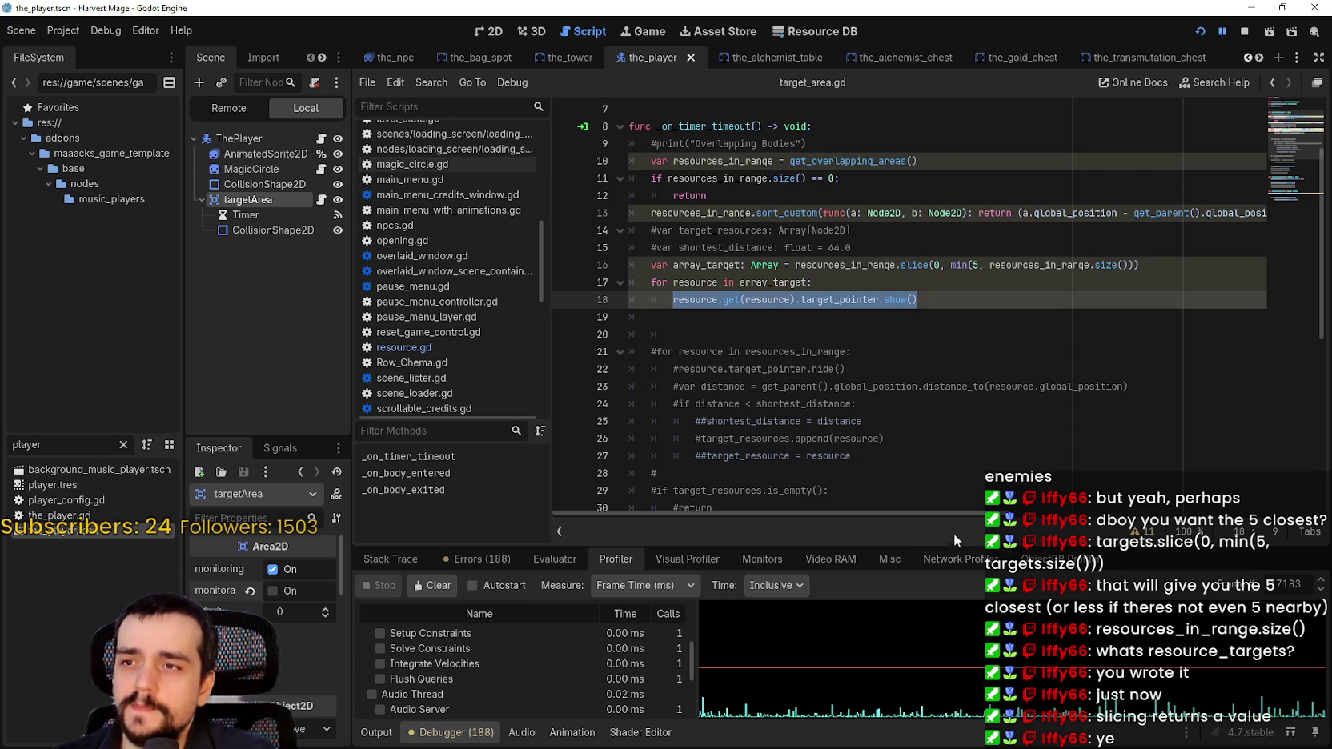
pyautogui.doubleClick(840, 299)
pyautogui.keyDown('shift'); pyautogui.click(929, 300); pyautogui.keyUp('shift')
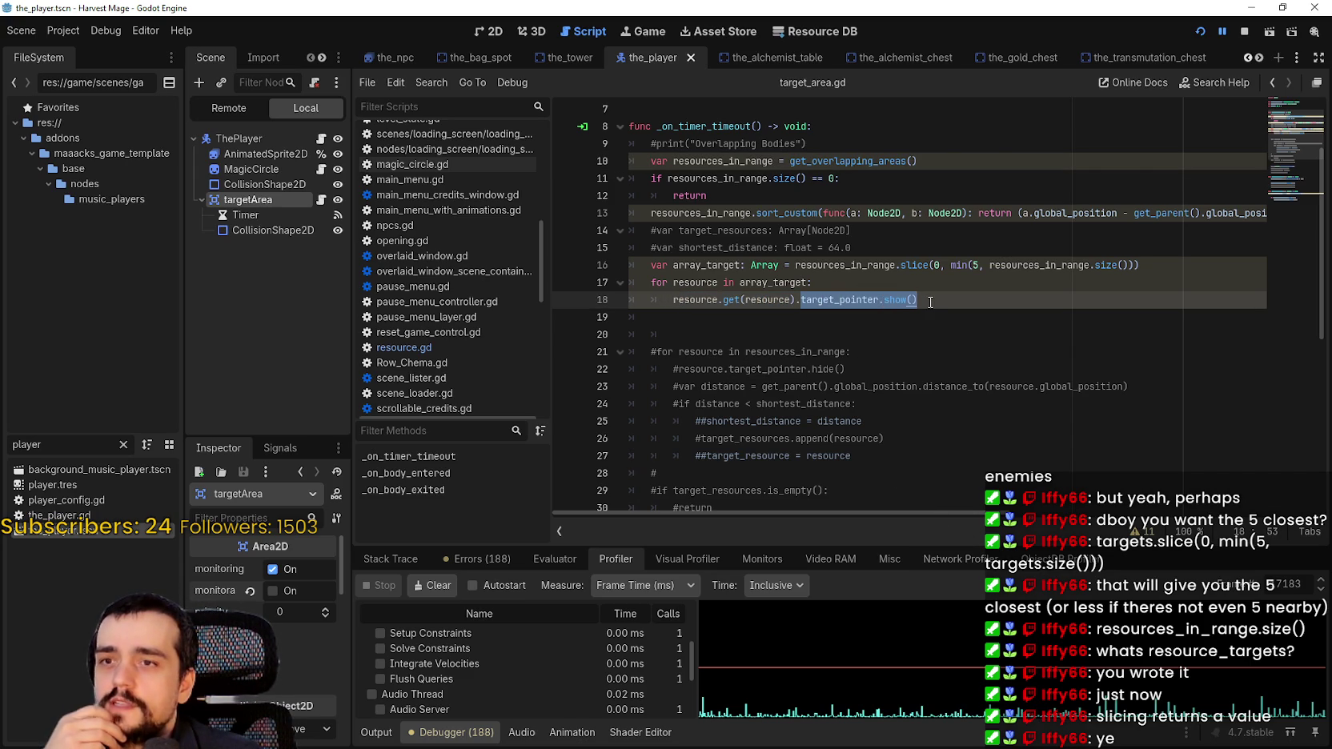
# Inspect other uses of target_pointer and where array_target and resources_in_range appear
pyautogui.doubleClick(837, 303)
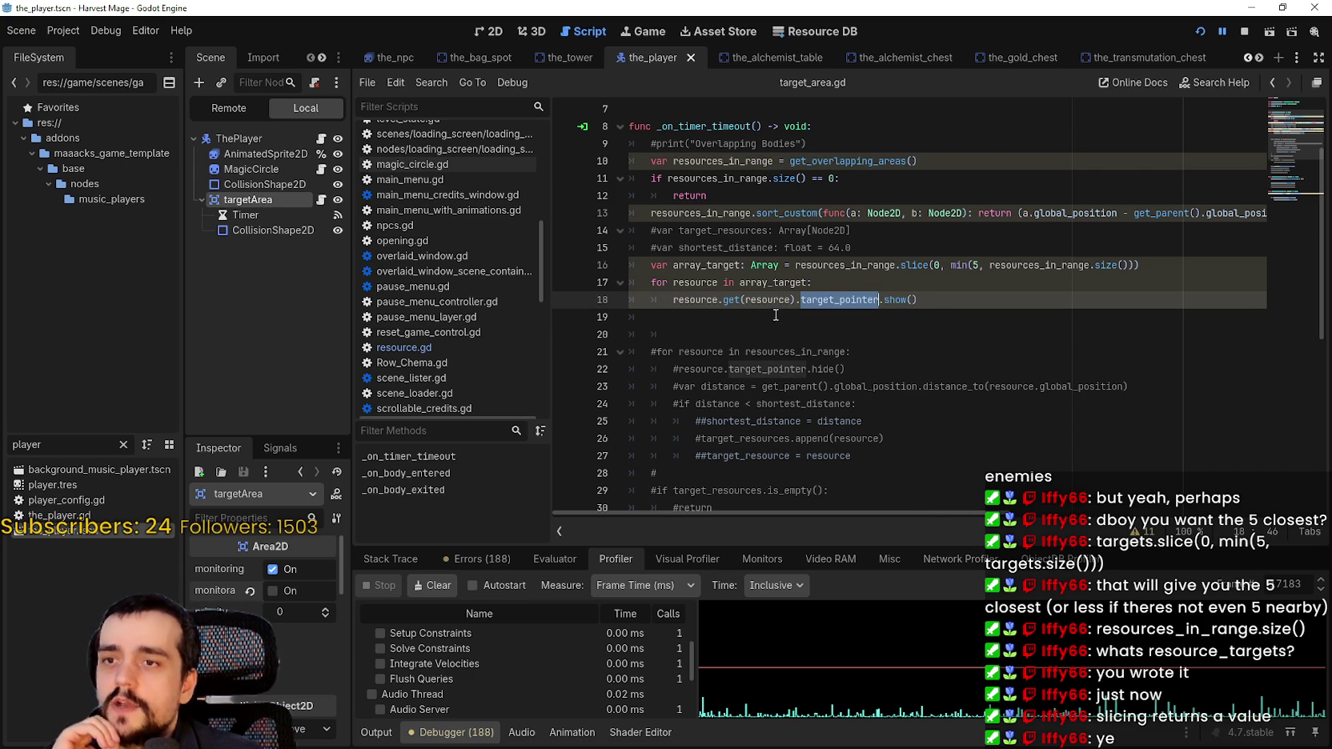
pyautogui.scroll(-3, 894, 319)
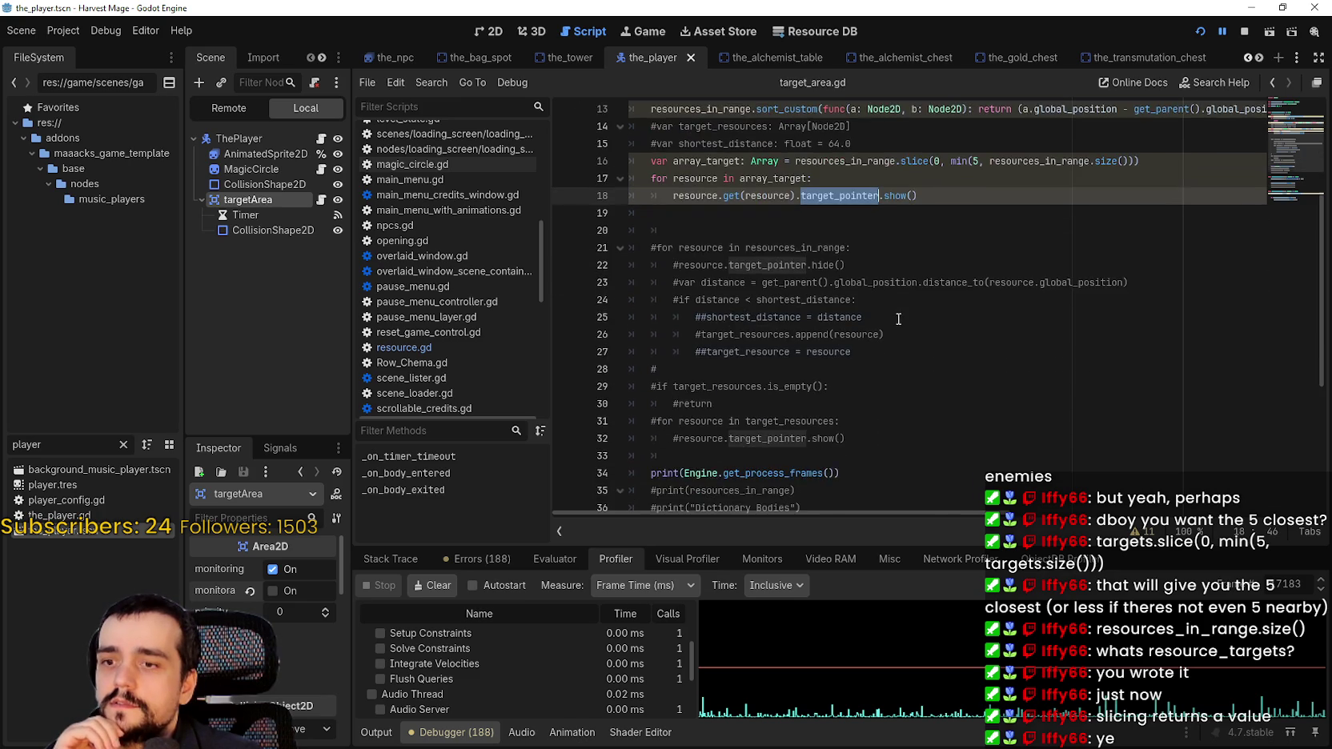
pyautogui.moveTo(889, 400); pyautogui.dragTo(652, 369)
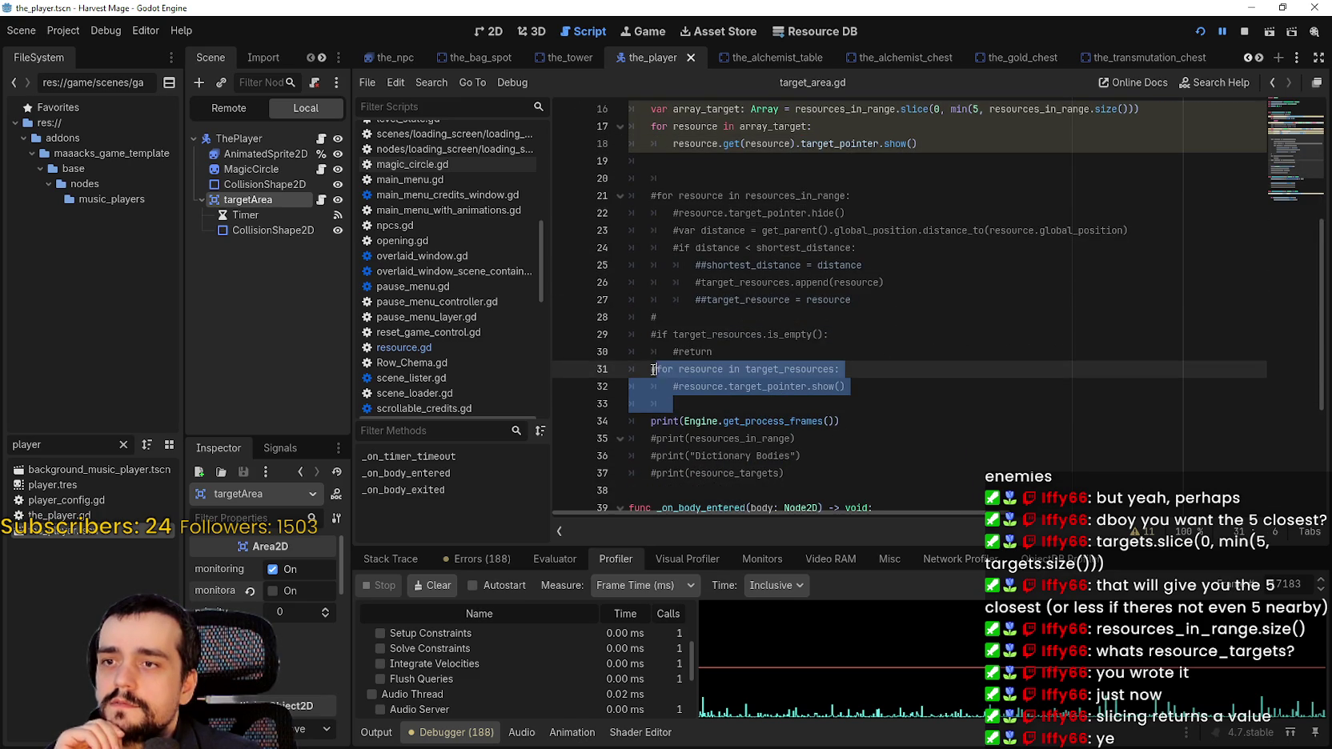
pyautogui.scroll(2, 868, 382)
pyautogui.moveTo(846, 317); pyautogui.dragTo(678, 318)
pyautogui.scroll(1, 786, 260)
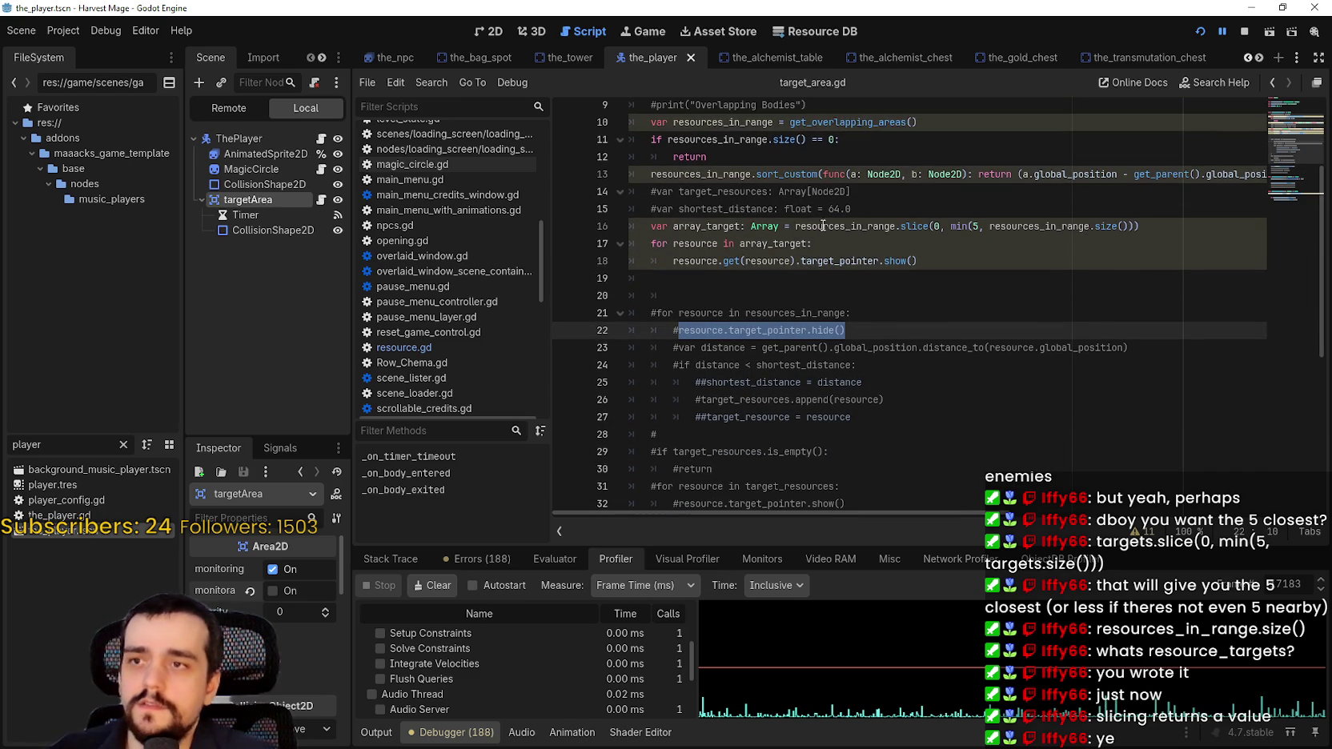
pyautogui.click(920, 261)
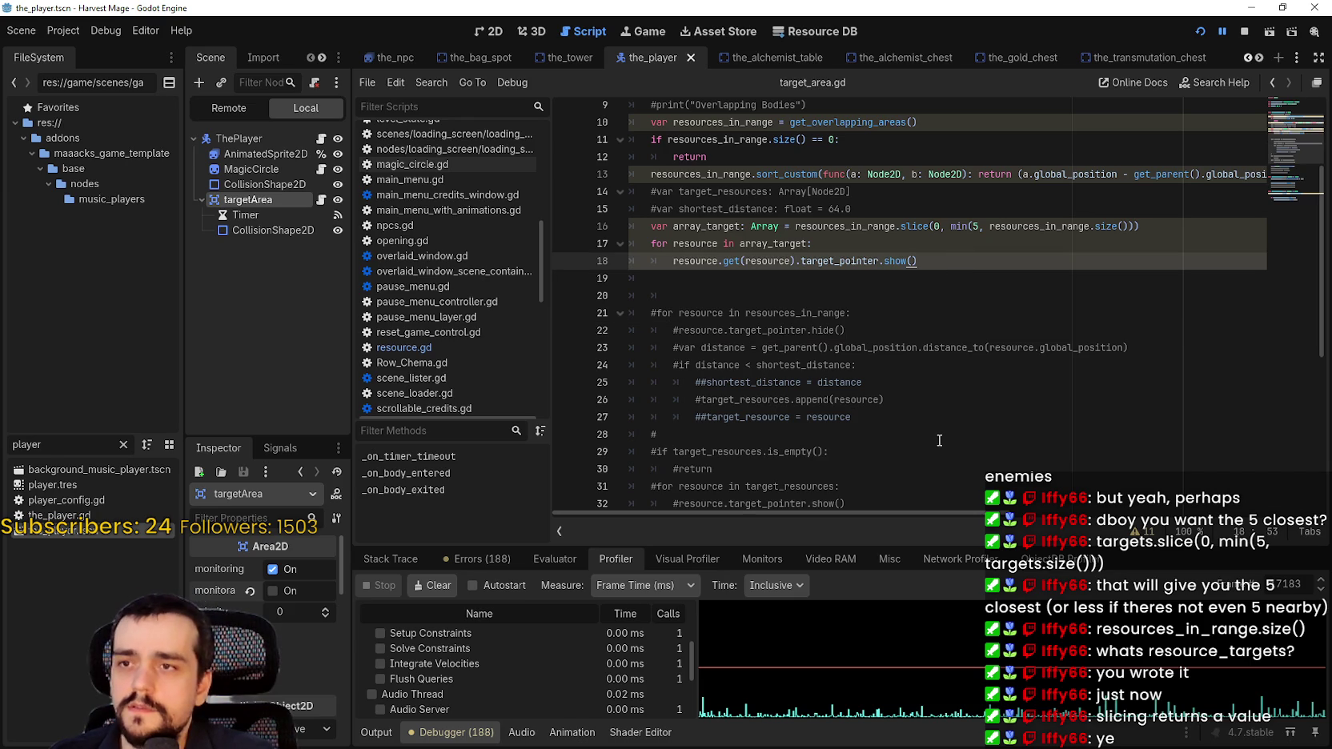
pyautogui.click(769, 245)
pyautogui.doubleClick(769, 245)
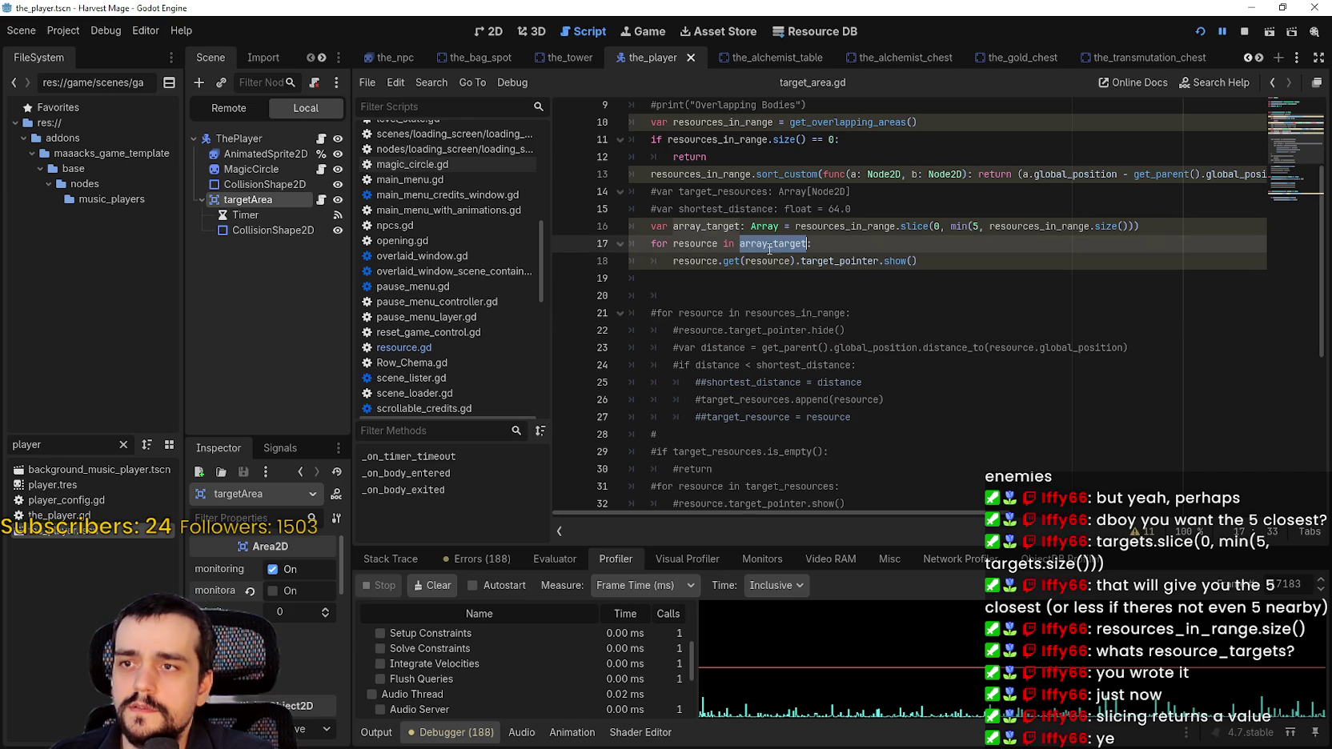
pyautogui.doubleClick(708, 175)
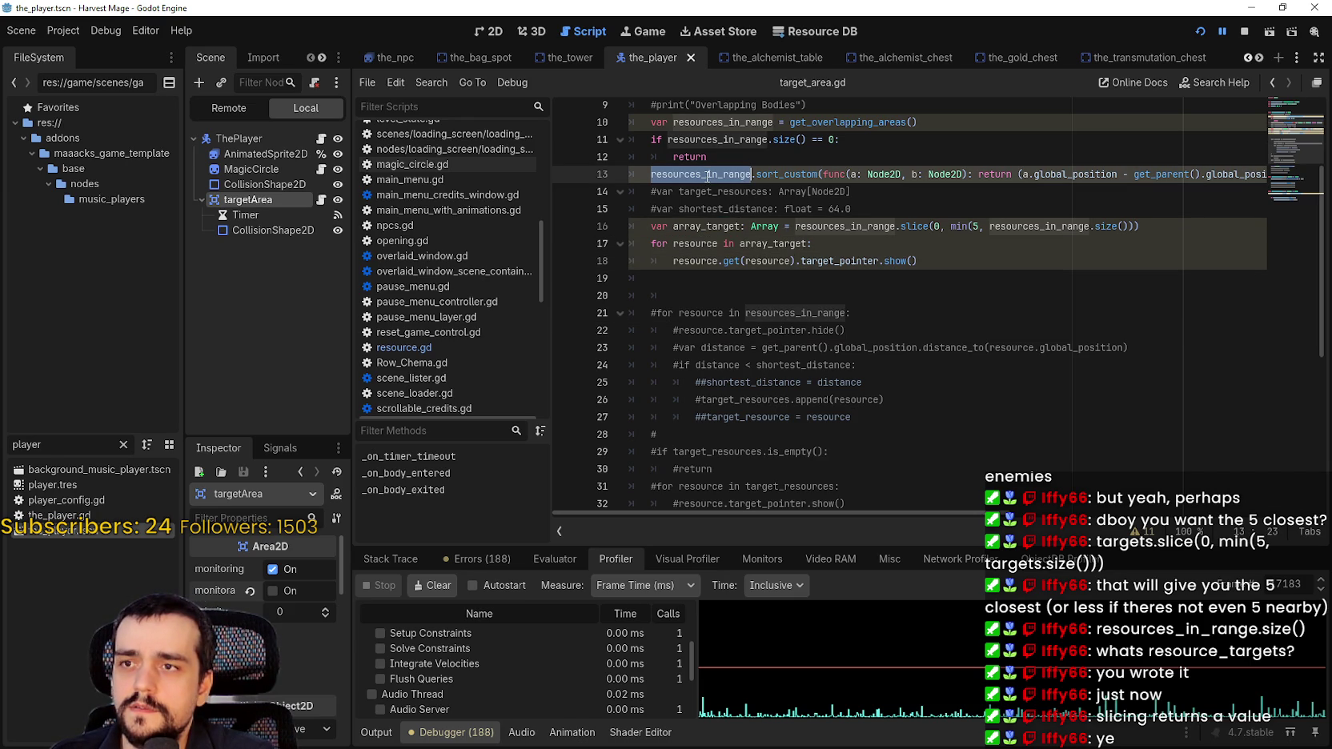
pyautogui.doubleClick(712, 121)
pyautogui.scroll(1, 728, 144)
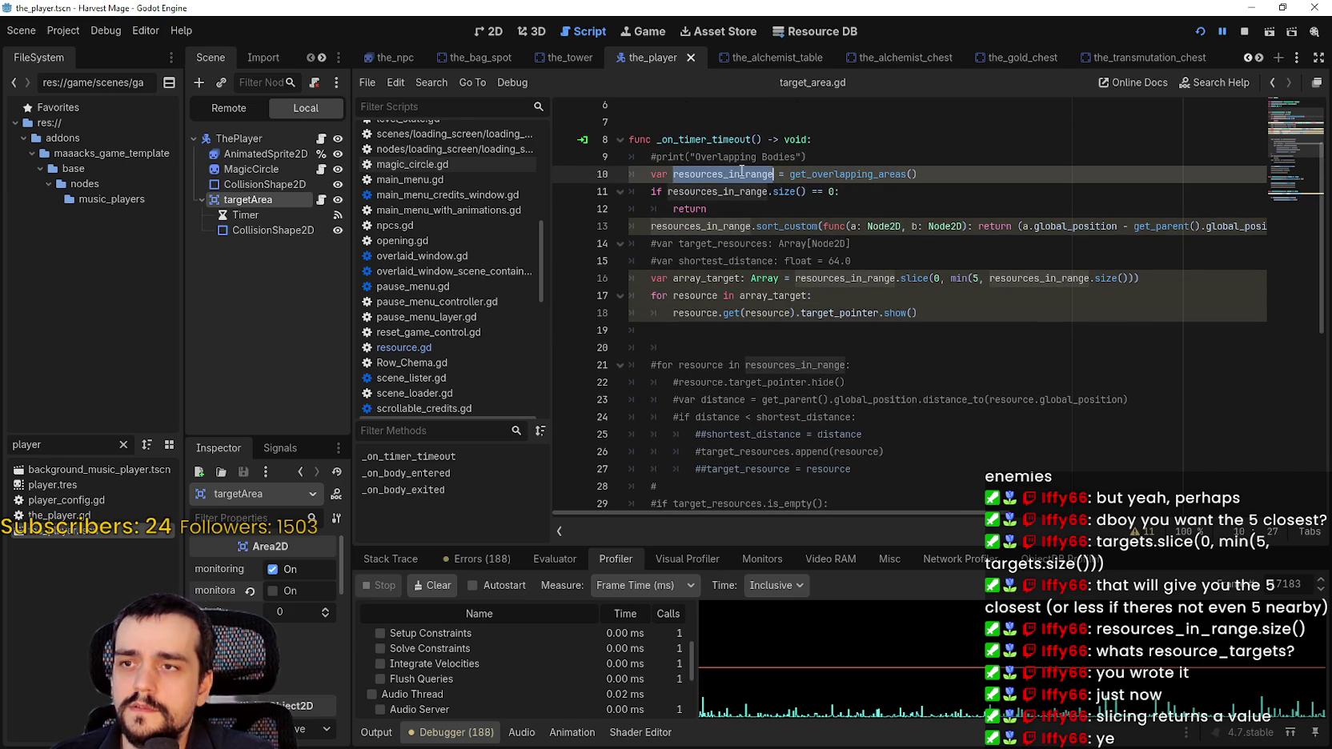
pyautogui.click(930, 313)
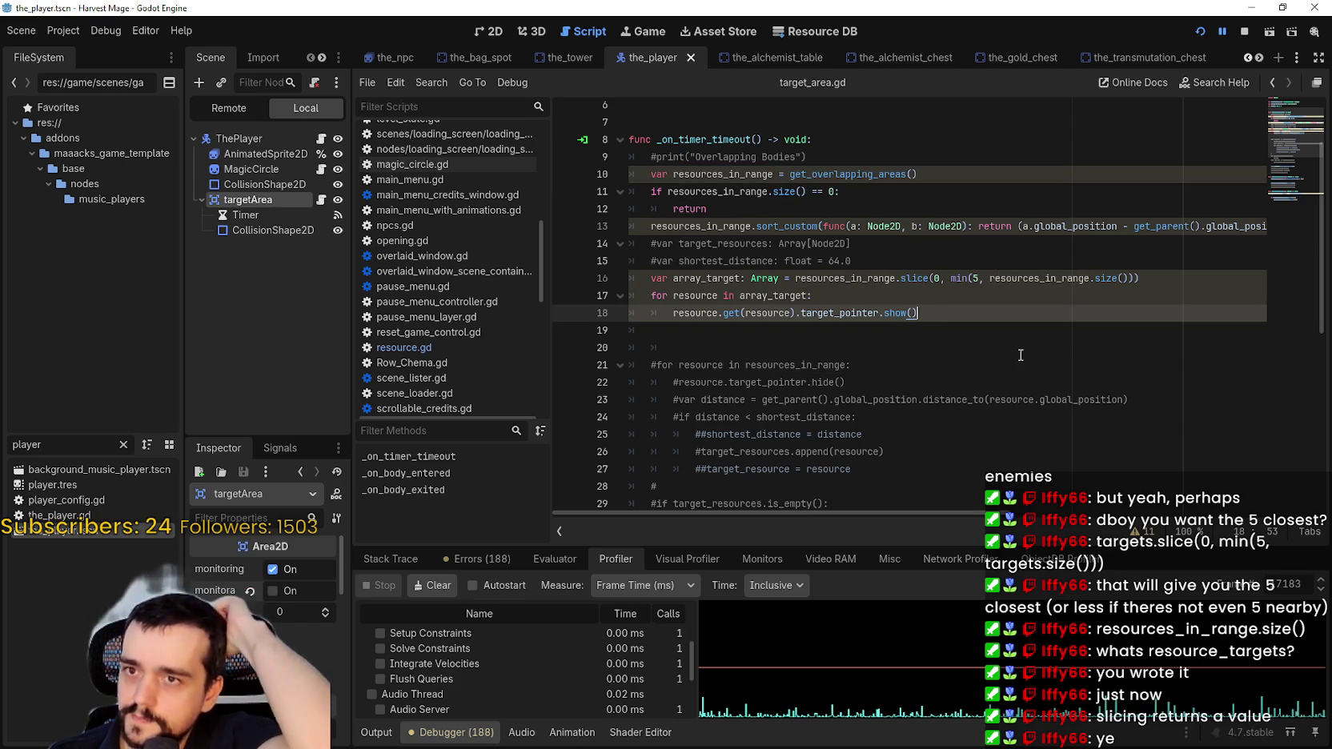
pyautogui.click(1158, 293)
pyautogui.click(1161, 277)
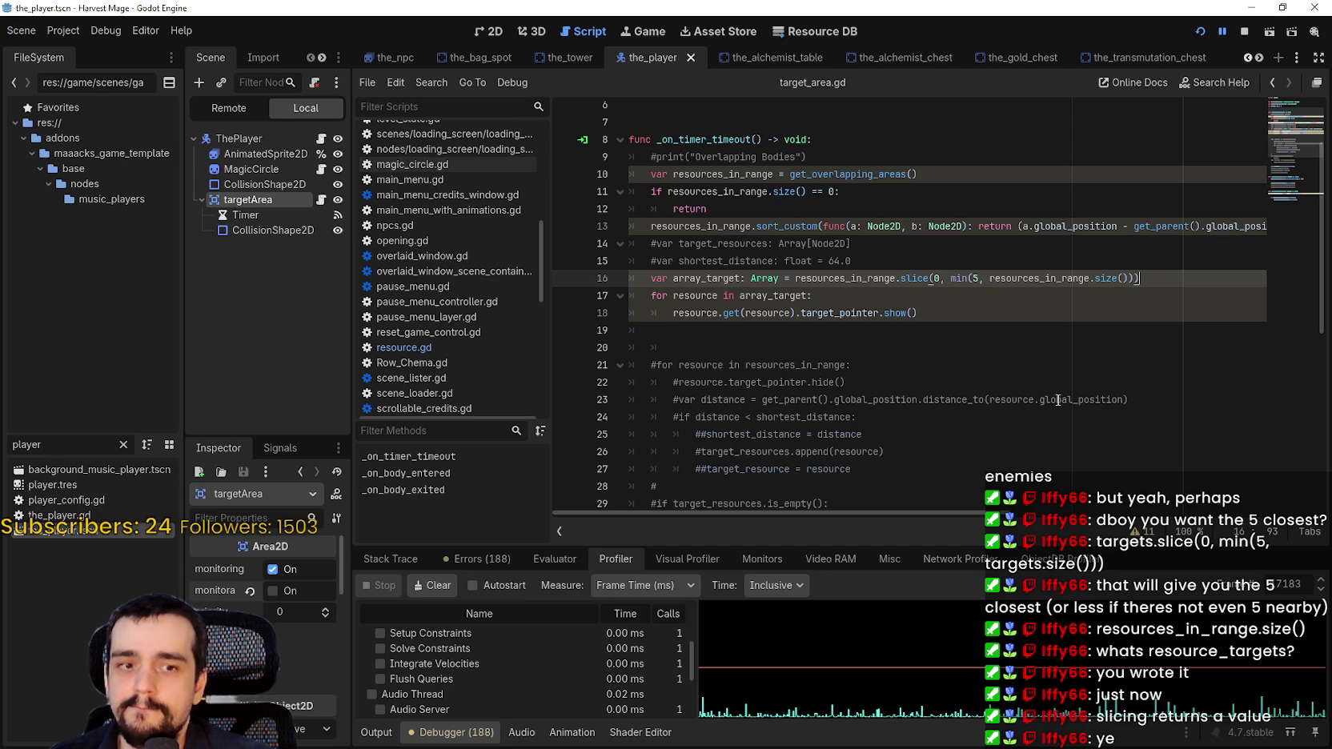
# Add a 'for resource in resources_in_range:' loop header above the sort_custom call
pyautogui.press('Return')
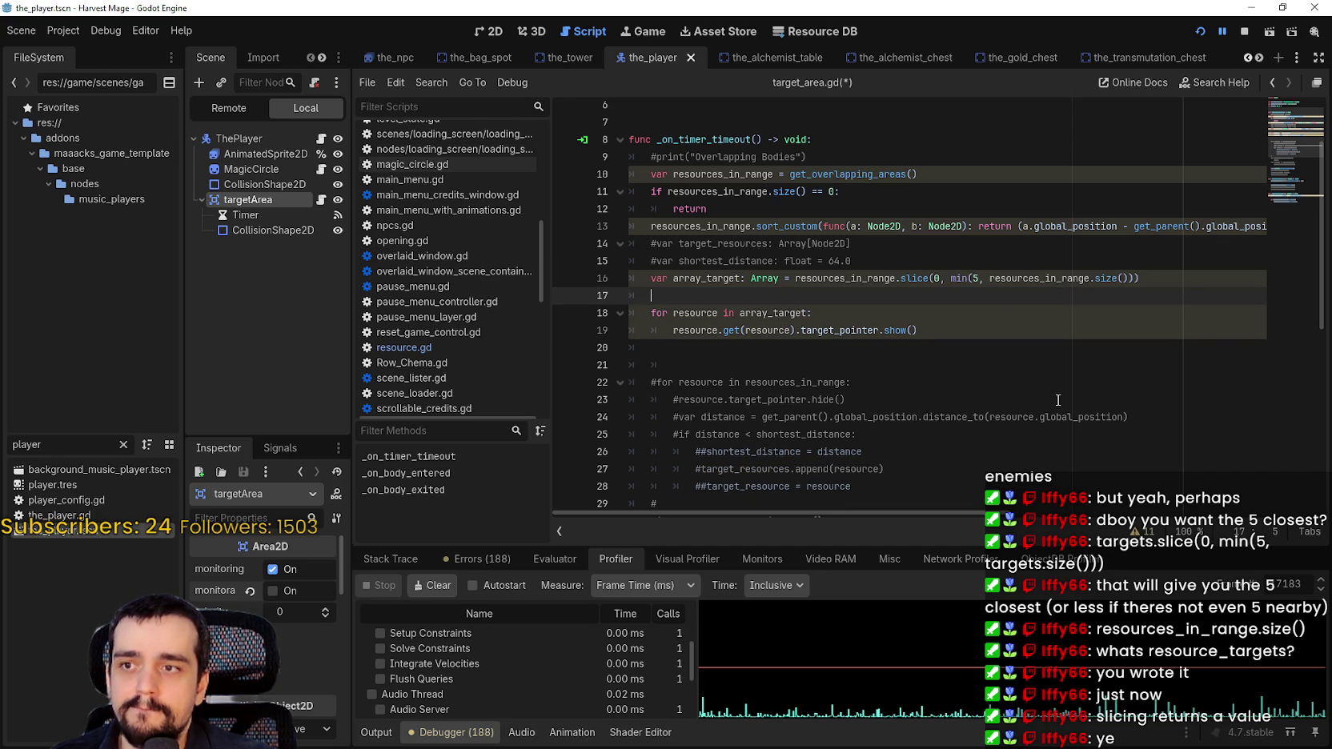
pyautogui.press('BackSpace')
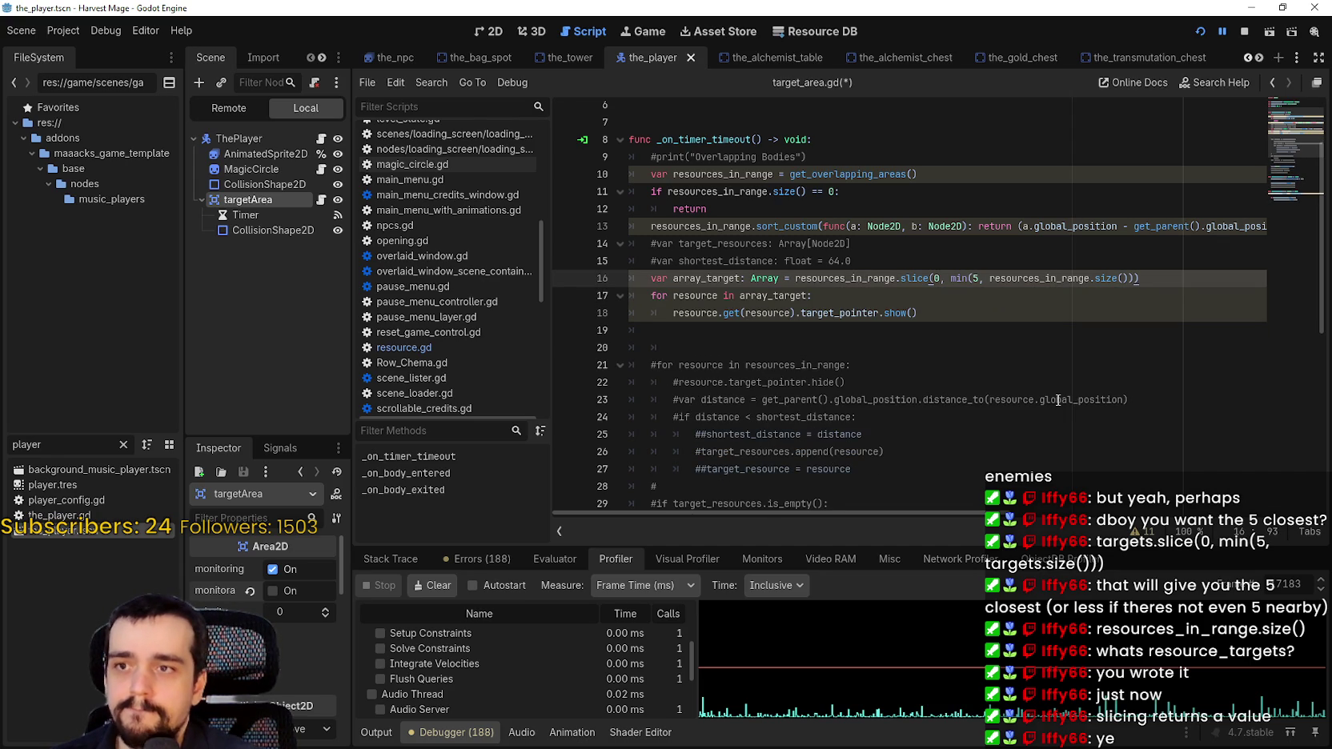
pyautogui.click(818, 214)
pyautogui.hotkey('ctrl', 'shift', 'Return')
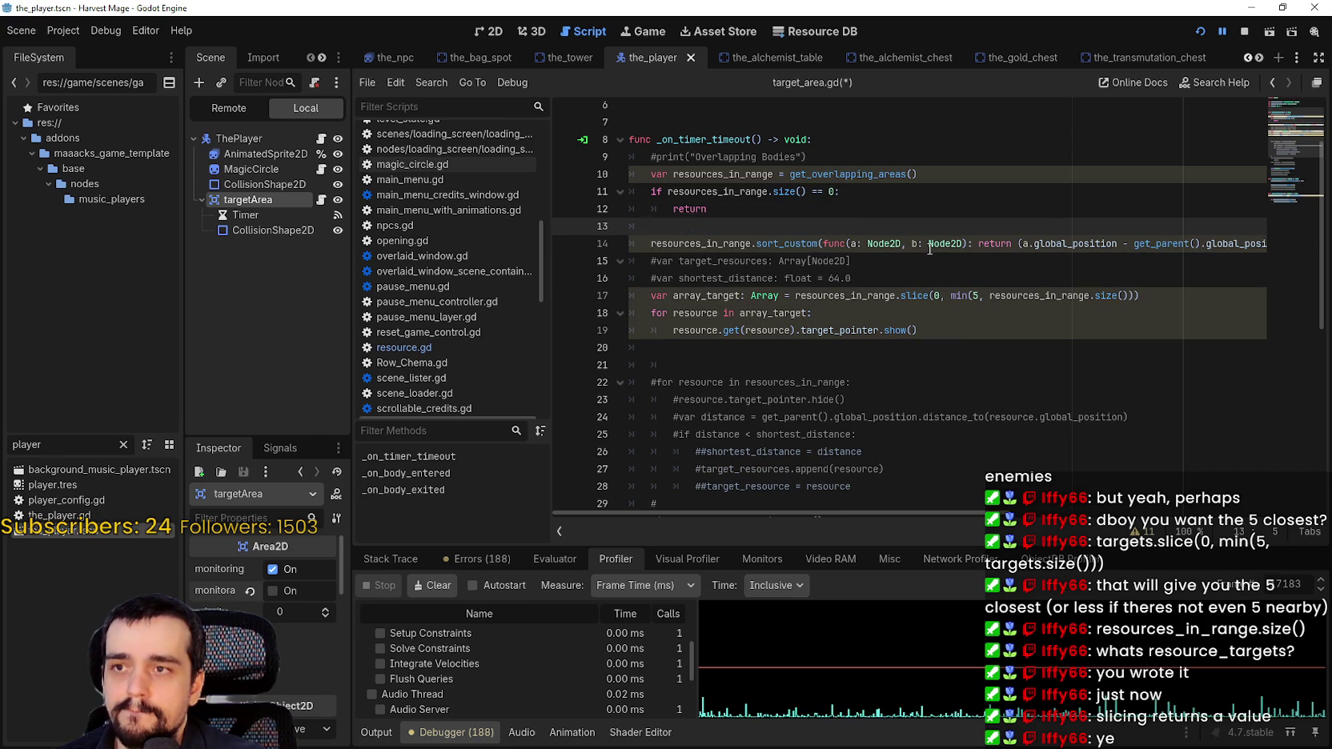
pyautogui.write('for ')
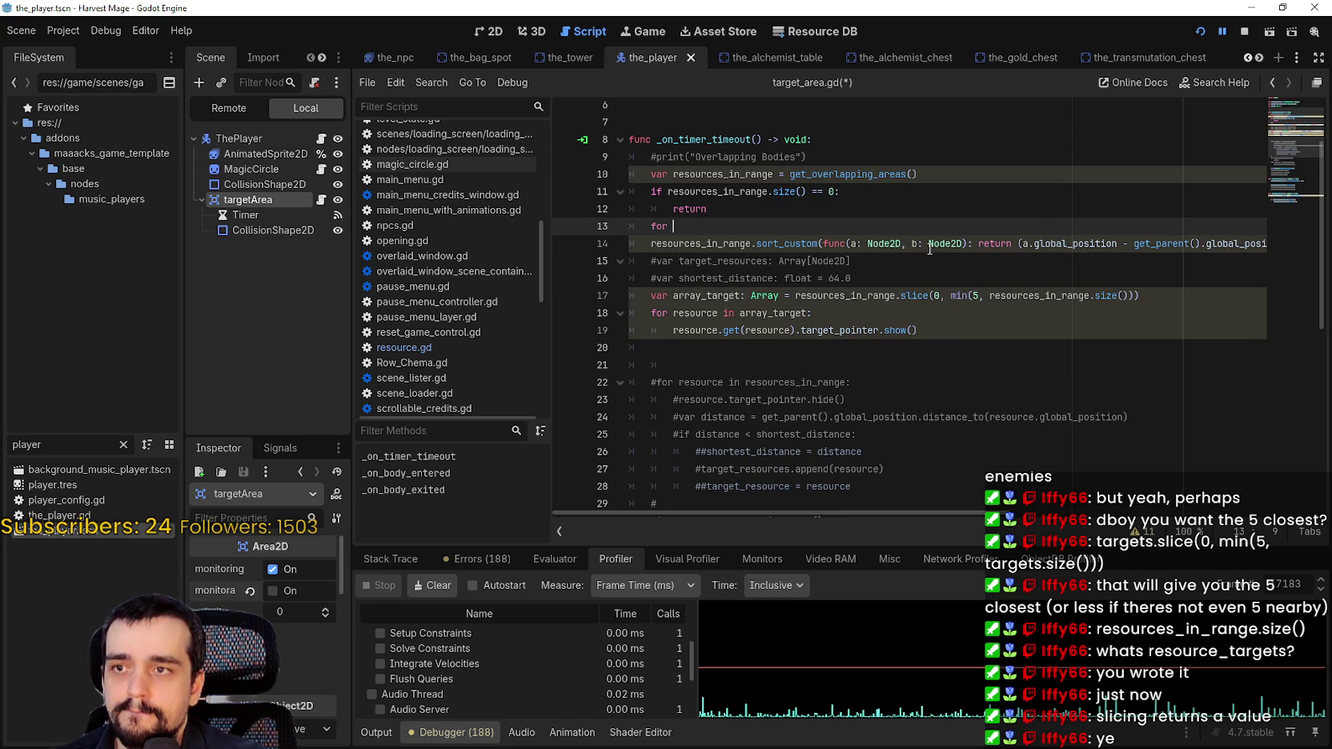
pyautogui.write('resource ')
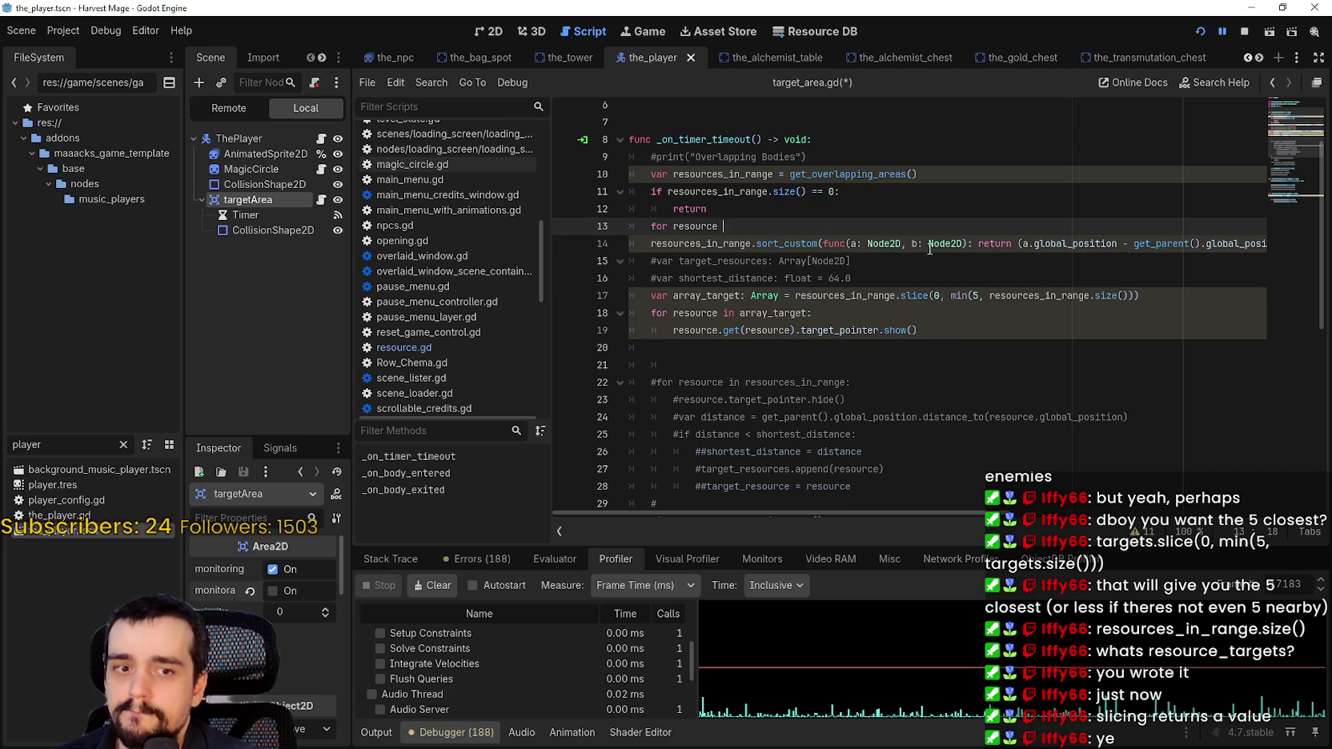
pyautogui.write('in res')
pyautogui.press('Return')
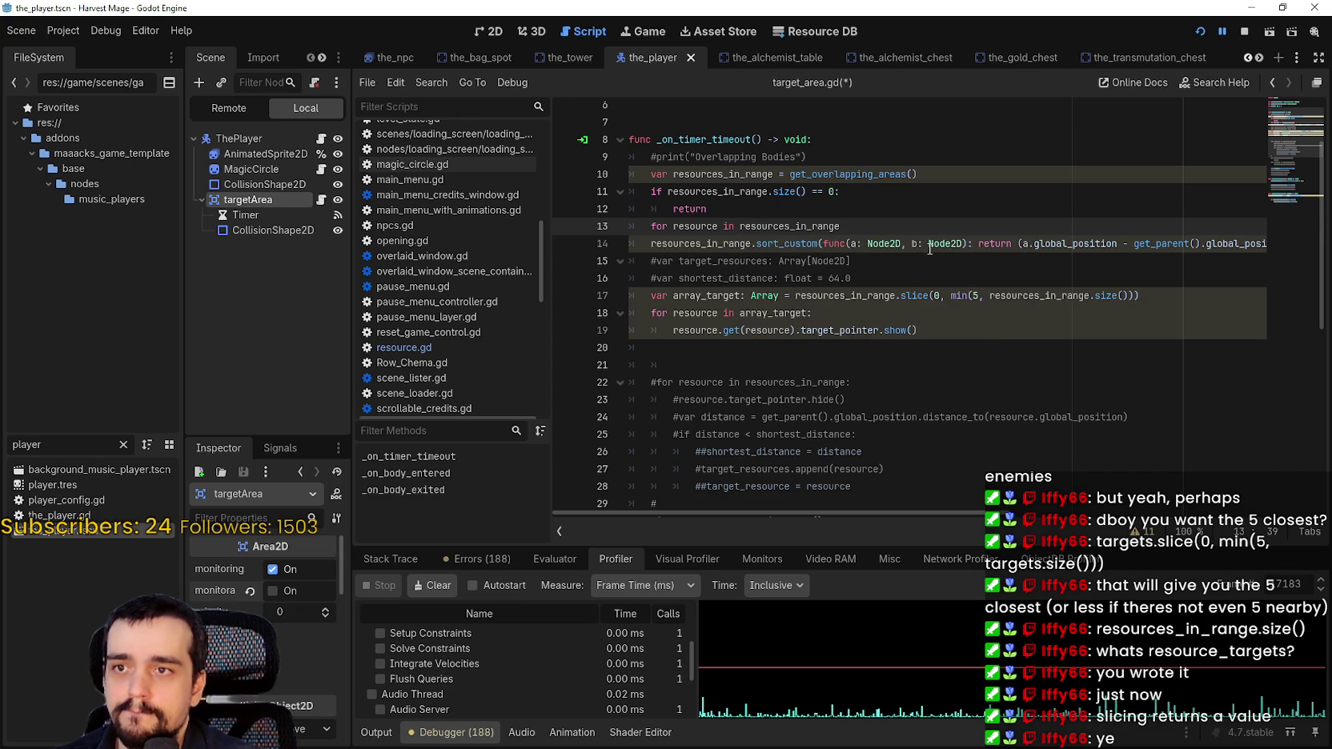
pyautogui.write(':')
pyautogui.press('Return')
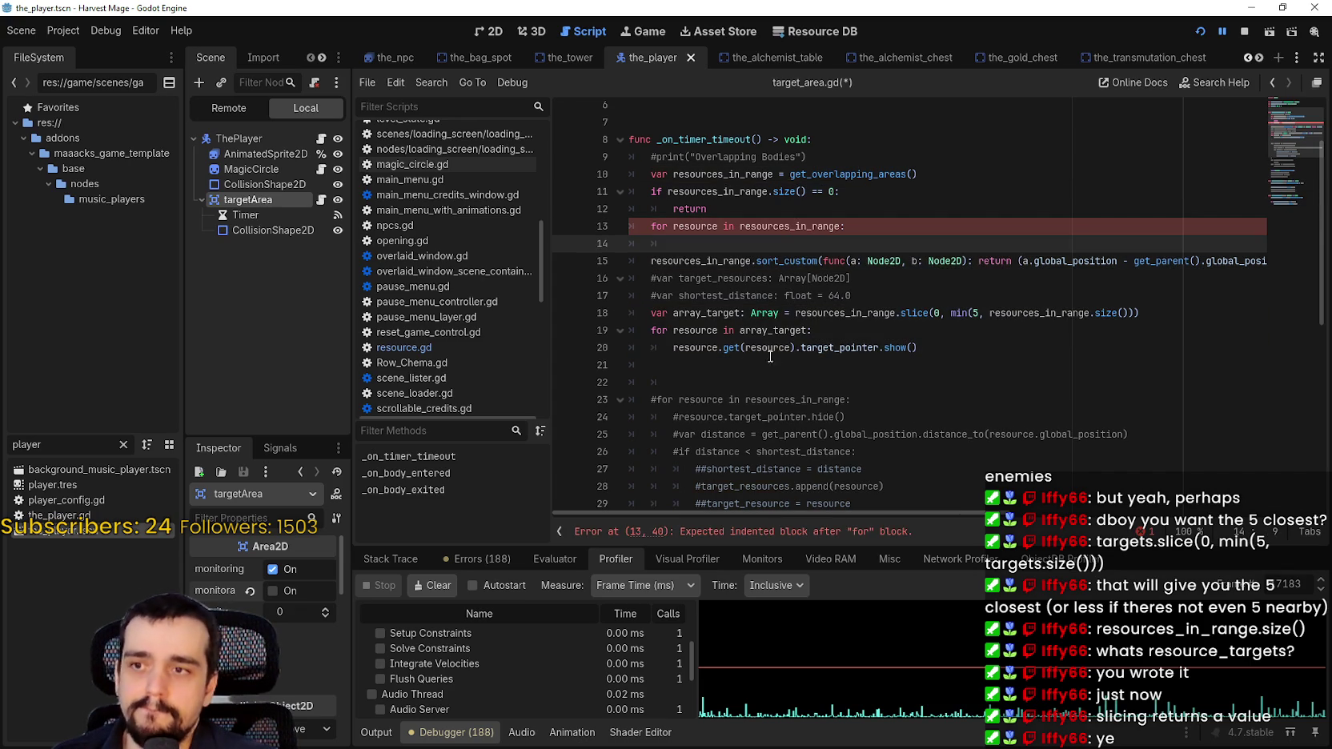
# Remove get(resource) so line 20 calls resource.target_pointer.show() directly
pyautogui.moveTo(800, 347); pyautogui.dragTo(924, 347)
pyautogui.hotkey('ctrl', 'c')
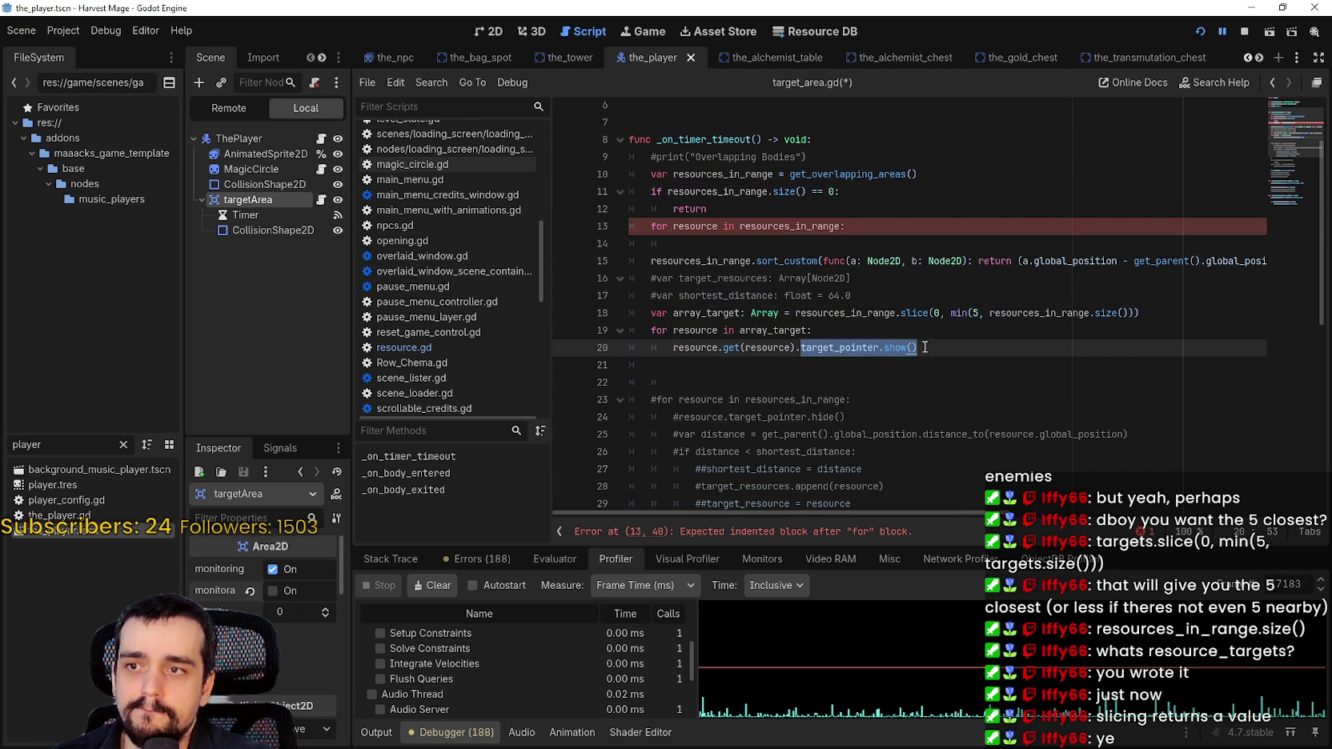
pyautogui.click(725, 243)
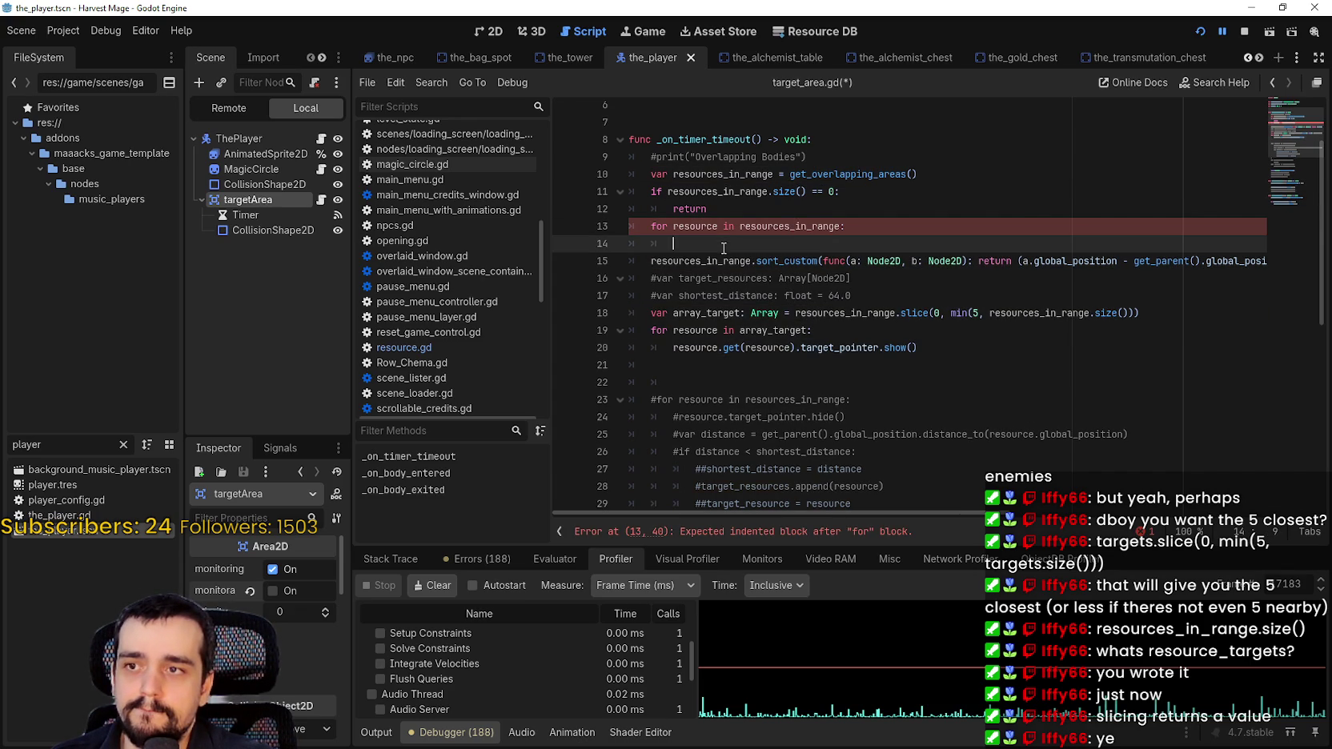
pyautogui.click(711, 350)
pyautogui.doubleClick(710, 349)
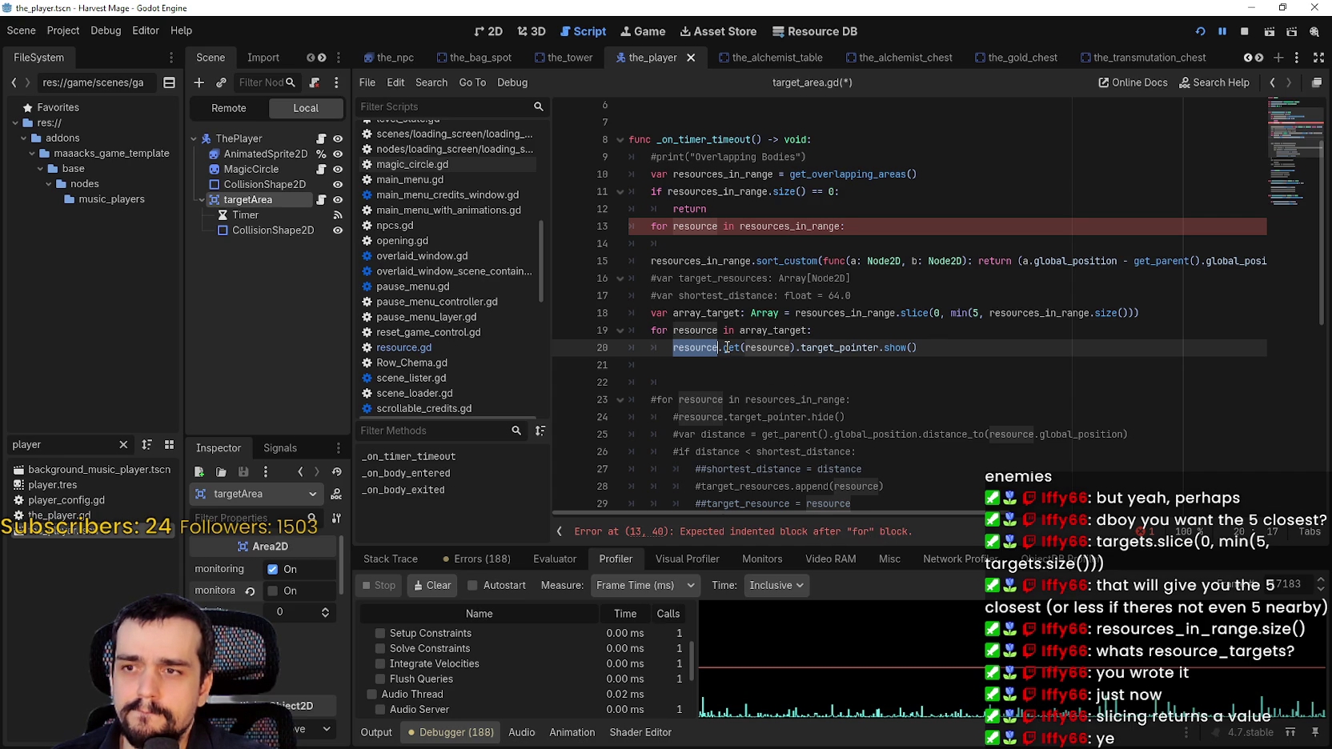
pyautogui.scroll(-1, 643, 354)
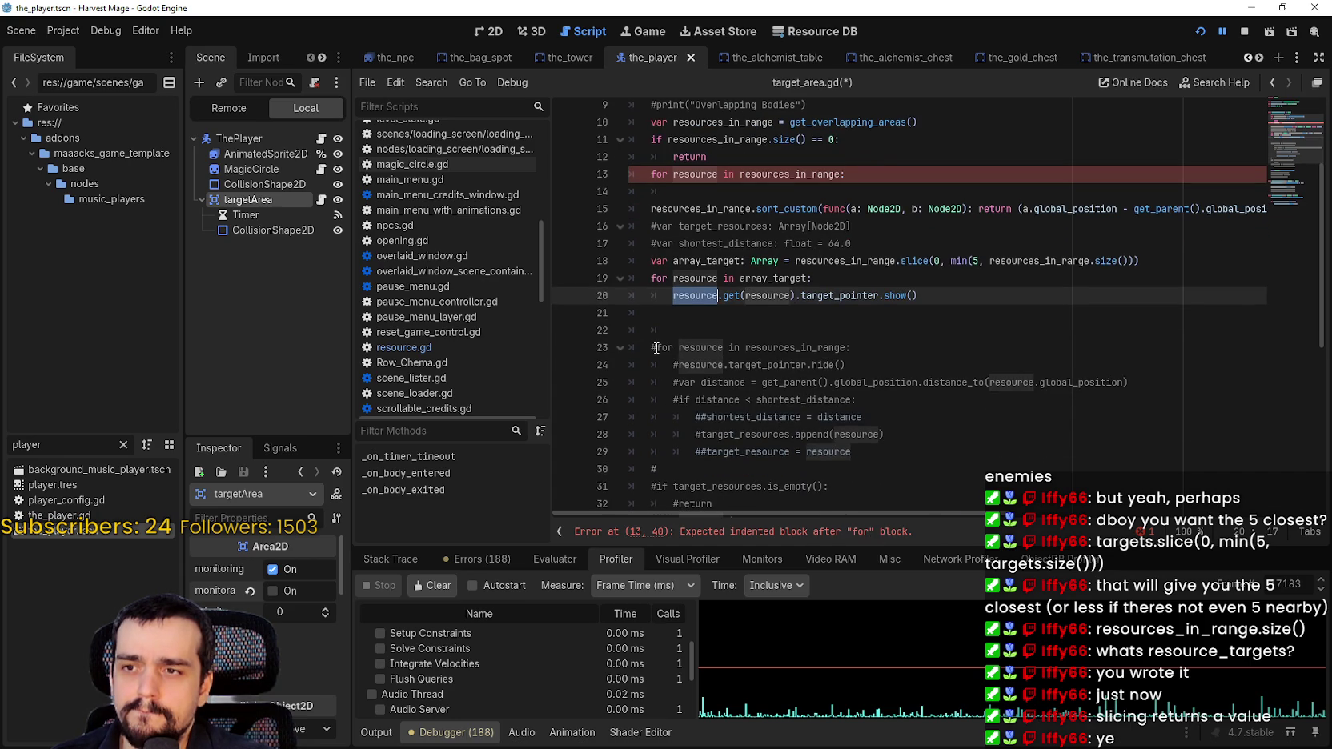
pyautogui.scroll(-1, 655, 346)
pyautogui.scroll(-1, 667, 353)
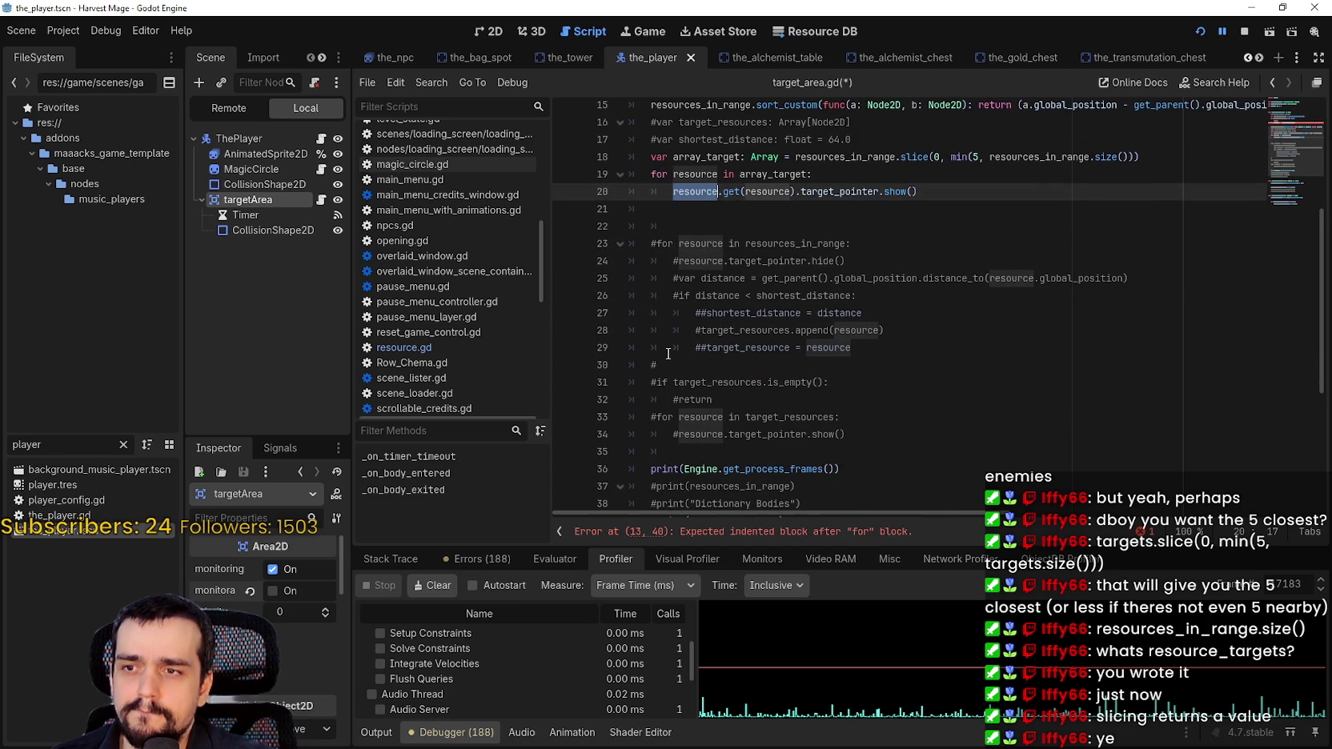
pyautogui.scroll(1, 754, 433)
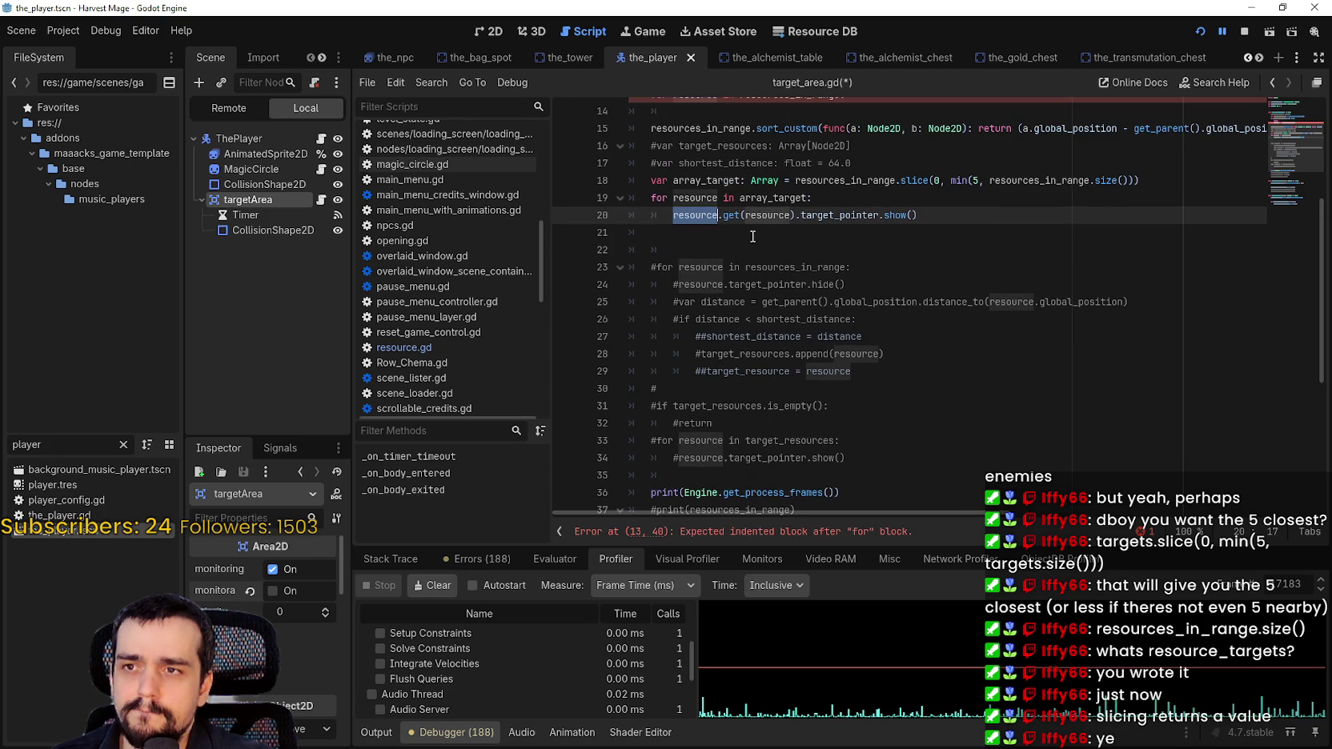
pyautogui.moveTo(723, 215); pyautogui.dragTo(793, 213)
pyautogui.hotkey('shift', 'Right')
pyautogui.press('BackSpace')
pyautogui.press('Delete')
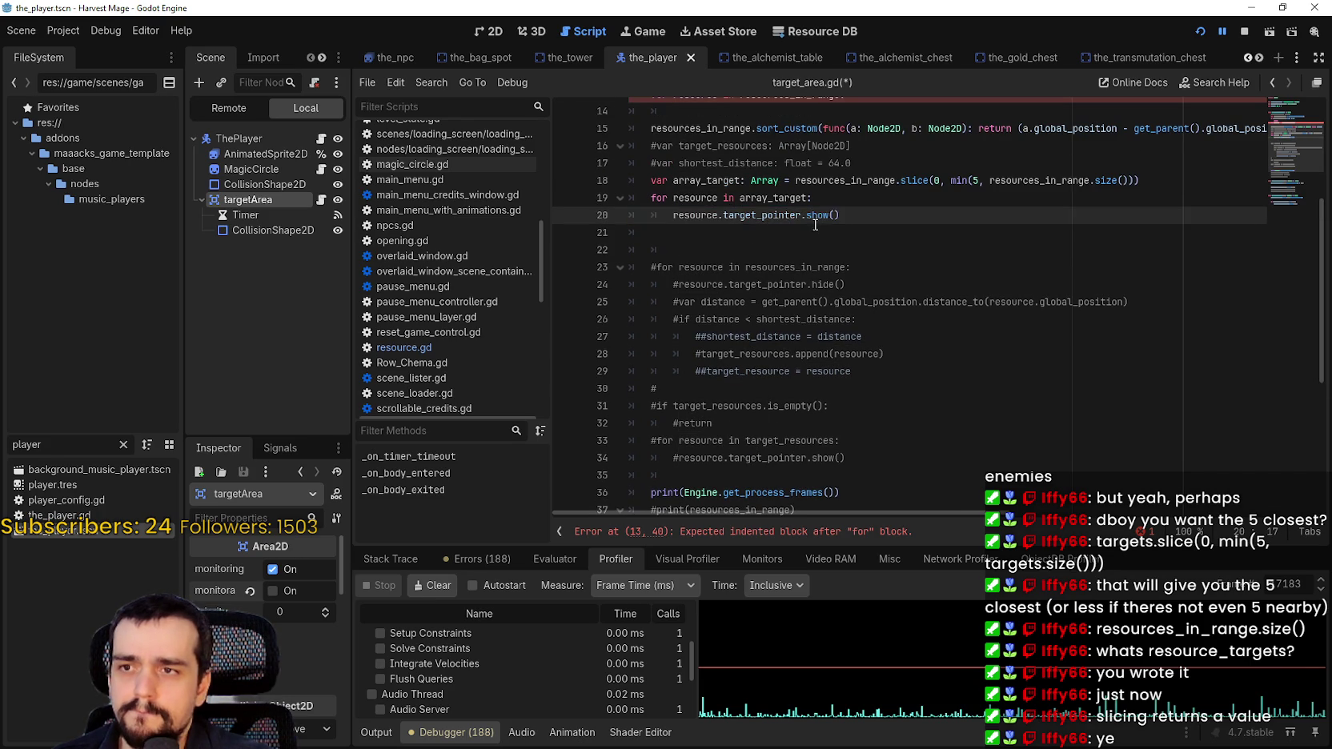
# Fill the early loop body with resource.target_pointer.hide()
pyautogui.scroll(3, 832, 248)
pyautogui.click(853, 268)
pyautogui.hotkey('ctrl', 'v')
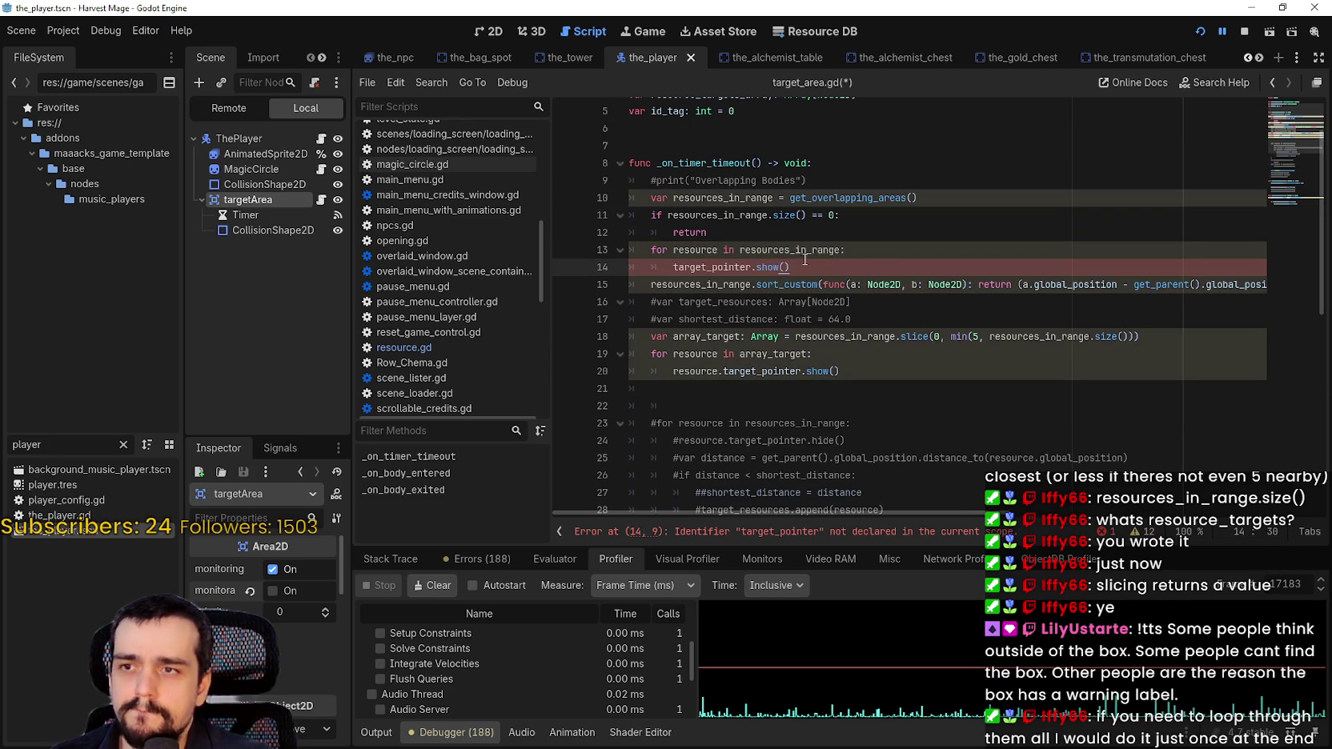
pyautogui.doubleClick(764, 266)
pyautogui.write('hid')
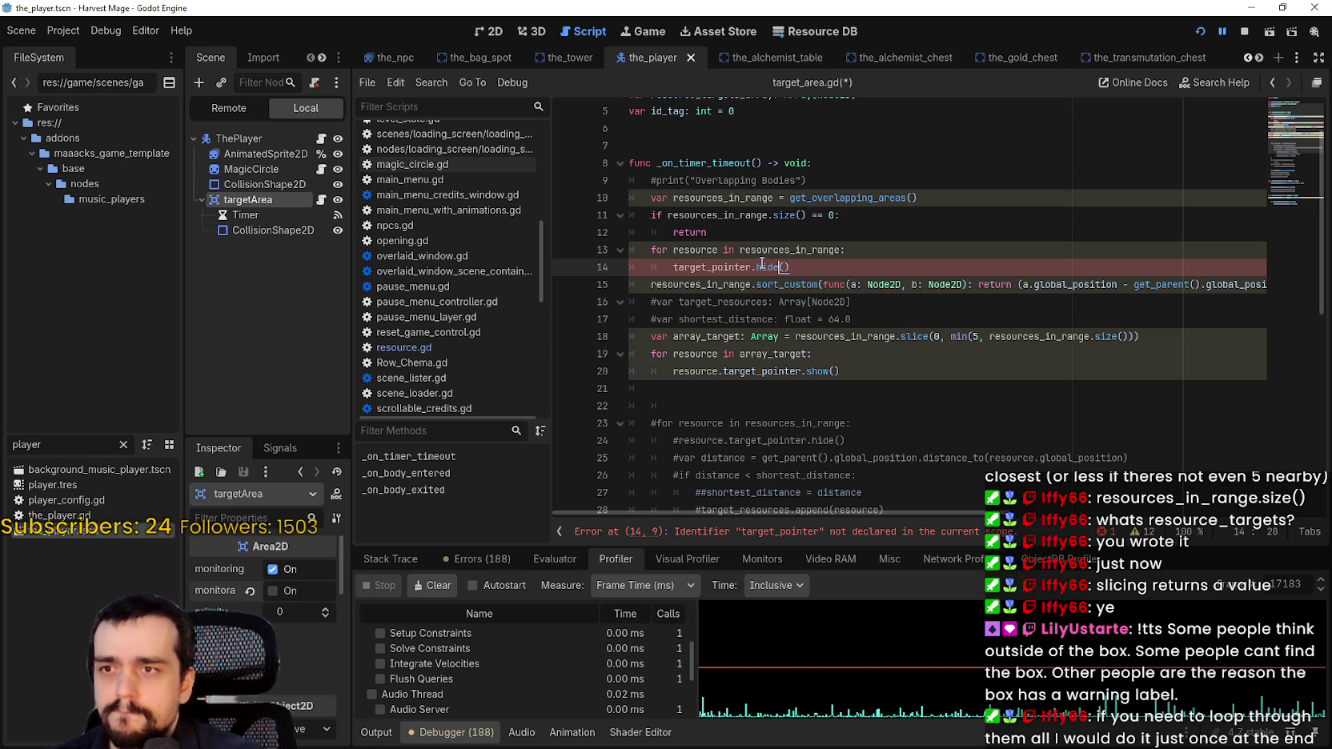
pyautogui.write('e')
pyautogui.press('Up')
pyautogui.write('resource.')
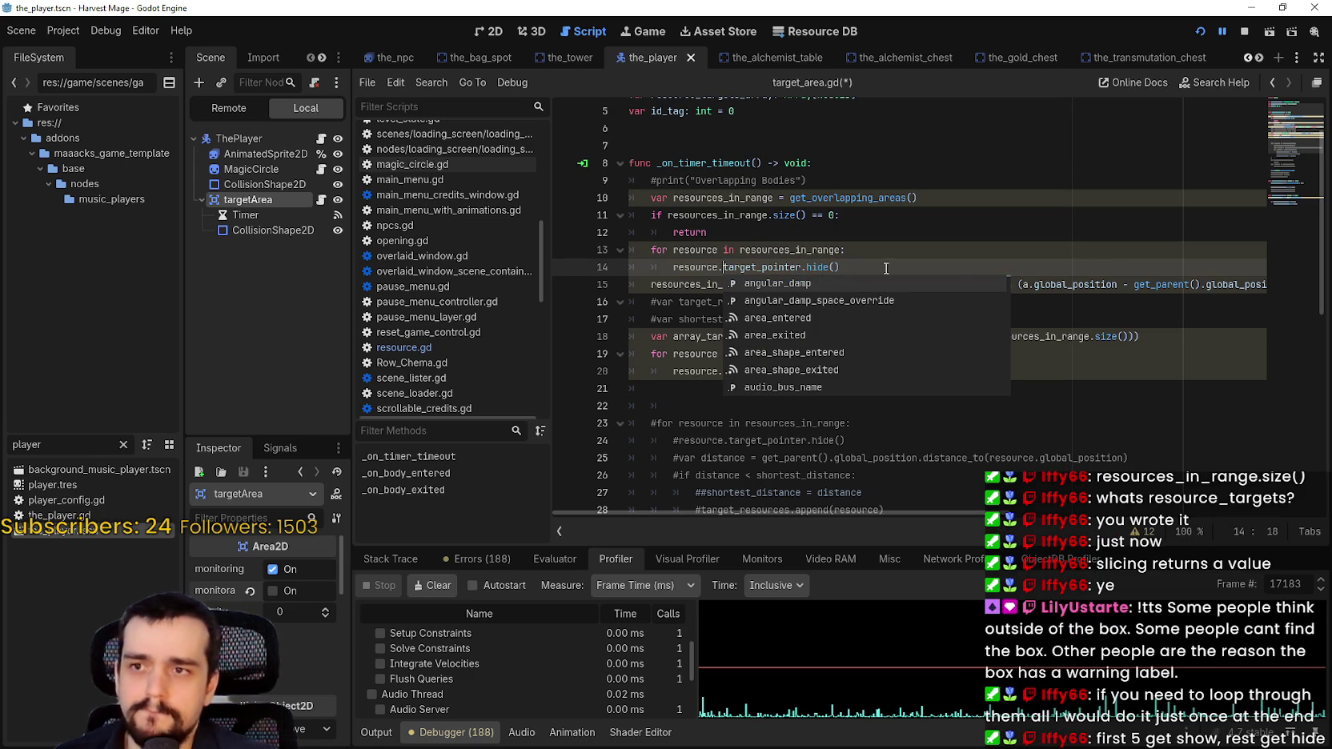
pyautogui.click(890, 269)
# Save the script, then delete the early hide loop on lines 13–14
pyautogui.hotkey('ctrl', 's')
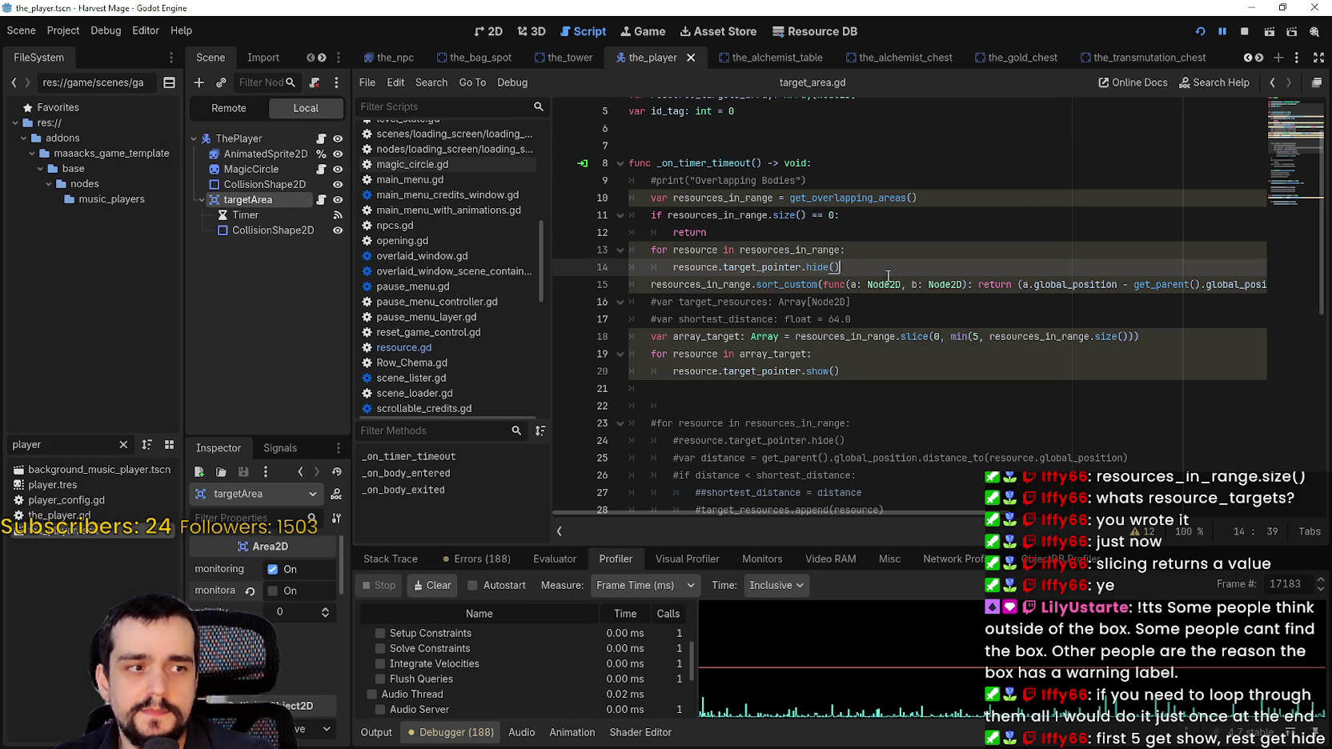
pyautogui.moveTo(864, 270); pyautogui.dragTo(630, 251)
pyautogui.press('Delete')
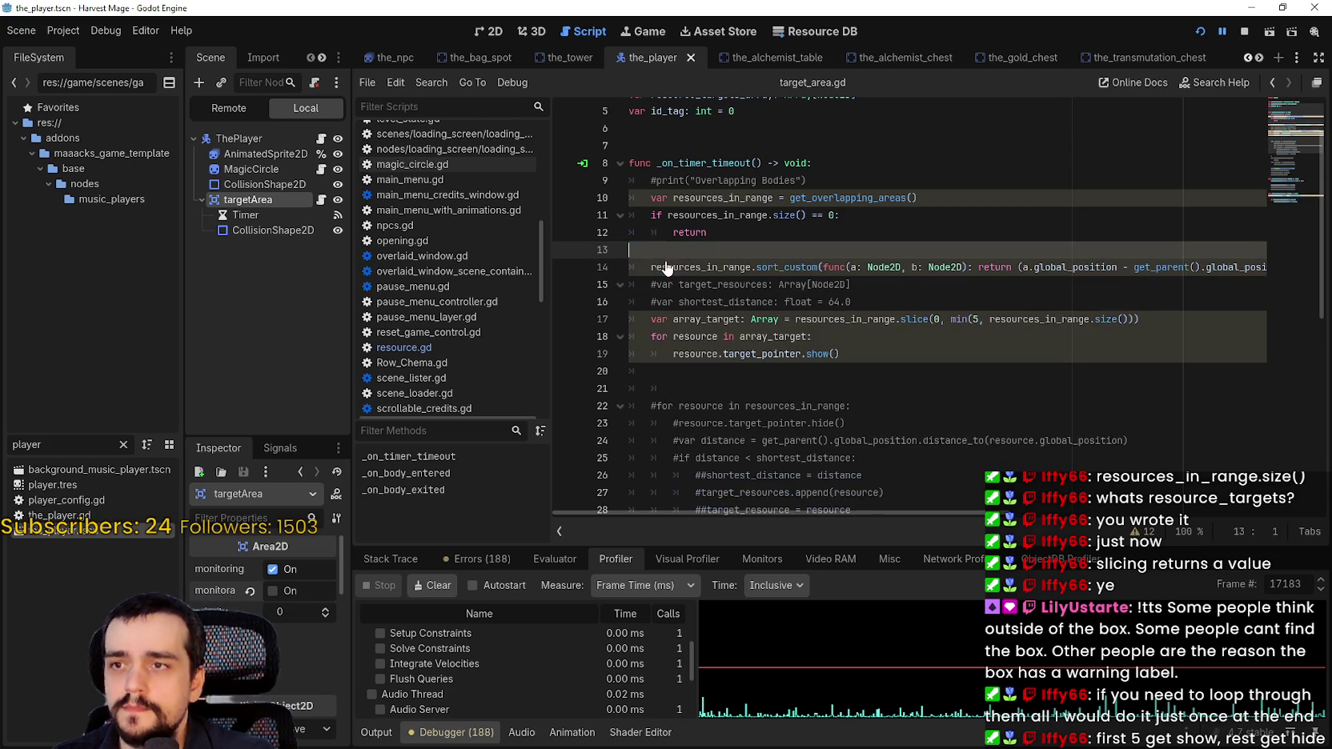
# Add 'for resource in resources_in_range:' with resource.target_pointer.hide() after the show loop, blank line above
pyautogui.press('Delete')
pyautogui.click(692, 354)
pyautogui.write('for resource in resources_in_range:')
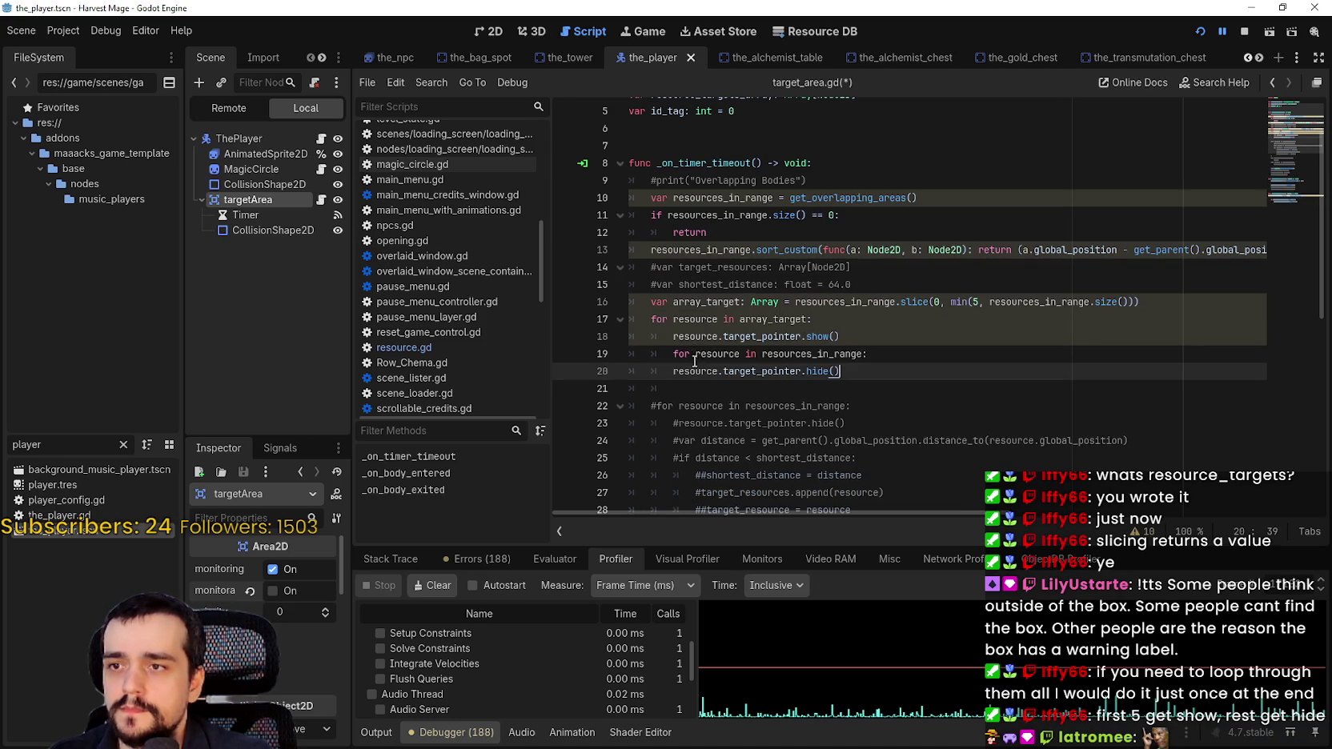
pyautogui.press('Return')
pyautogui.write('resource.target_pointer.hide()')
pyautogui.click(885, 344)
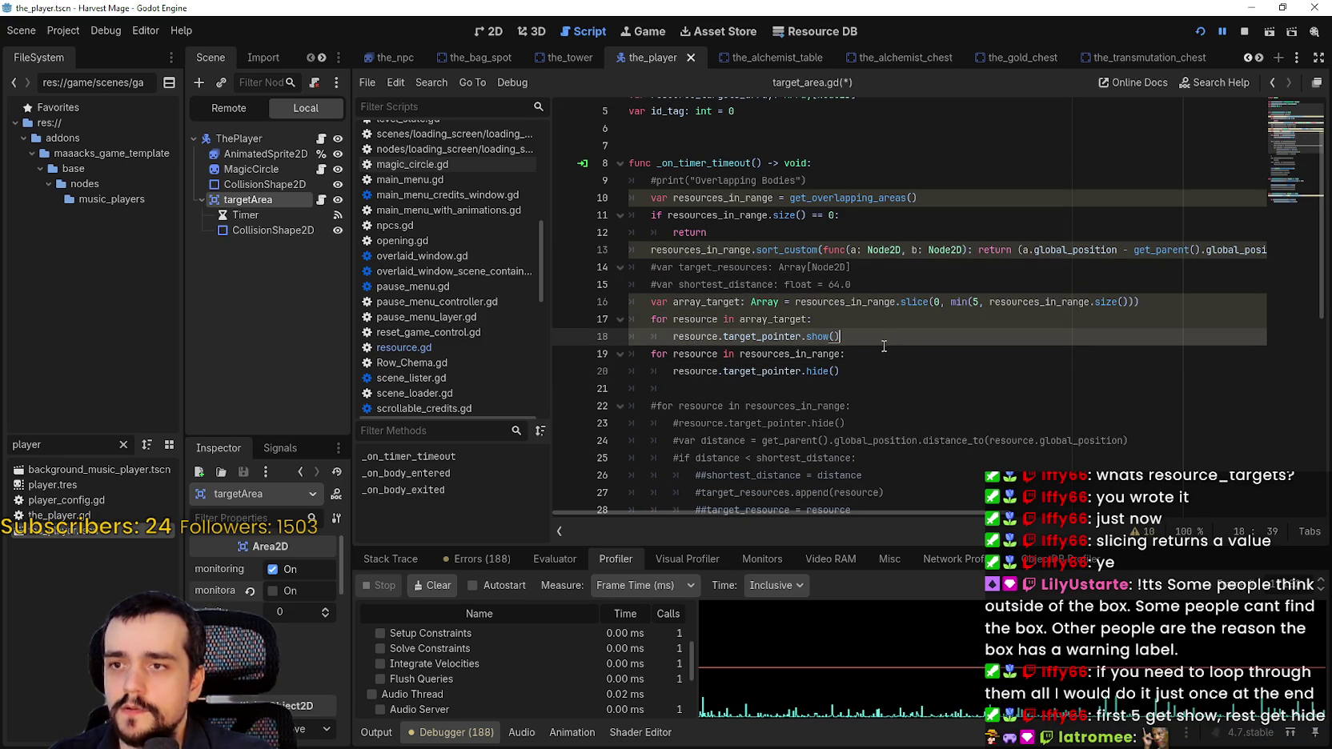
pyautogui.press('Return')
# Select resources_in_range, the get_overlapping_areas lines 9–10, and the new hide loop on lines 20–21
pyautogui.click(696, 390)
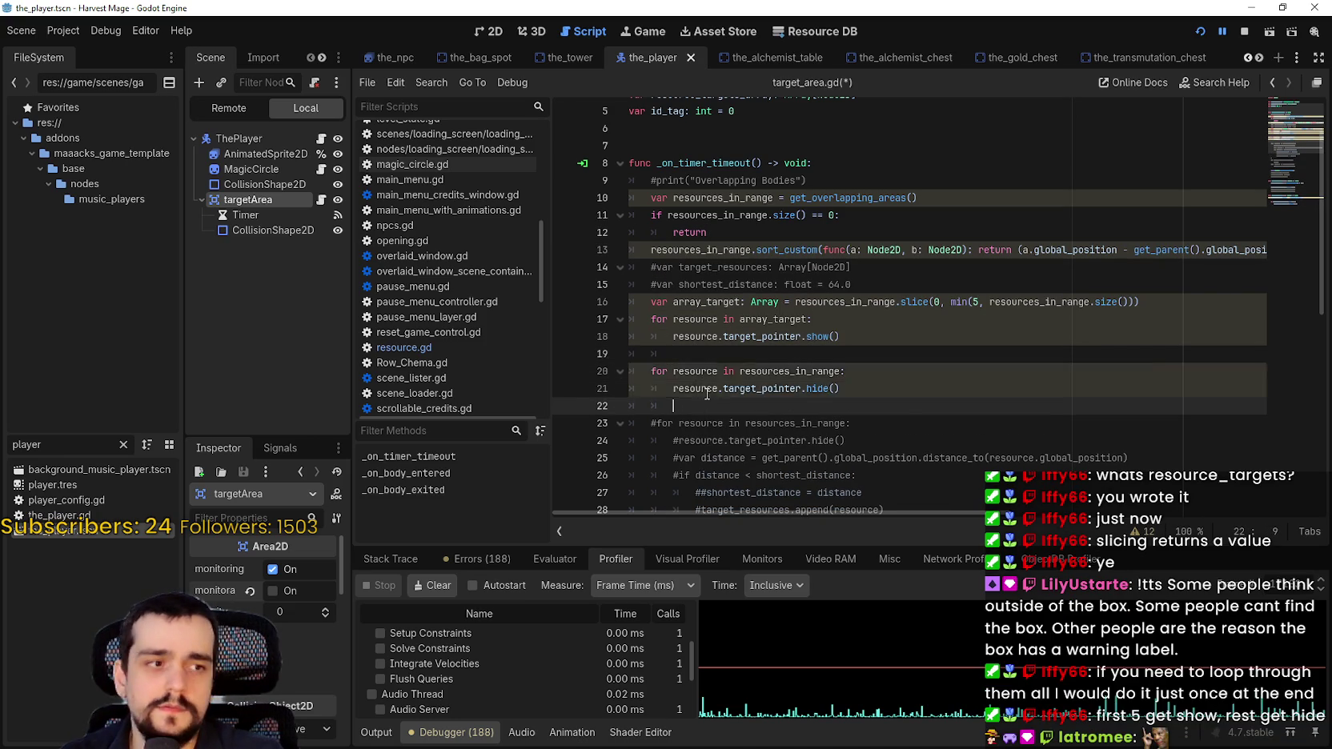
pyautogui.scroll(-1, 721, 384)
pyautogui.doubleClick(789, 319)
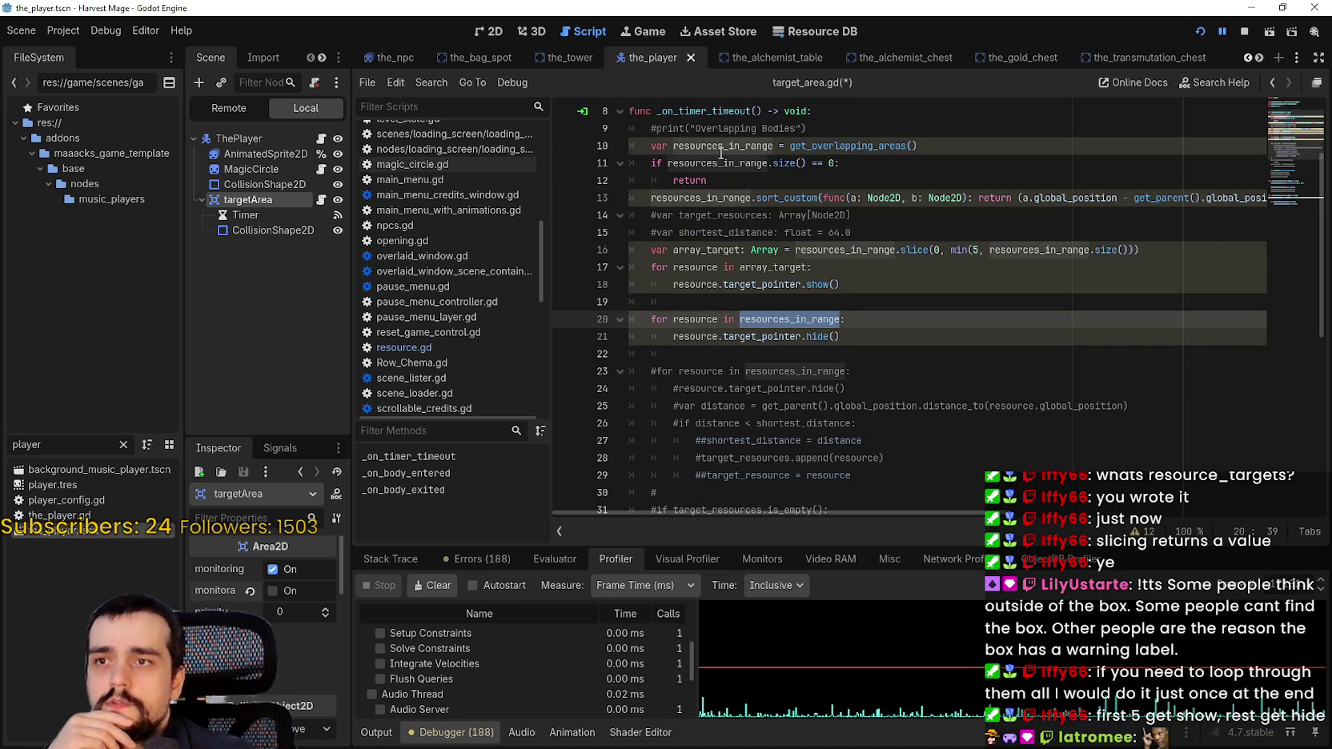
pyautogui.moveTo(917, 146); pyautogui.dragTo(659, 134)
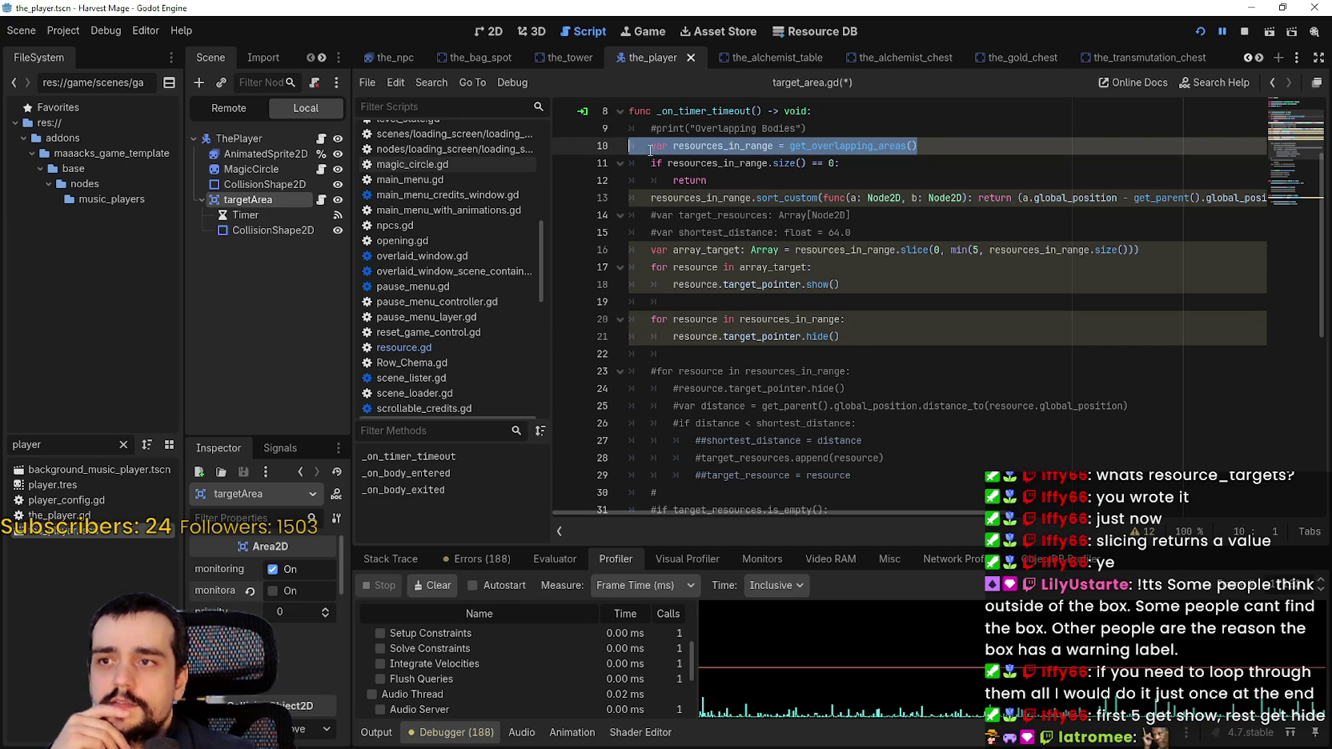
pyautogui.moveTo(841, 336); pyautogui.dragTo(629, 318)
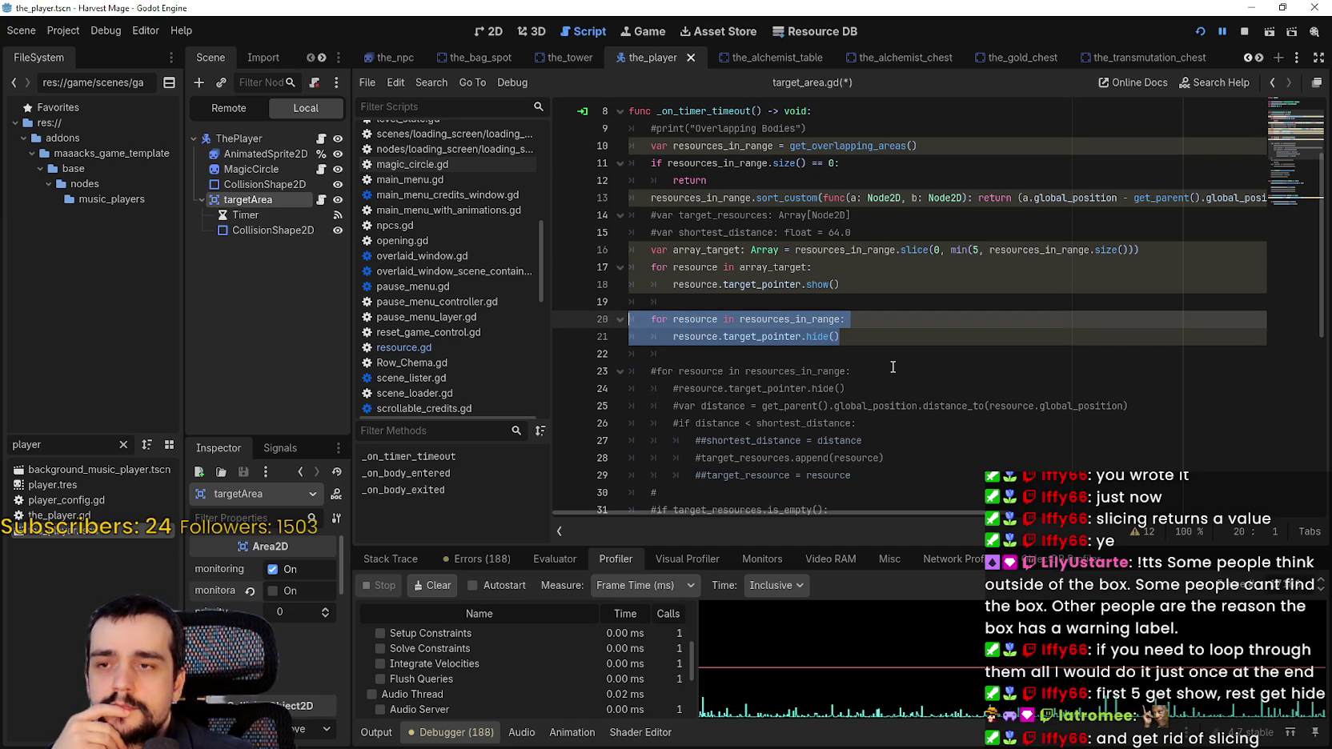
# Prefix the line-16 array_target declaration with # and insert an empty line below it
pyautogui.doubleClick(709, 249)
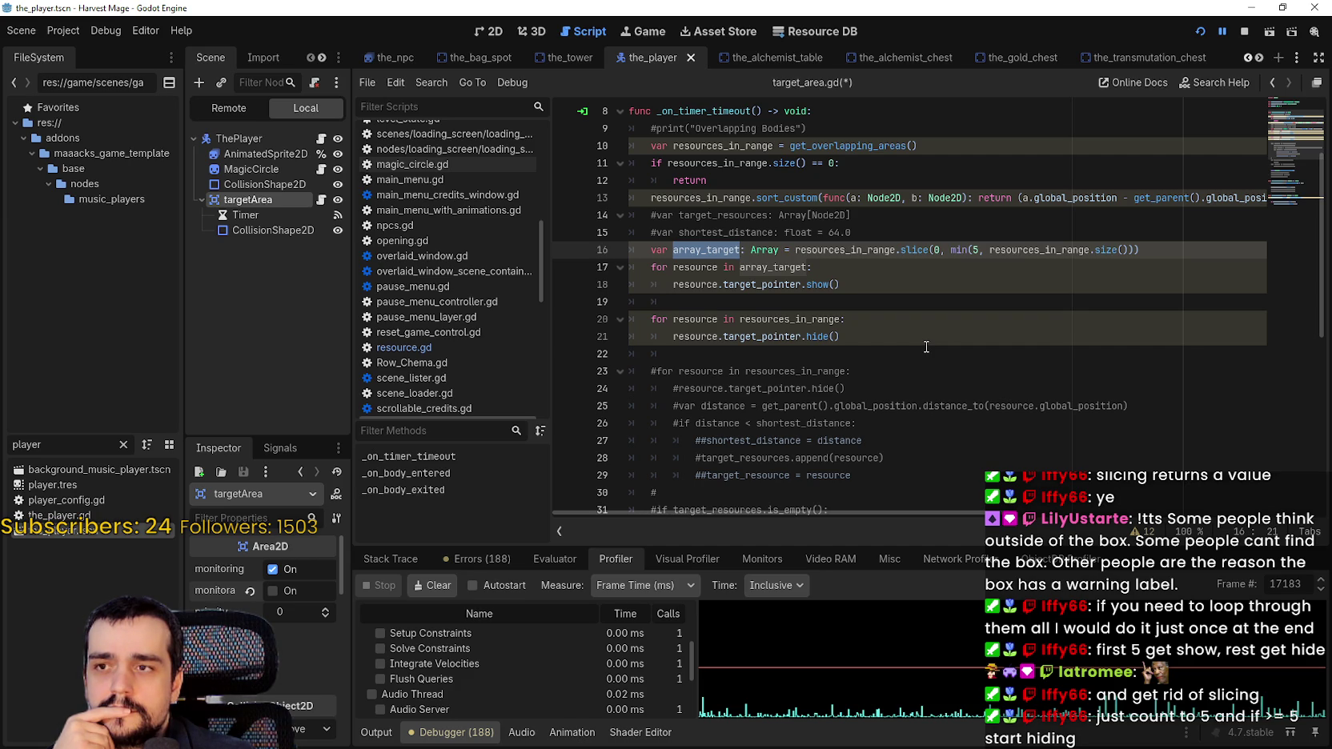
pyautogui.moveTo(1167, 244)
pyautogui.mouseDown()
pyautogui.moveTo(637, 236)
pyautogui.moveTo(645, 251)
pyautogui.mouseUp()
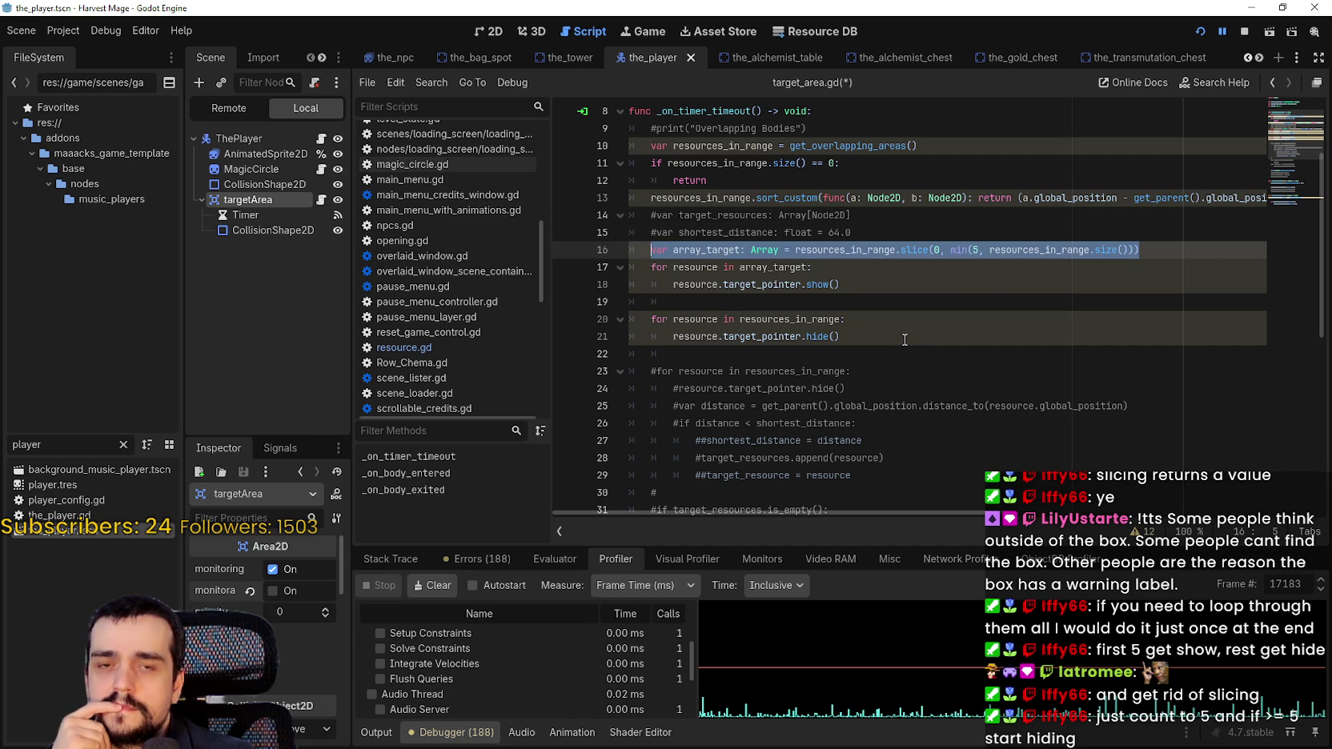
pyautogui.click(642, 243)
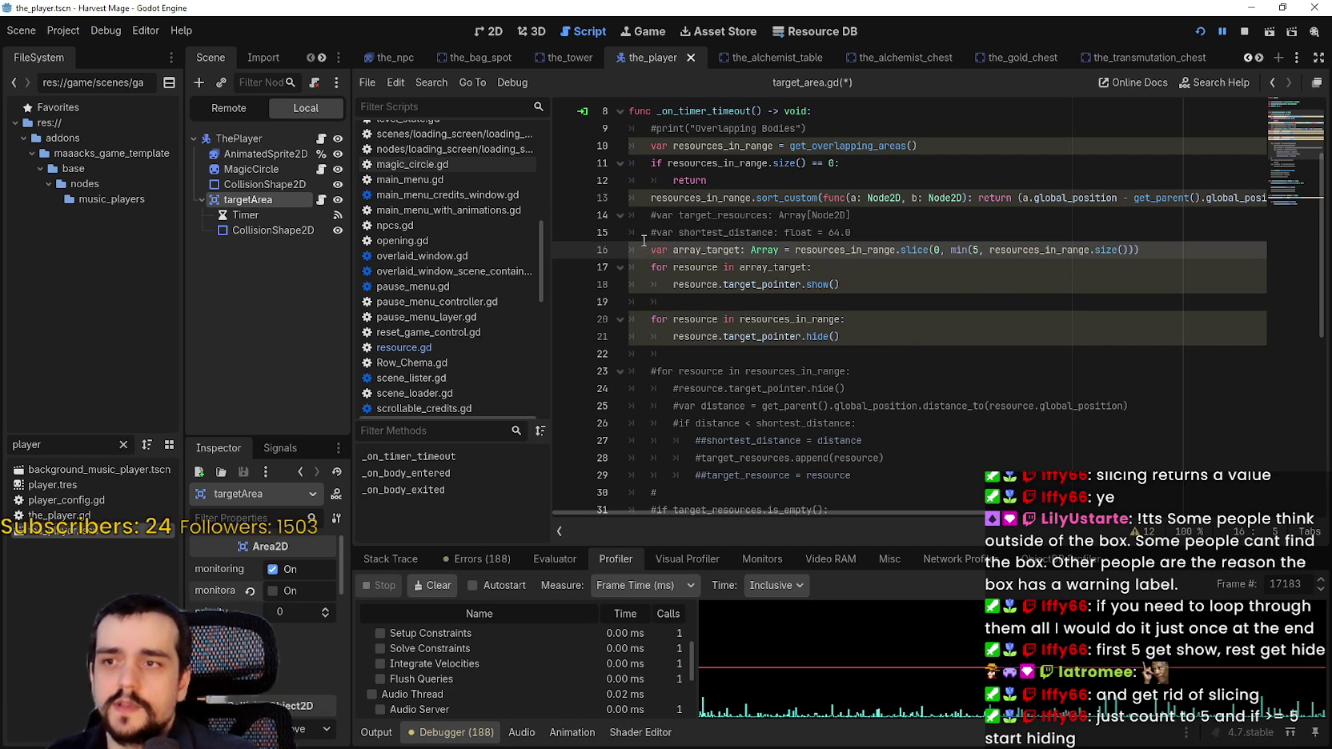
pyautogui.write('#')
pyautogui.click(1195, 256)
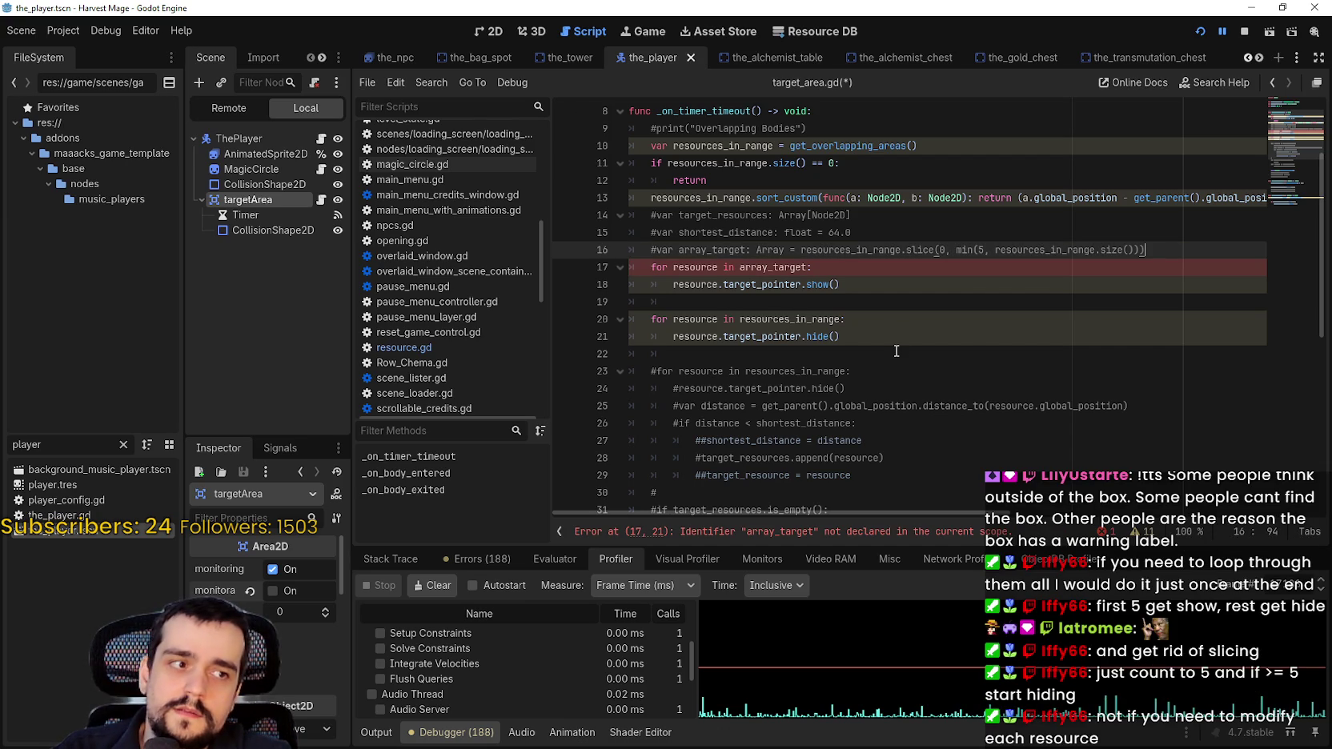
pyautogui.press('Return')
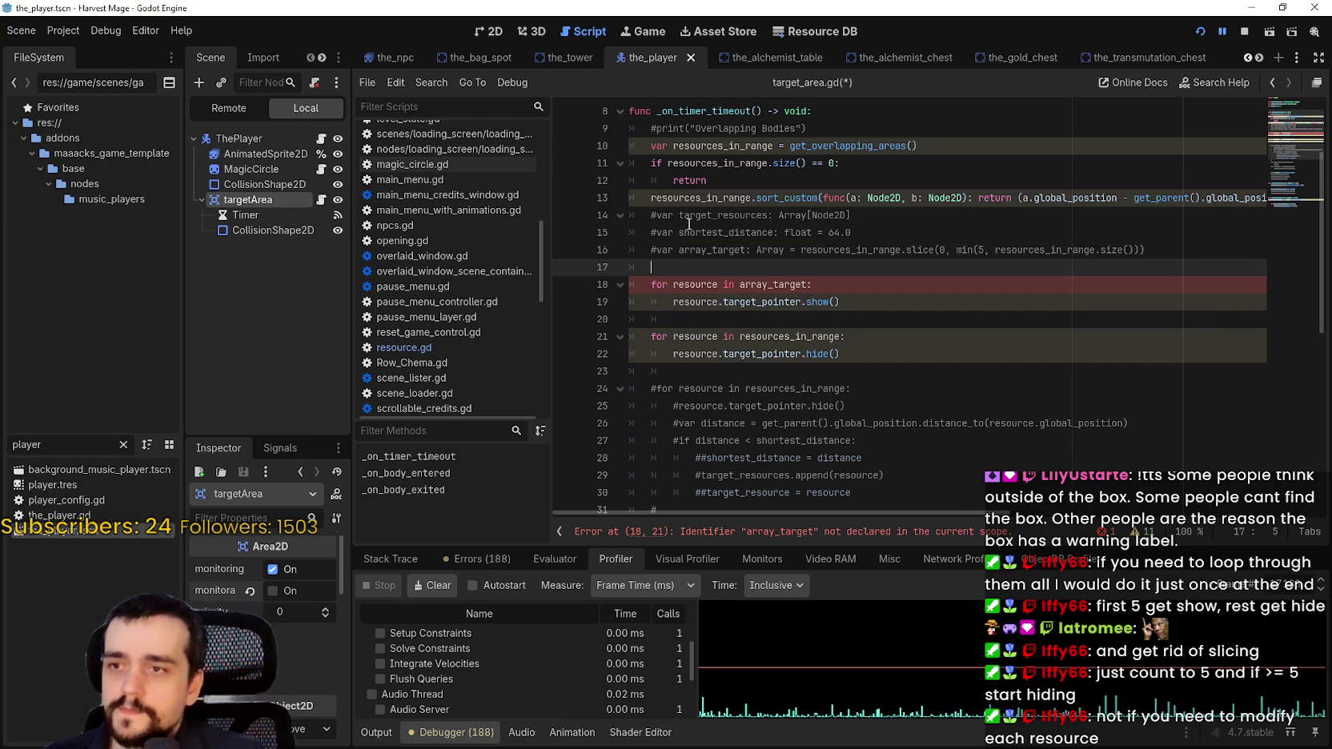
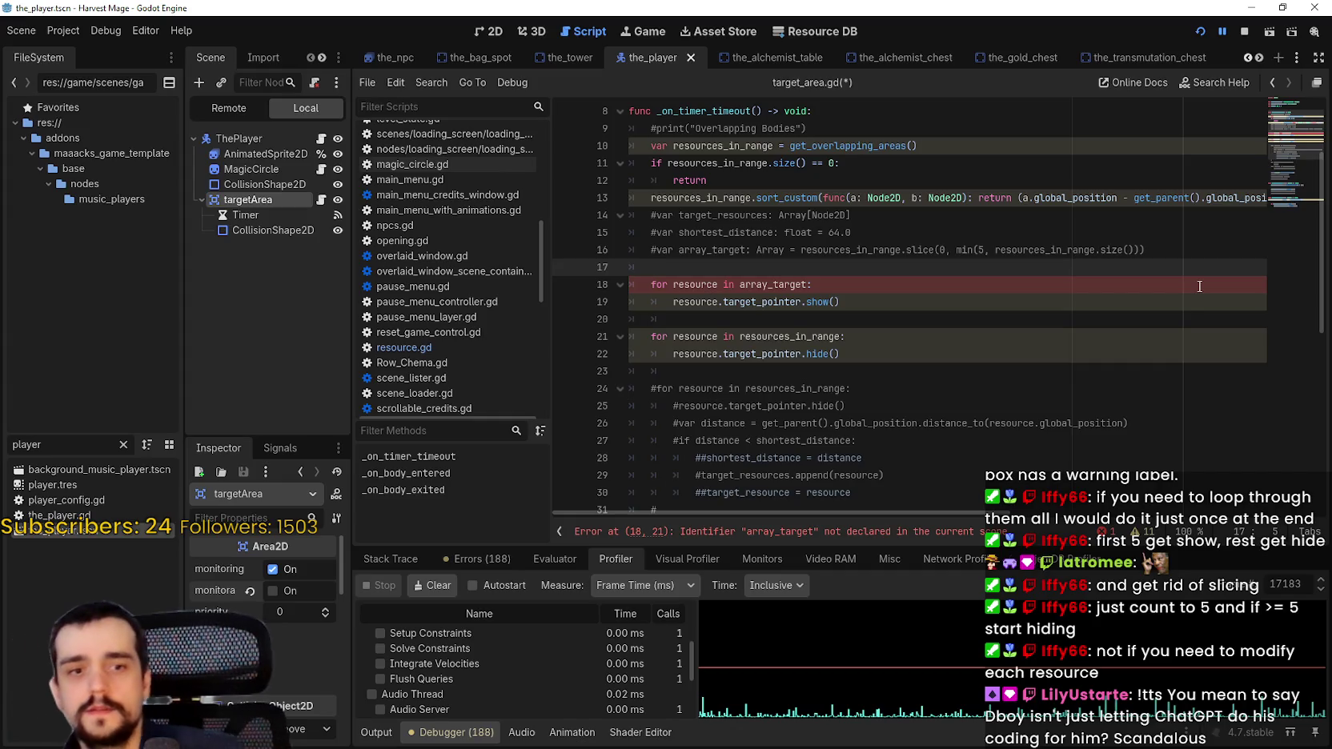
# Write the loop header 'for resource in resources_in_range:' on line 17
pyautogui.write('for resource i')
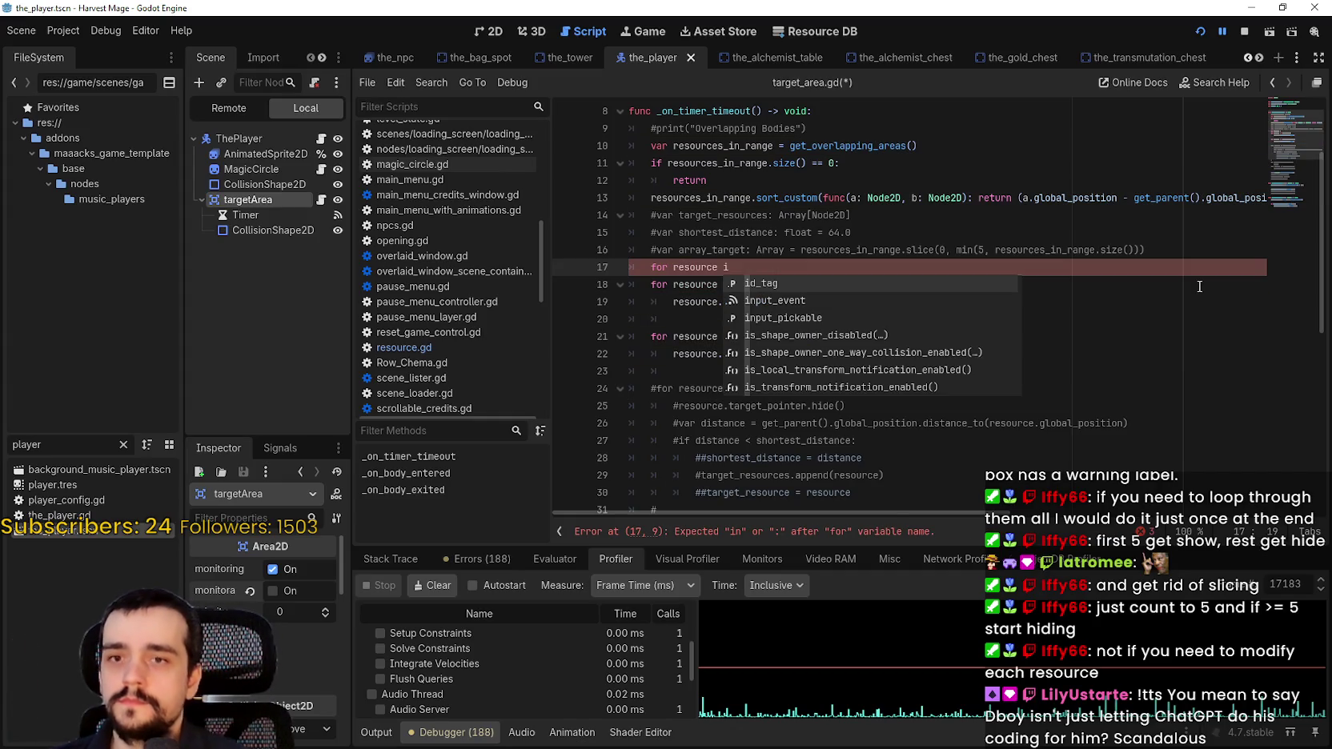
pyautogui.press('BackSpace')
pyautogui.press('BackSpace')
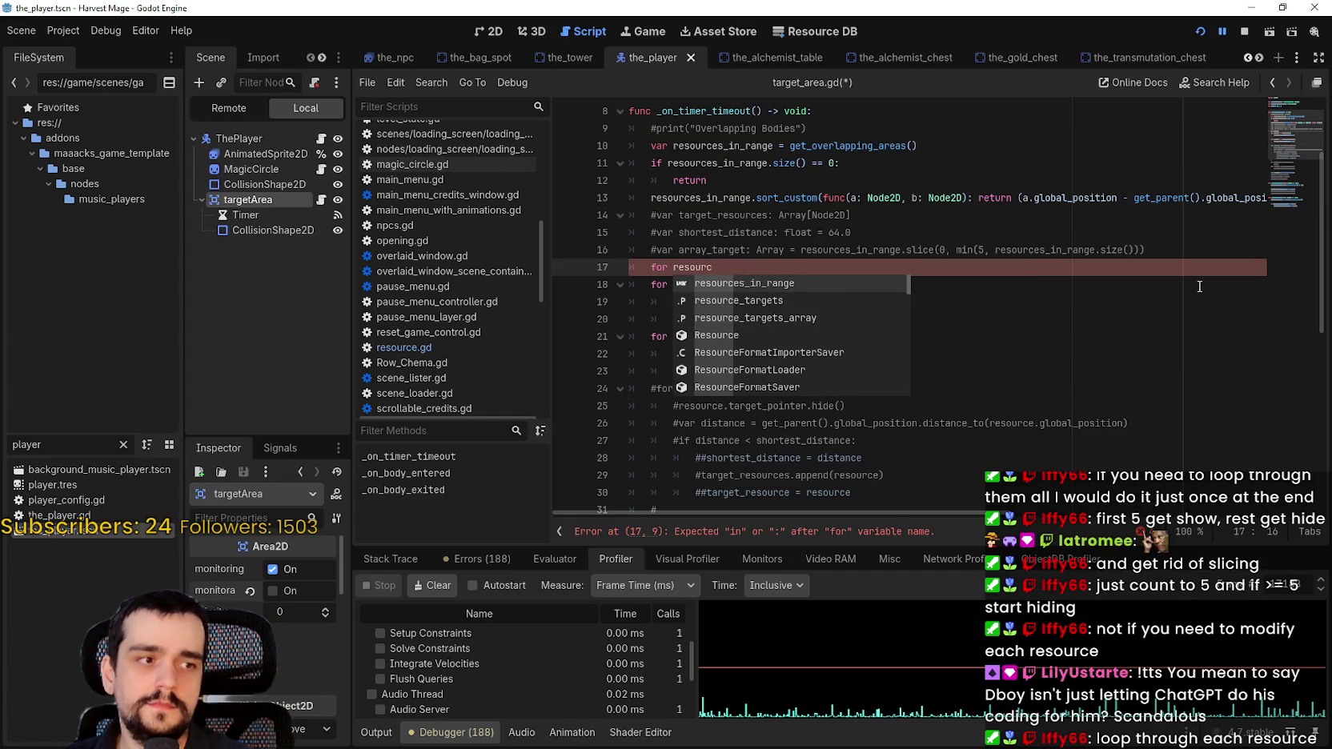
pyautogui.press('BackSpace')
pyautogui.press('BackSpace')
pyautogui.press('BackSpace')
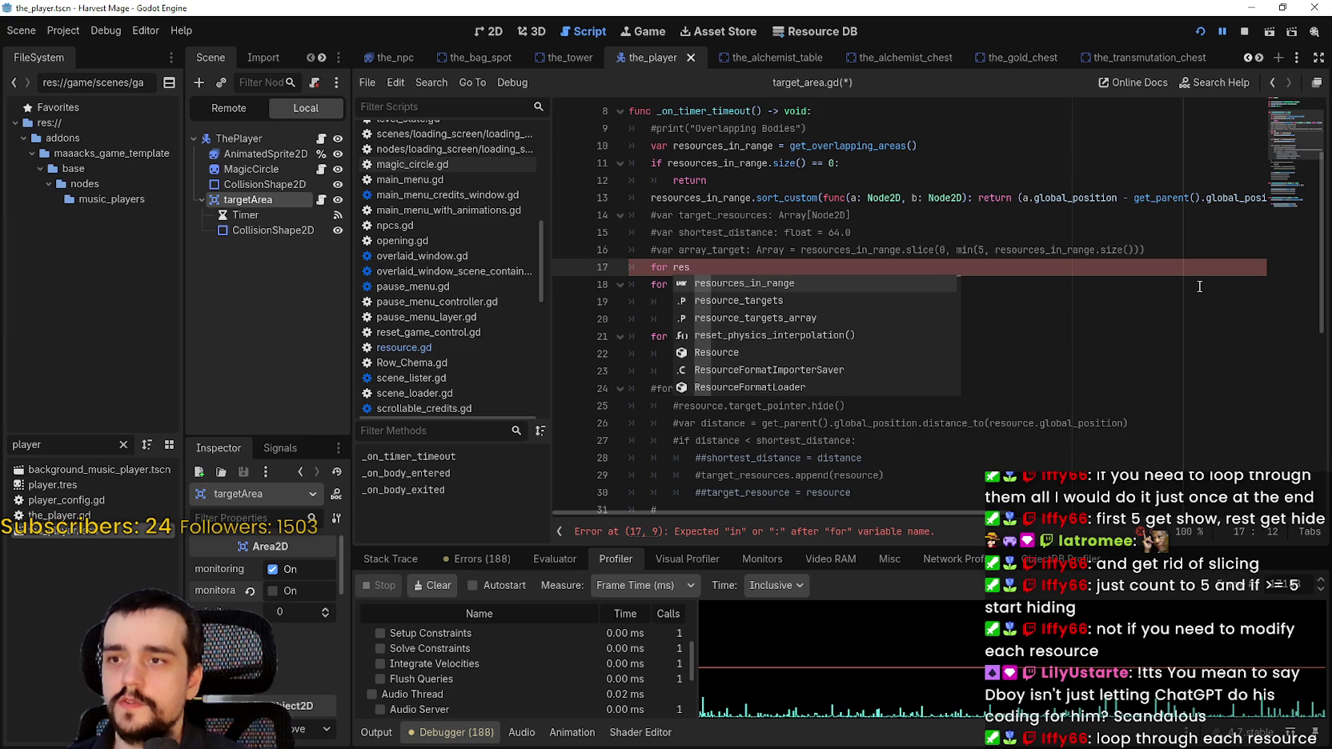
pyautogui.write('r')
pyautogui.press('BackSpace')
pyautogui.write('resour')
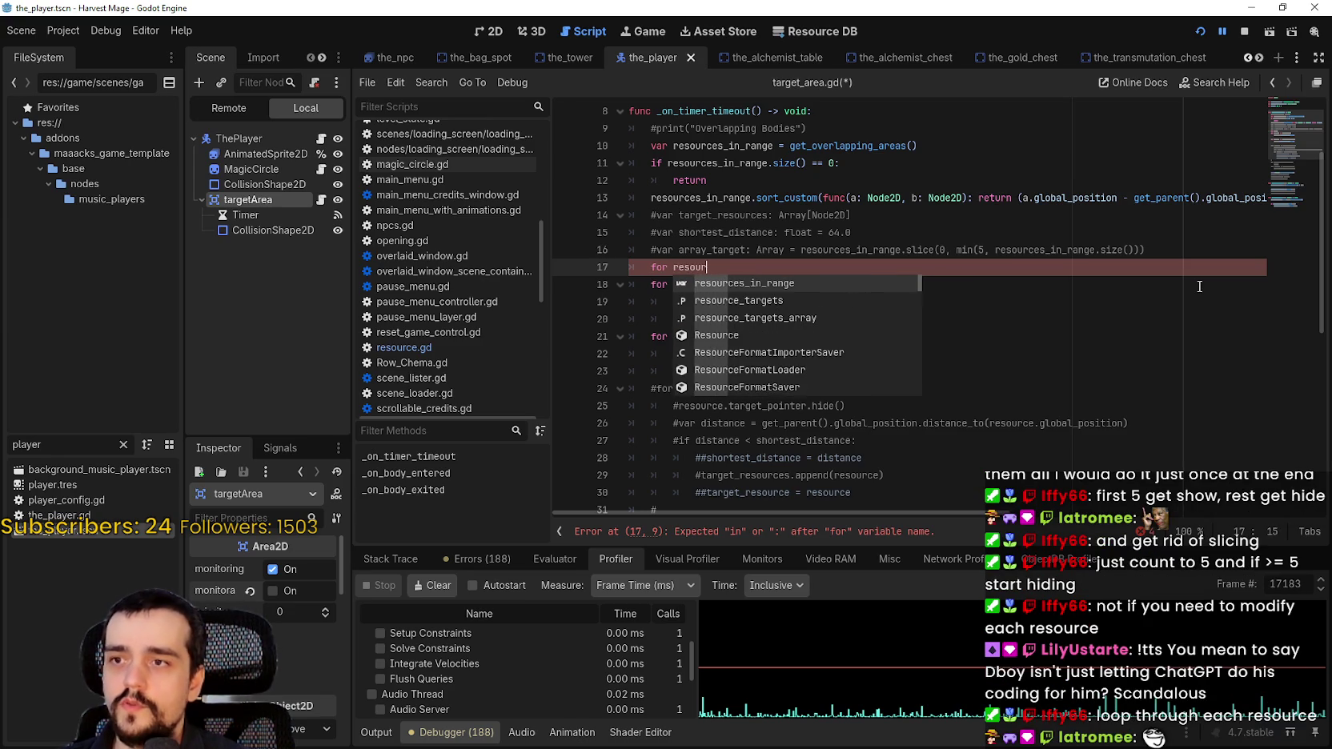
pyautogui.write('ce in resource')
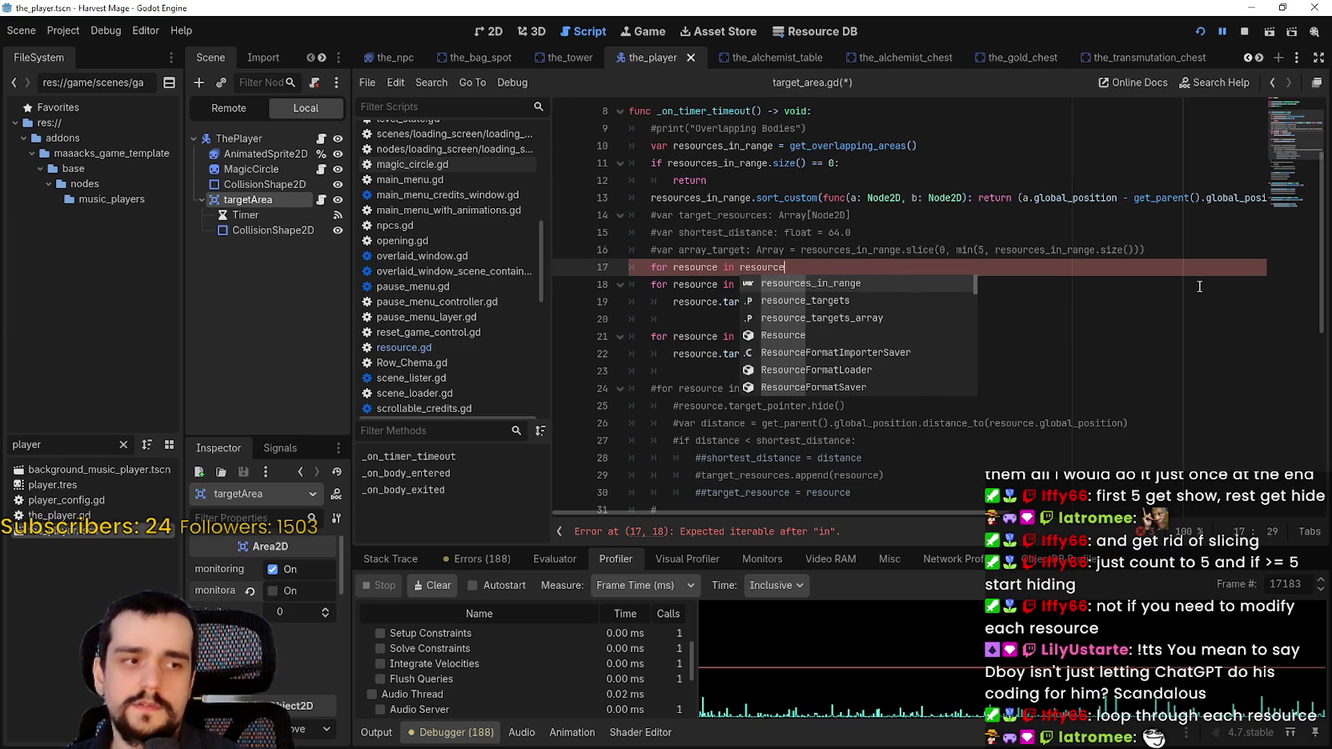
pyautogui.press('Return')
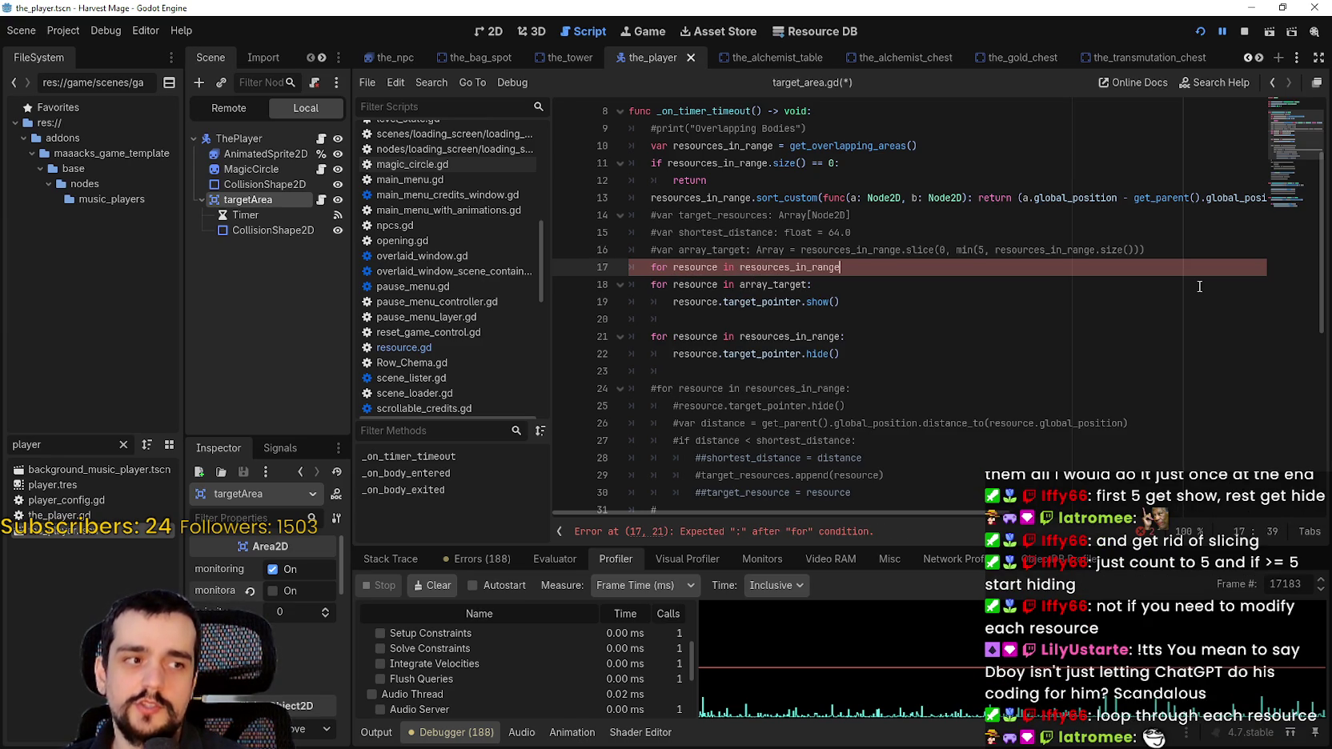
pyautogui.write(':')
pyautogui.press('Return')
# Clear the half-written loop body and open a new line above the loop for a counter
pyautogui.write('if')
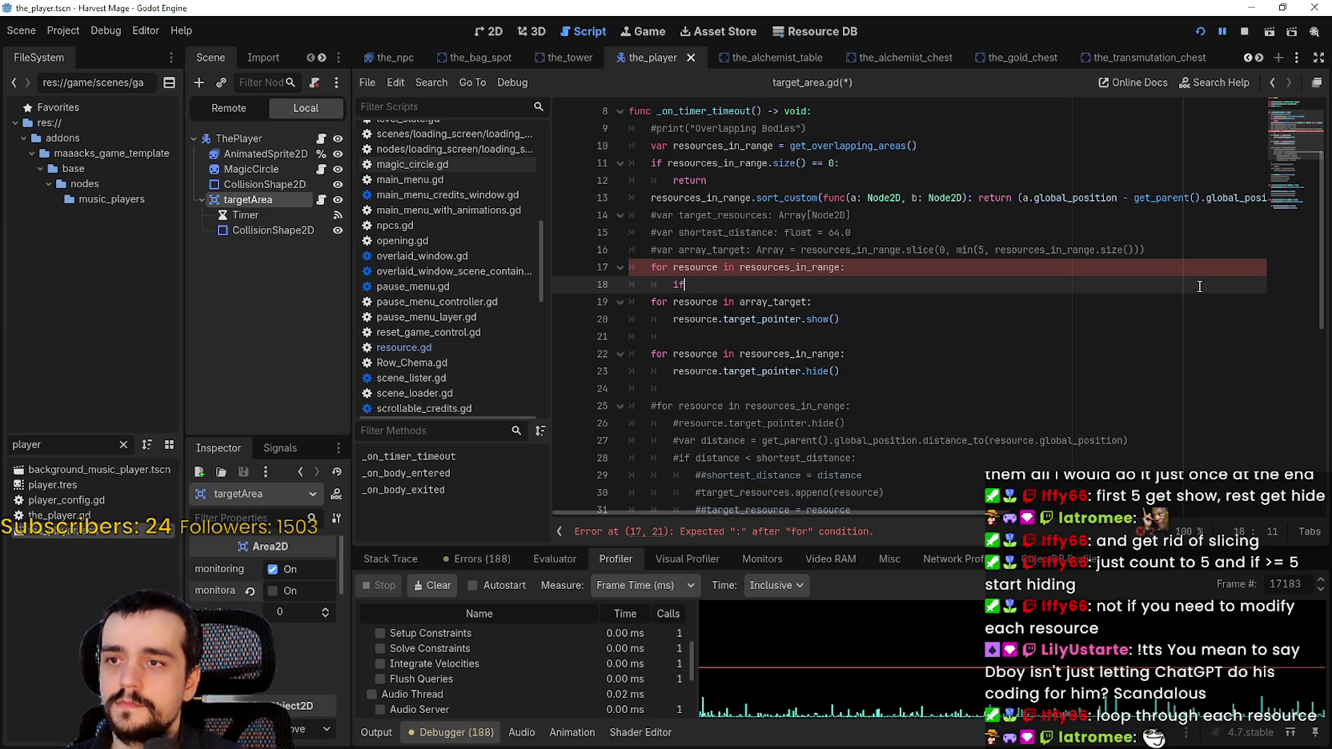
pyautogui.write(' resource.')
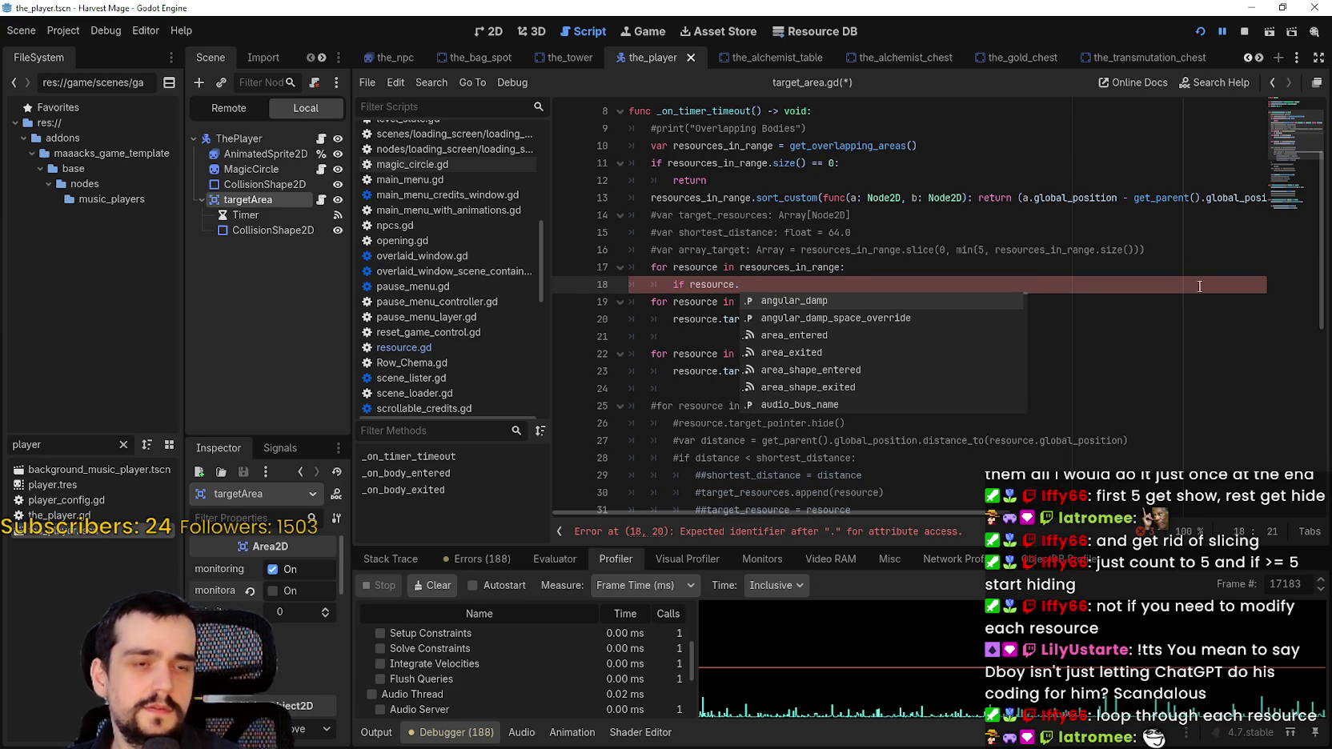
pyautogui.write('inde')
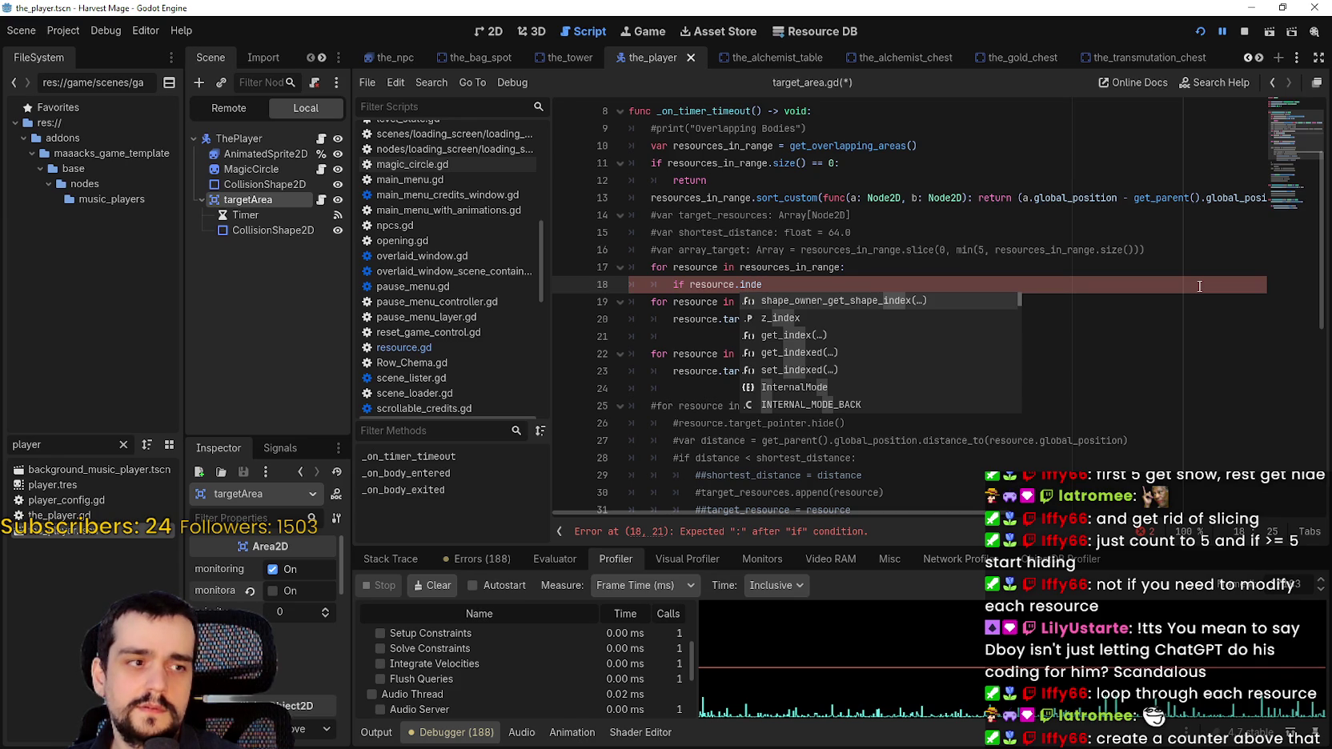
pyautogui.press('BackSpace')
pyautogui.press('BackSpace')
pyautogui.press('BackSpace')
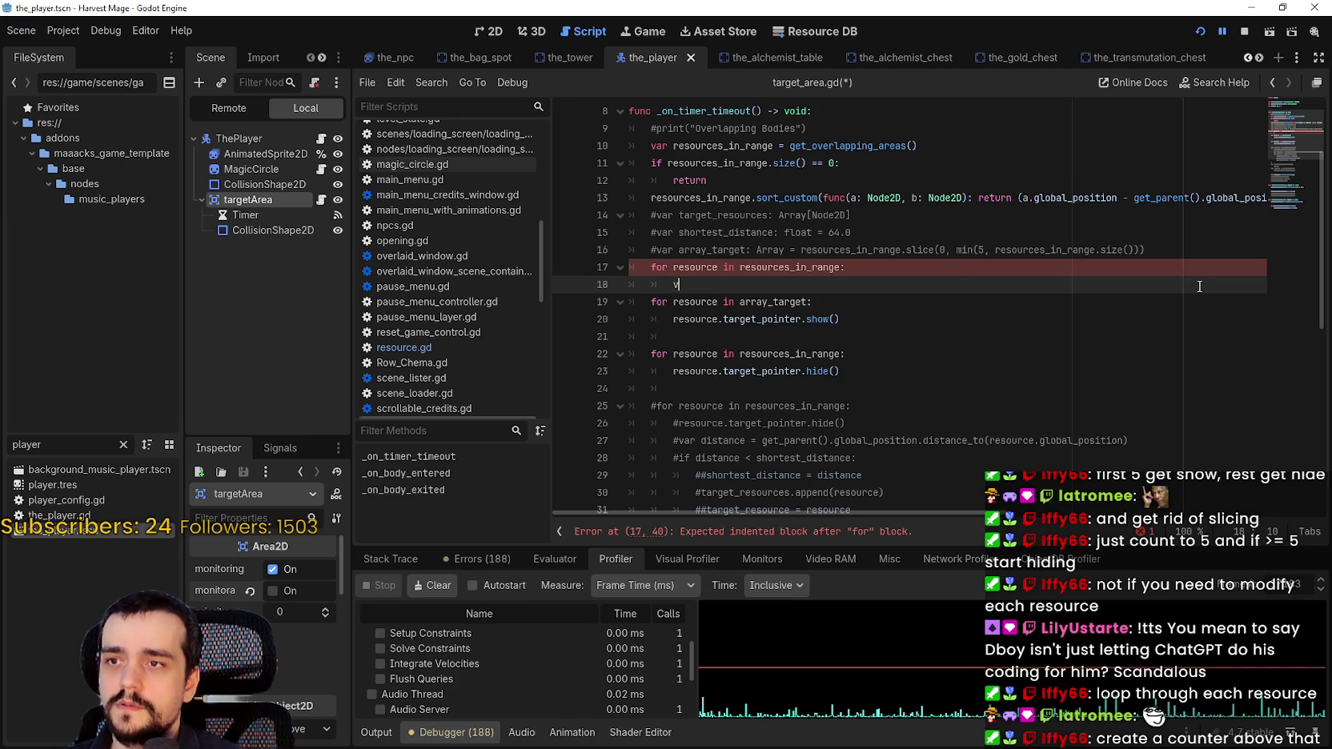
pyautogui.write('v')
pyautogui.press('BackSpace')
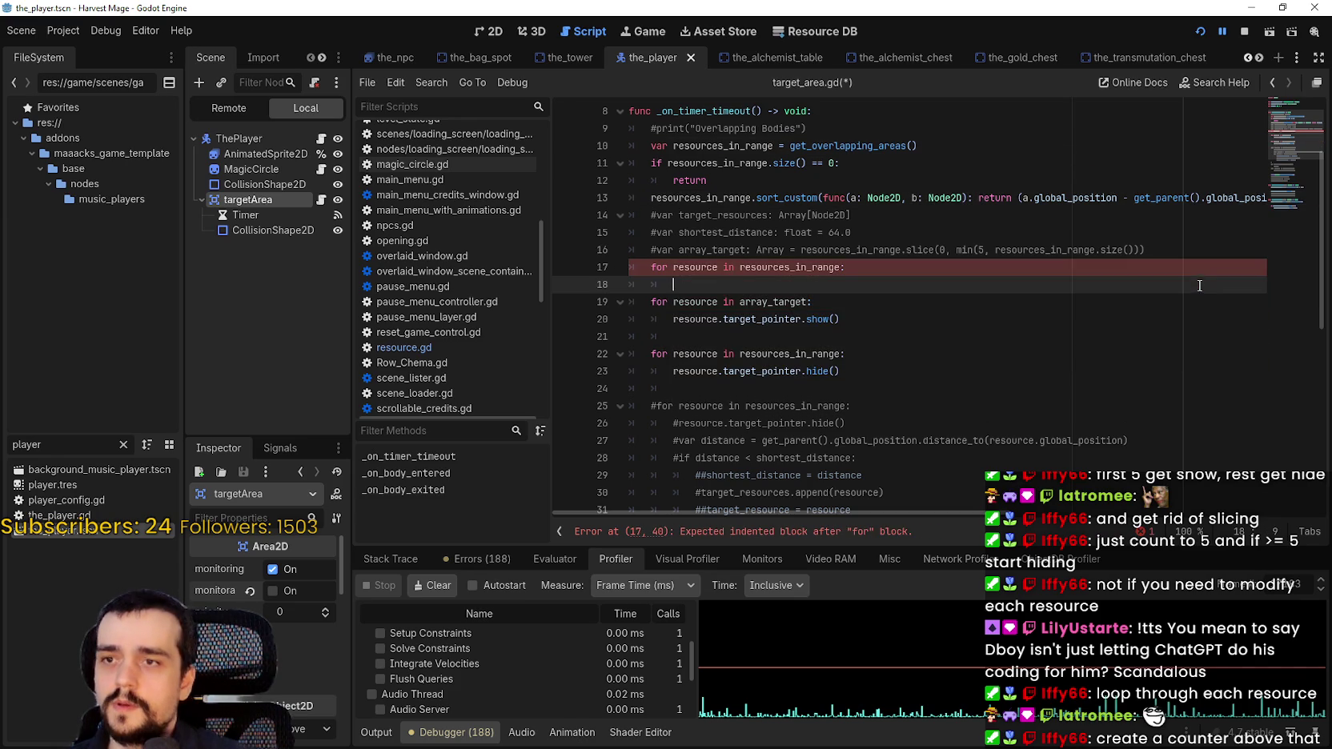
pyautogui.click(1210, 236)
pyautogui.click(1212, 249)
pyautogui.press('Return')
# Declare 'var counter_t = 0' above the loop and add 'counter +=1' inside it
pyautogui.write('var counter_')
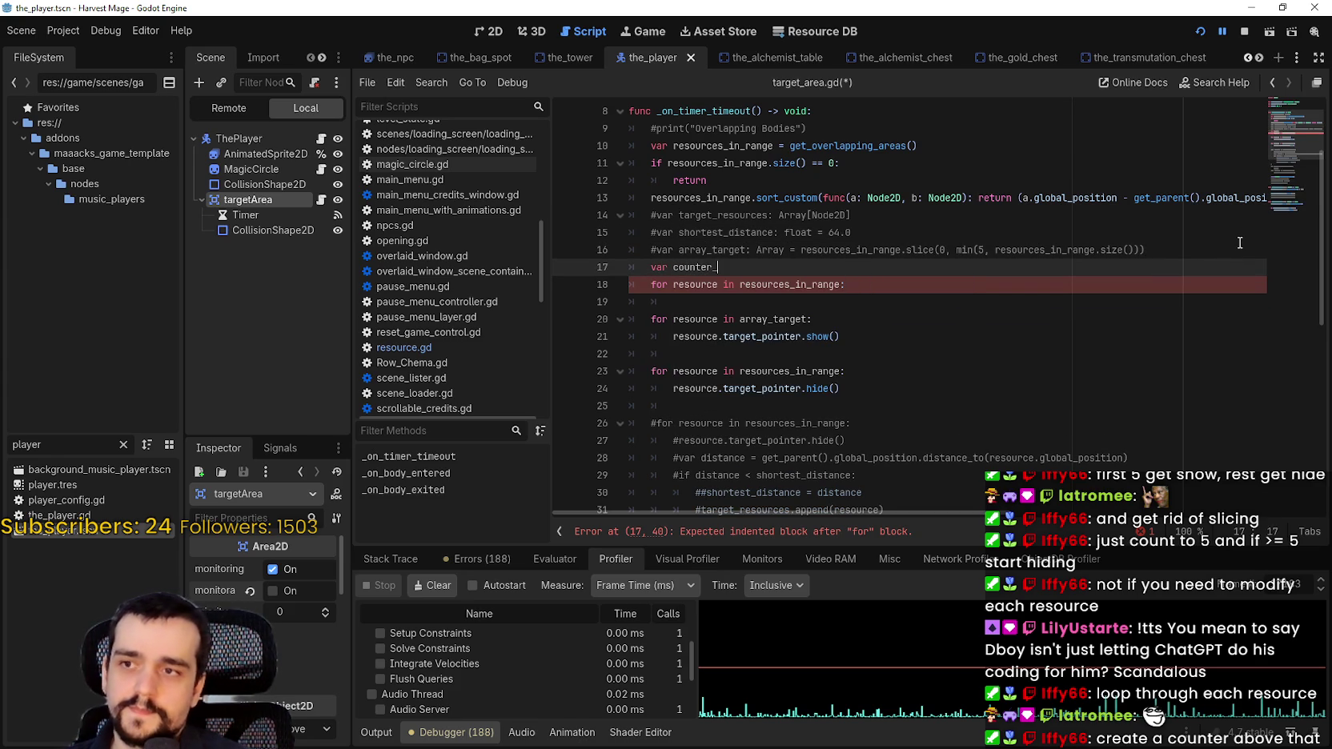
pyautogui.write('t = 0')
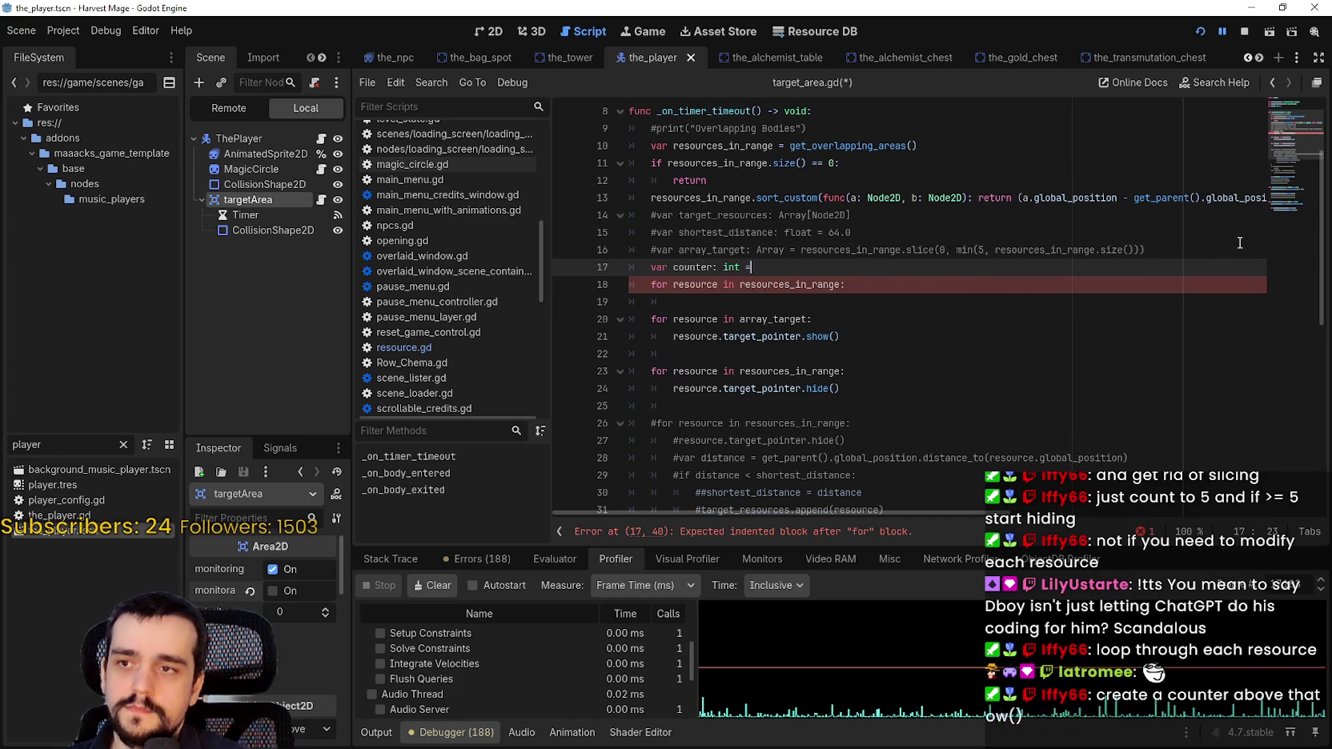
pyautogui.click(806, 294)
pyautogui.write('counter +=')
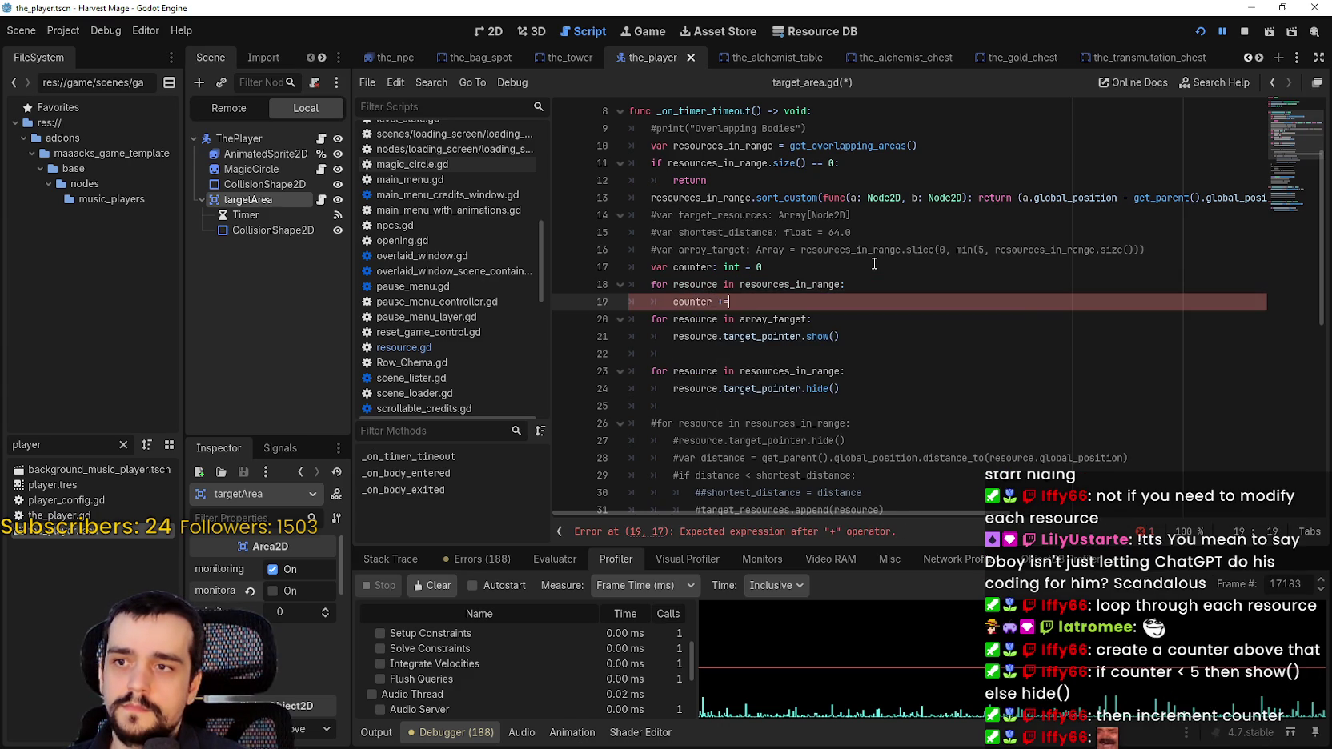
pyautogui.write('1')
pyautogui.press('Return')
# Begin an 'if counter < 5:' block inside the loop
pyautogui.write('if')
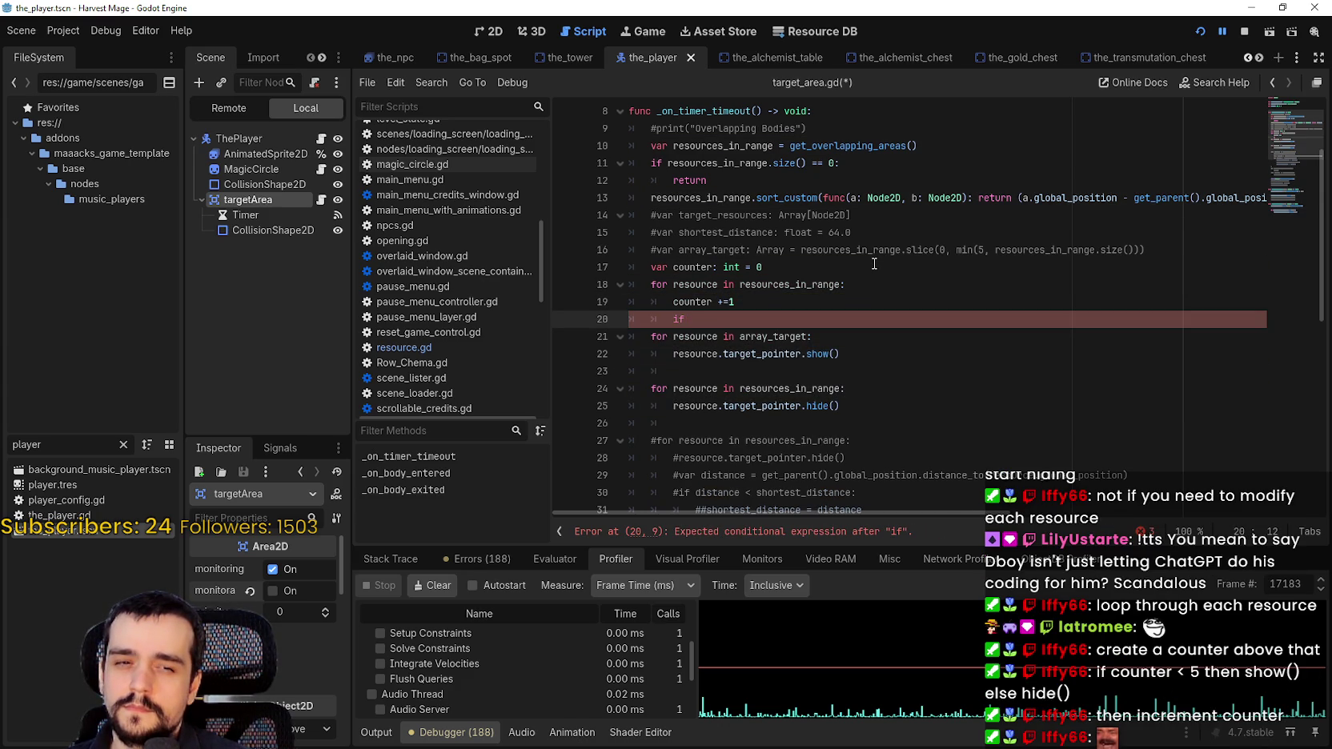
pyautogui.press('BackSpace')
pyautogui.write('if cou')
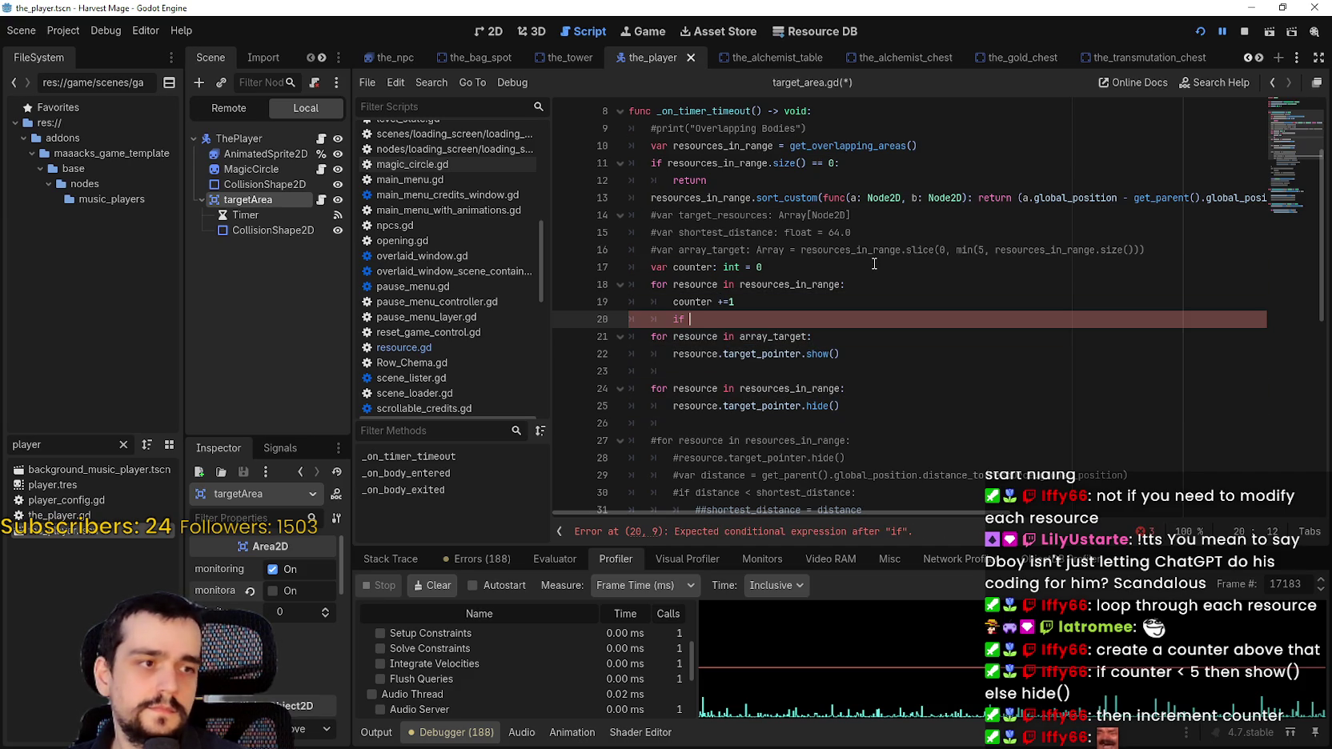
pyautogui.write('nter ')
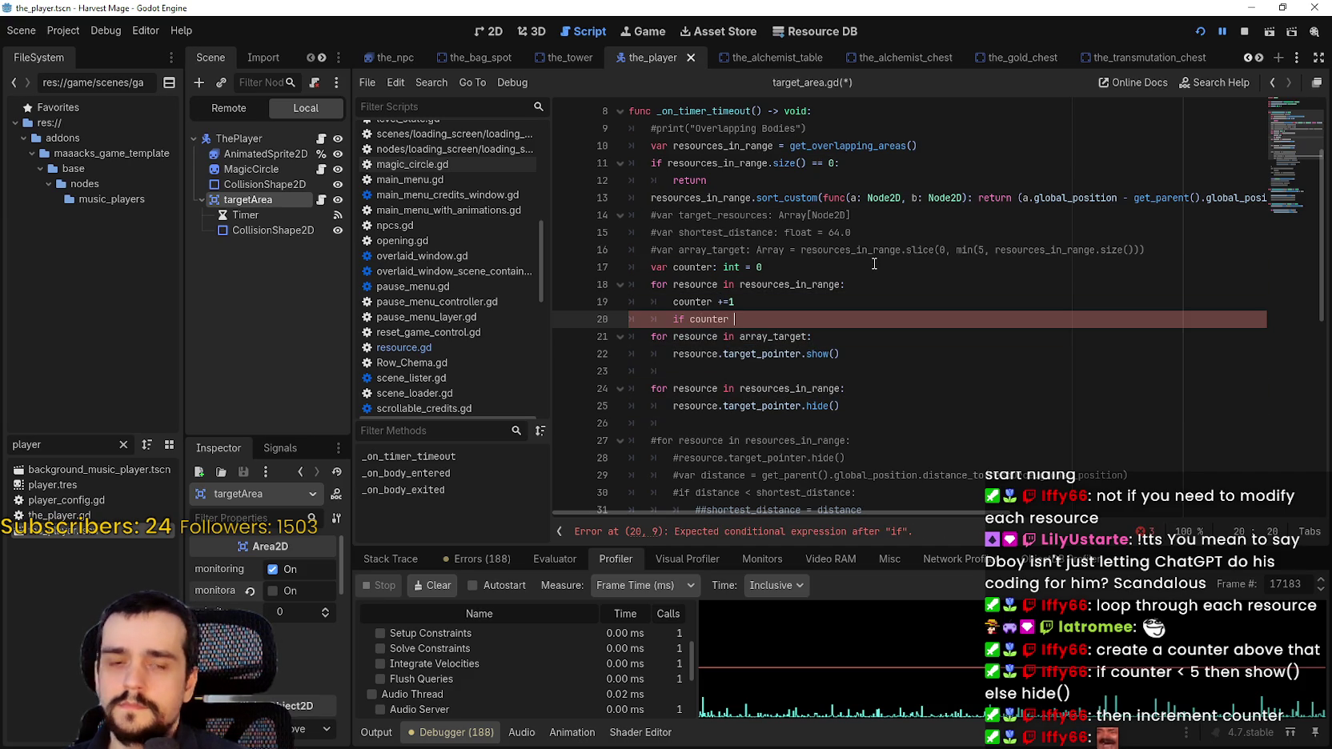
pyautogui.write('< 5:')
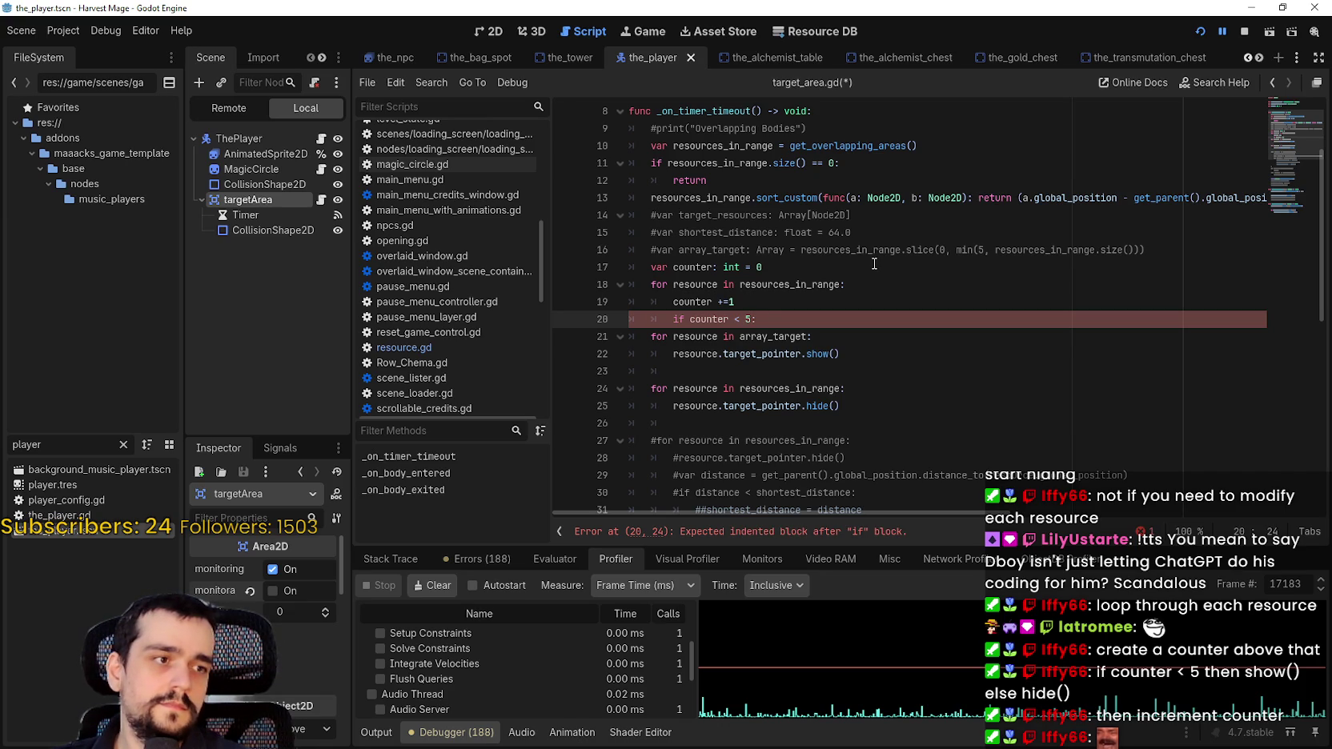
pyautogui.press('Return')
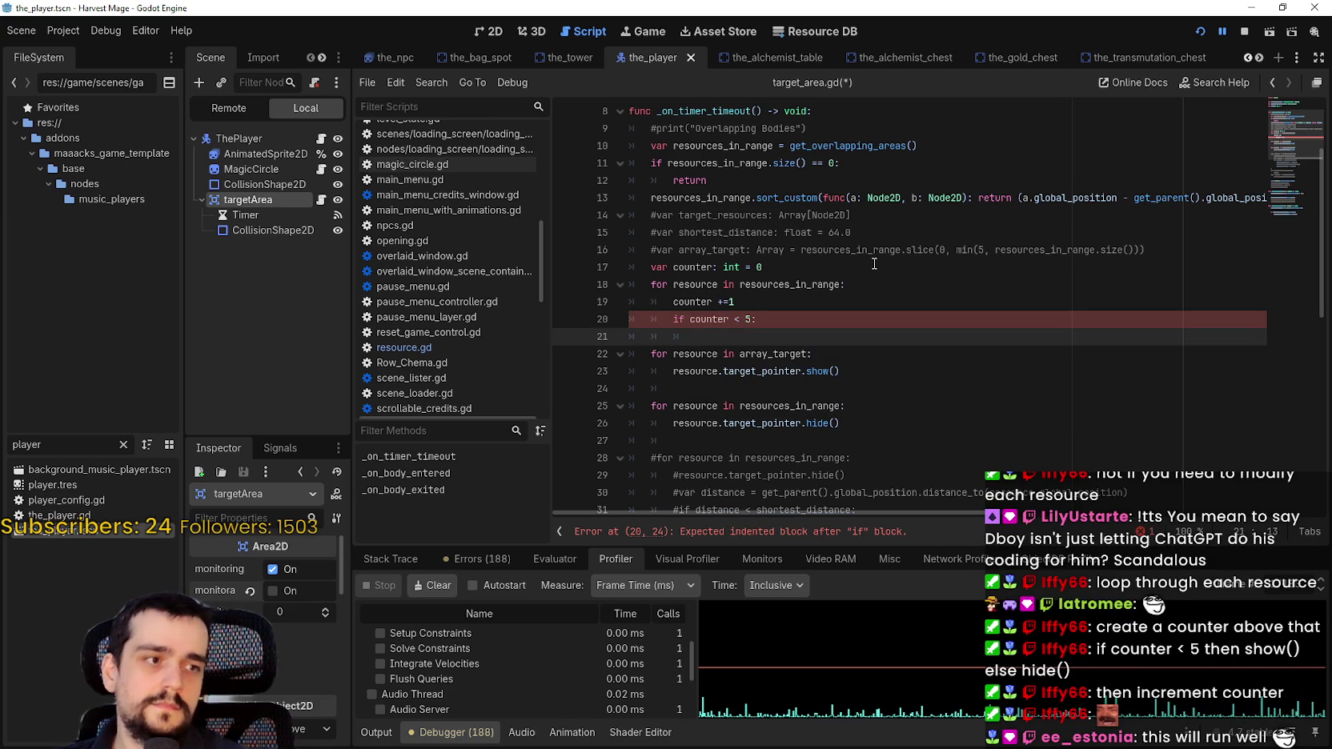
pyautogui.scroll(-1, 821, 249)
pyautogui.click(838, 308)
# Delete the array_target loop header and pull the show() call into the if block
pyautogui.moveTo(839, 308); pyautogui.dragTo(541, 290)
pyautogui.press('BackSpace')
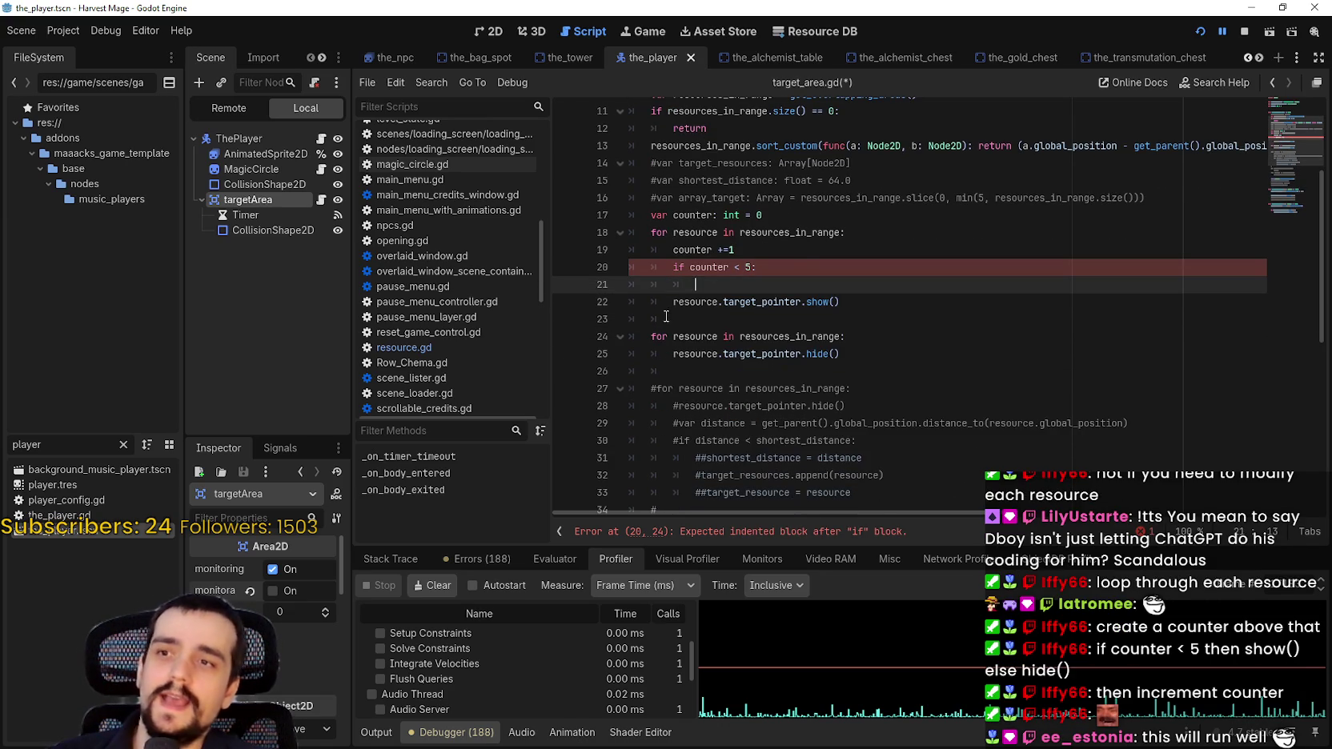
pyautogui.press('BackSpace')
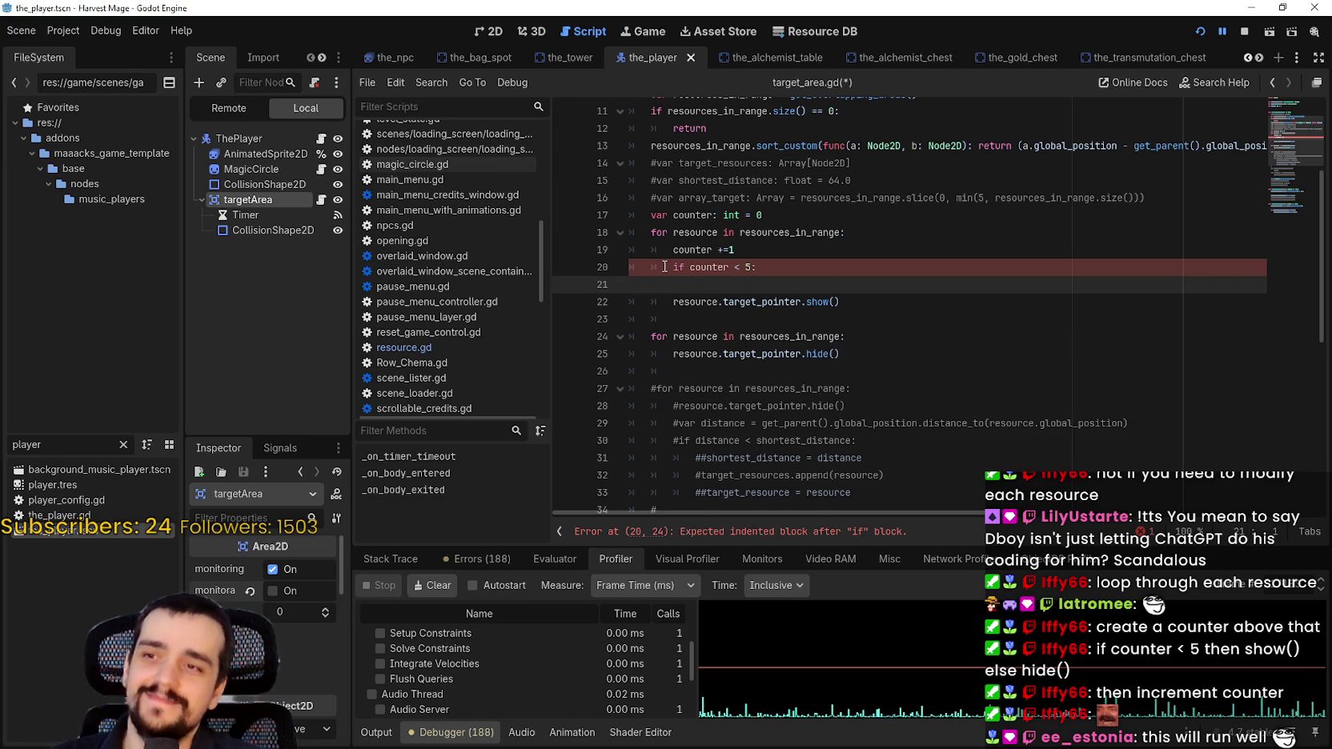
pyautogui.press('Delete')
pyautogui.press('Tab')
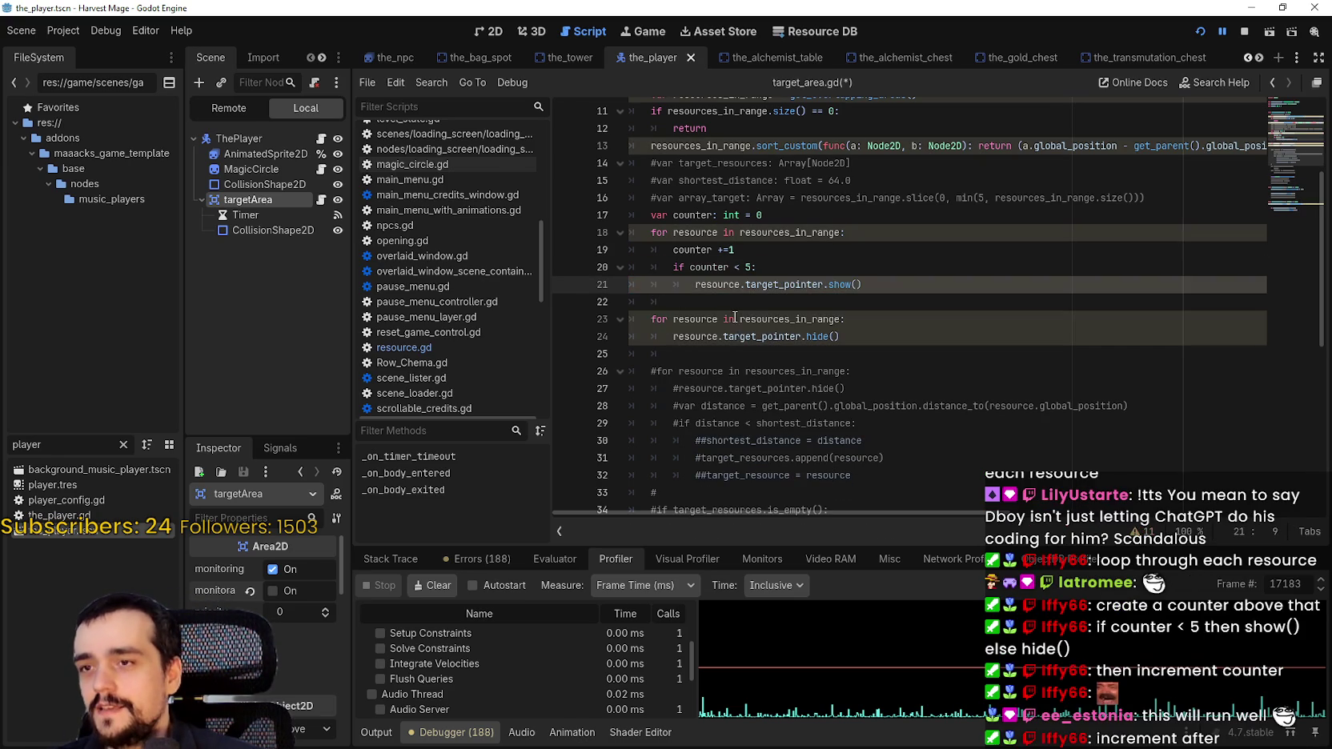
pyautogui.click(734, 318)
pyautogui.press('Up')
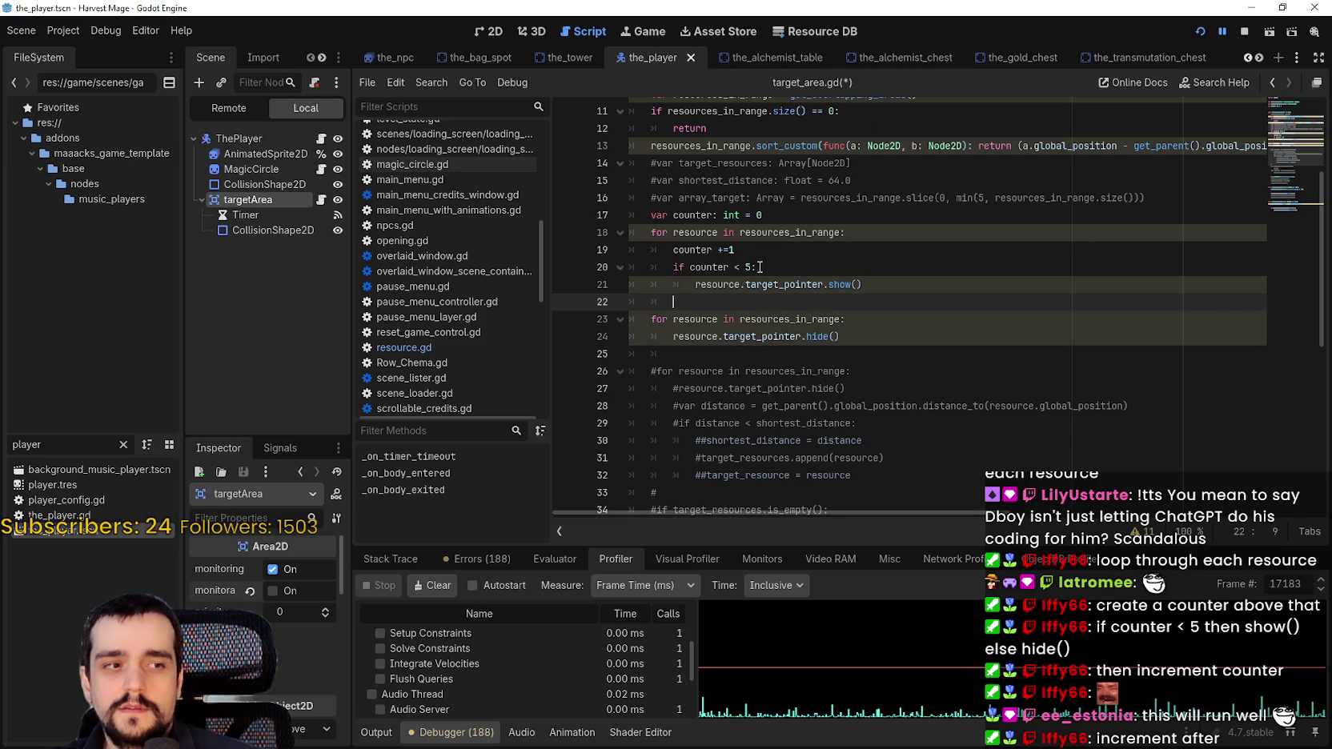
# Move 'counter +=1' from the loop top to below the if block
pyautogui.moveTo(770, 254); pyautogui.dragTo(594, 257)
pyautogui.press('BackSpace')
pyautogui.press('BackSpace')
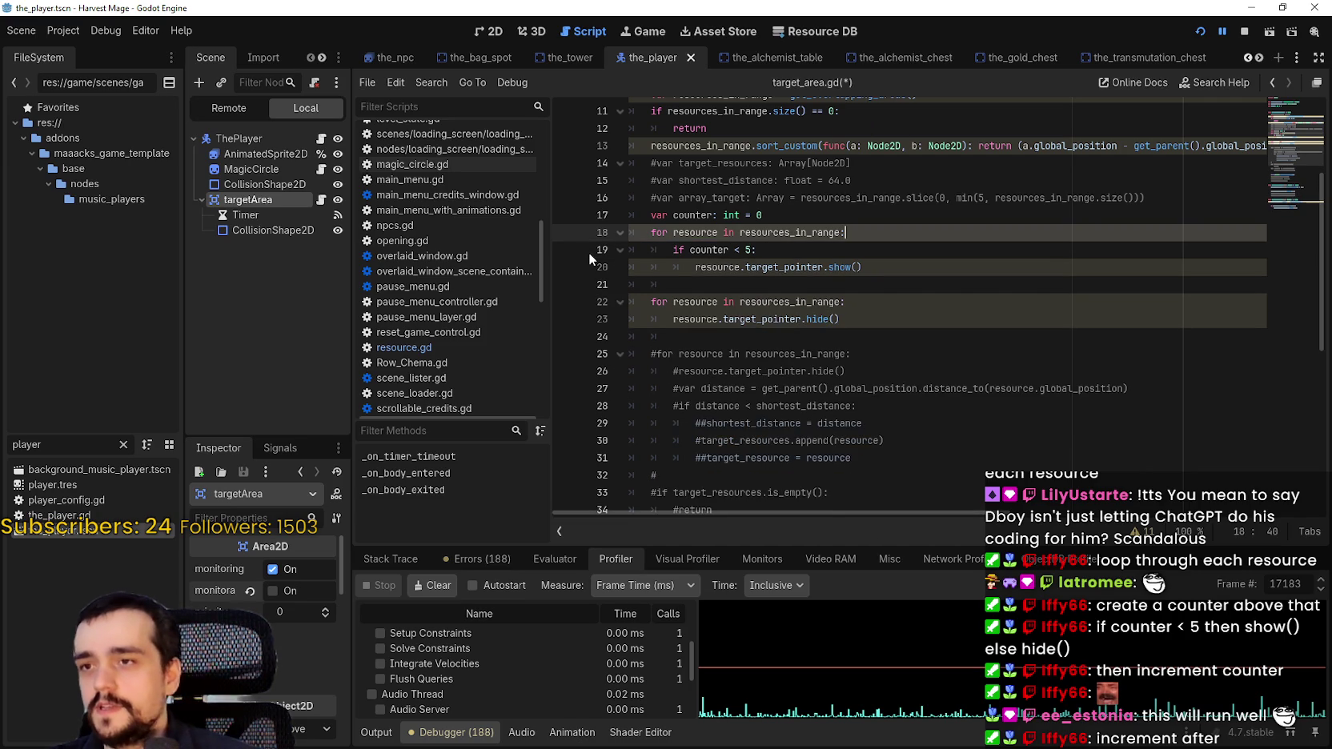
pyautogui.click(729, 280)
pyautogui.press('Tab')
pyautogui.write('counter +=1')
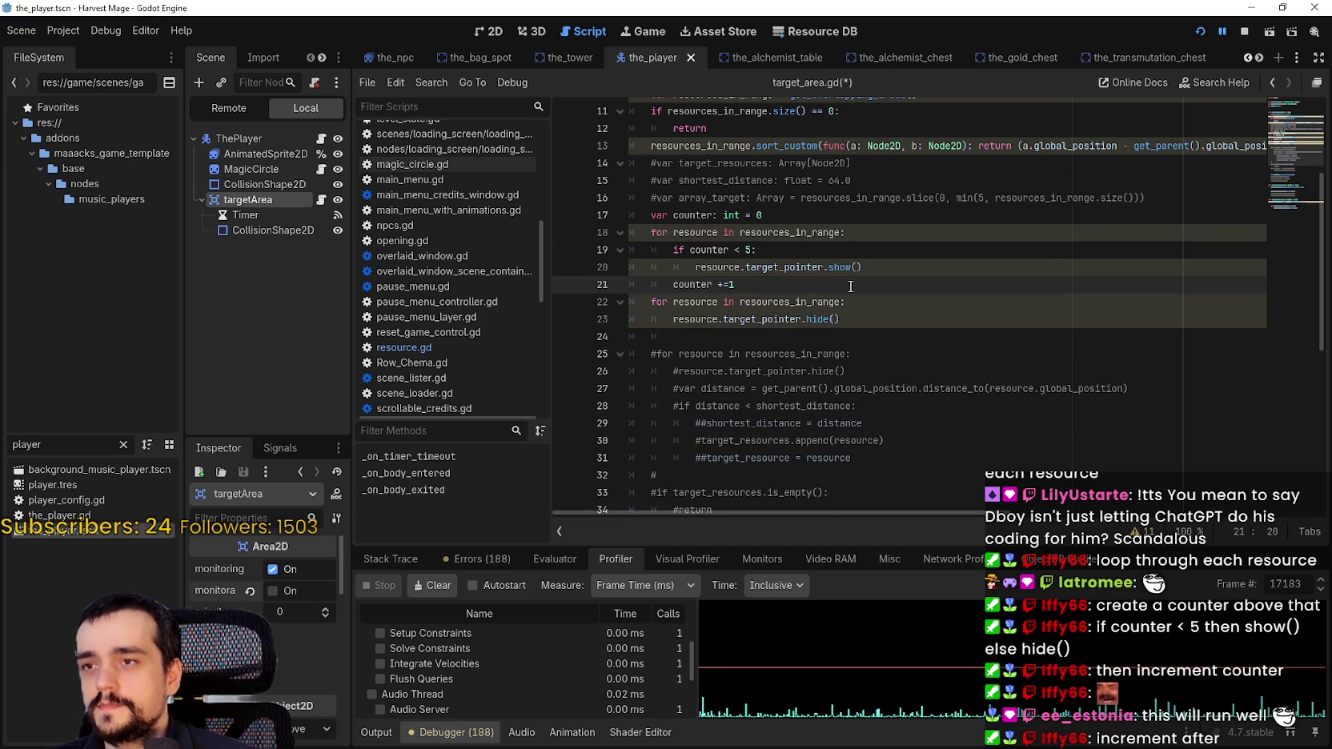
# Add an else branch that calls resource.target_pointer.hide()
pyautogui.click(886, 267)
pyautogui.moveTo(856, 319)
pyautogui.mouseDown()
pyautogui.moveTo(720, 306)
pyautogui.moveTo(674, 317)
pyautogui.mouseUp()
pyautogui.hotkey('ctrl', 'c')
pyautogui.click(918, 267)
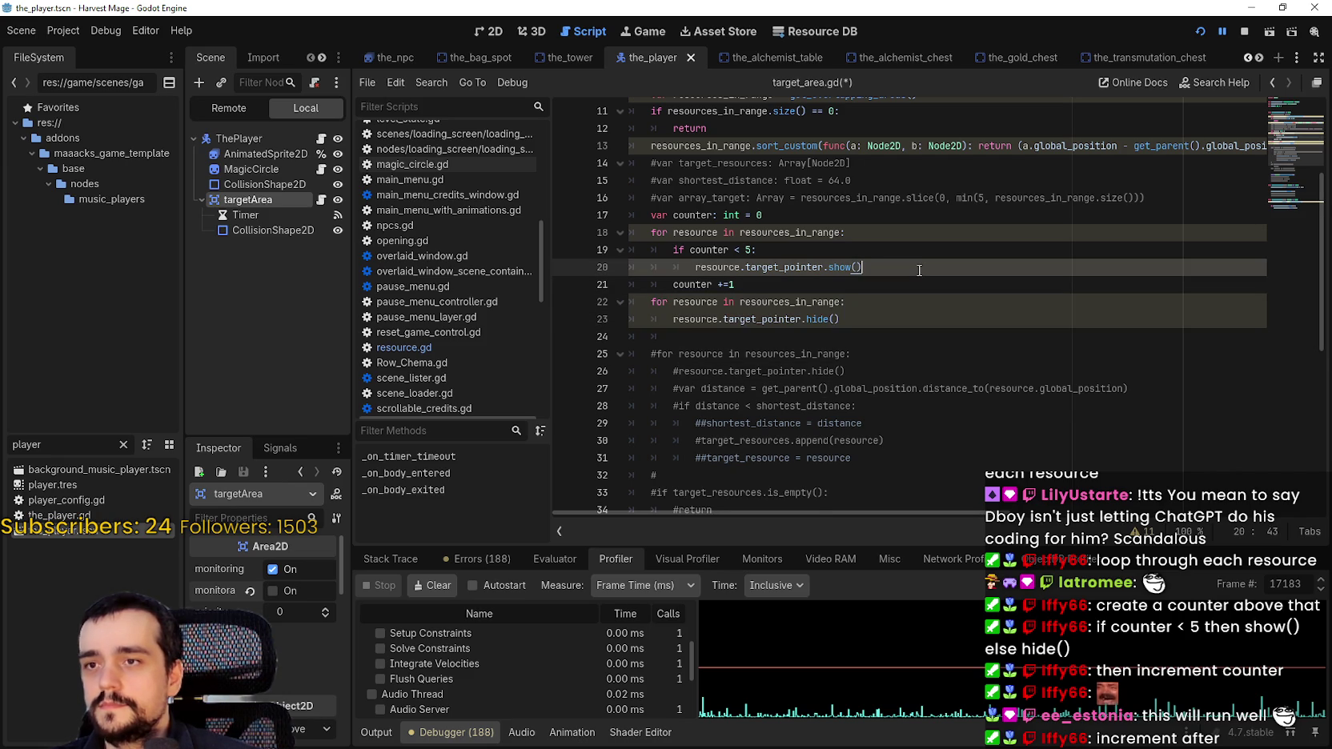
pyautogui.press('Return')
pyautogui.press('BackSpace')
pyautogui.write('esl')
pyautogui.press('BackSpace')
pyautogui.press('BackSpace')
pyautogui.write('lse:')
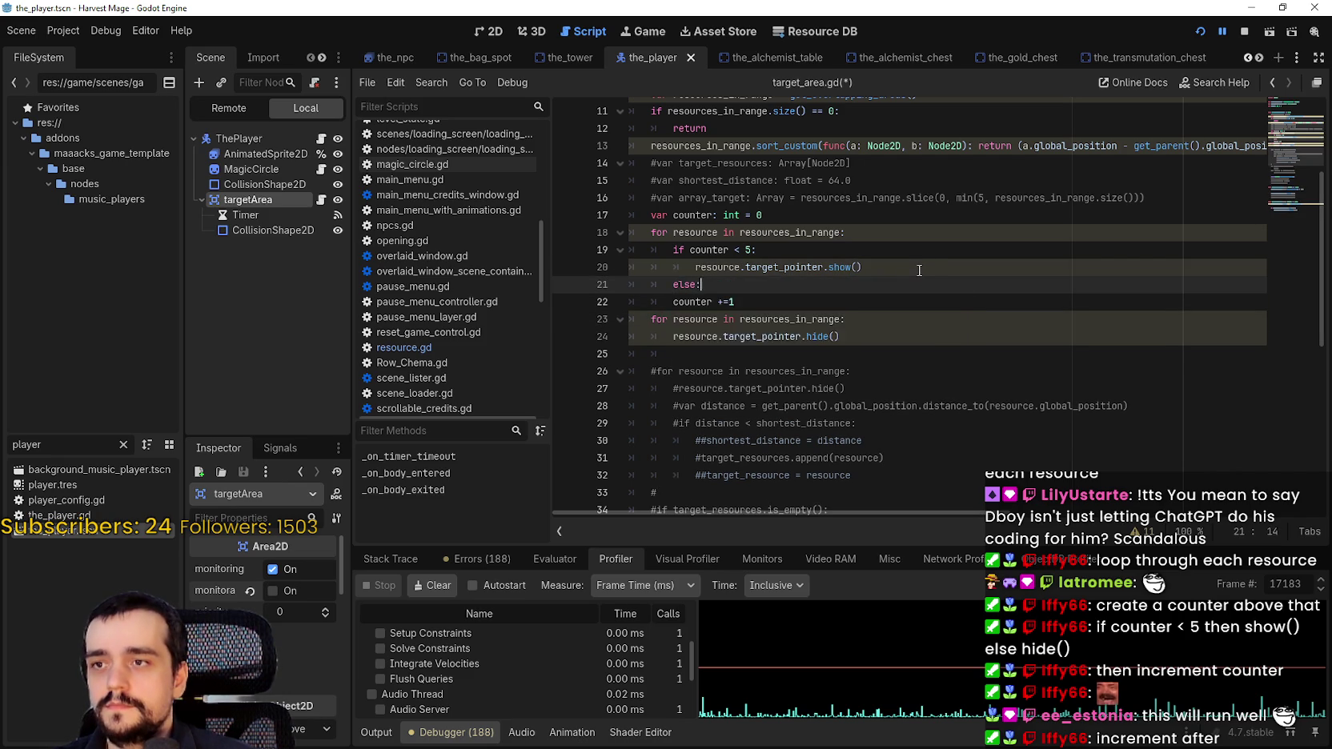
pyautogui.press('Return')
pyautogui.hotkey('ctrl', 'v')
# Delete the old hide-all loop
pyautogui.moveTo(848, 371)
pyautogui.mouseDown()
pyautogui.moveTo(800, 336)
pyautogui.moveTo(680, 352)
pyautogui.moveTo(612, 342)
pyautogui.mouseUp()
pyautogui.press('BackSpace')
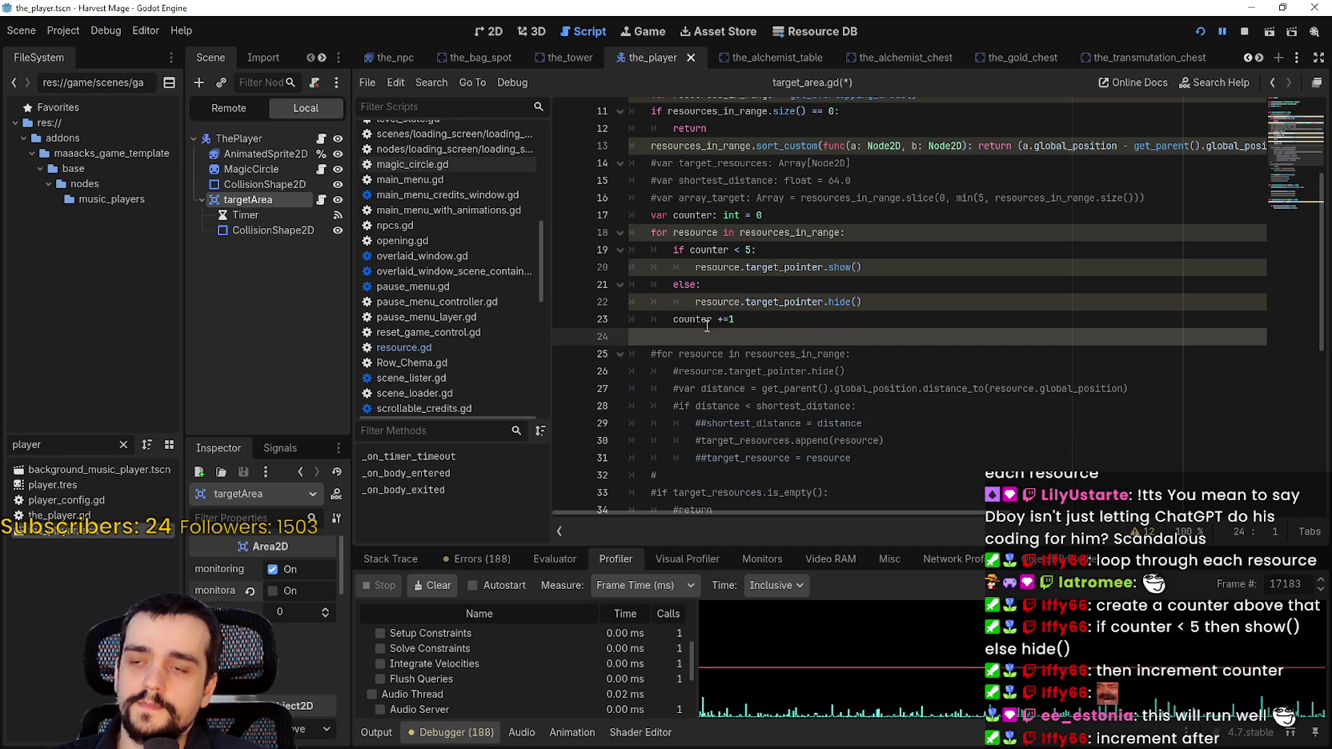
pyautogui.click(804, 215)
pyautogui.scroll(1, 804, 215)
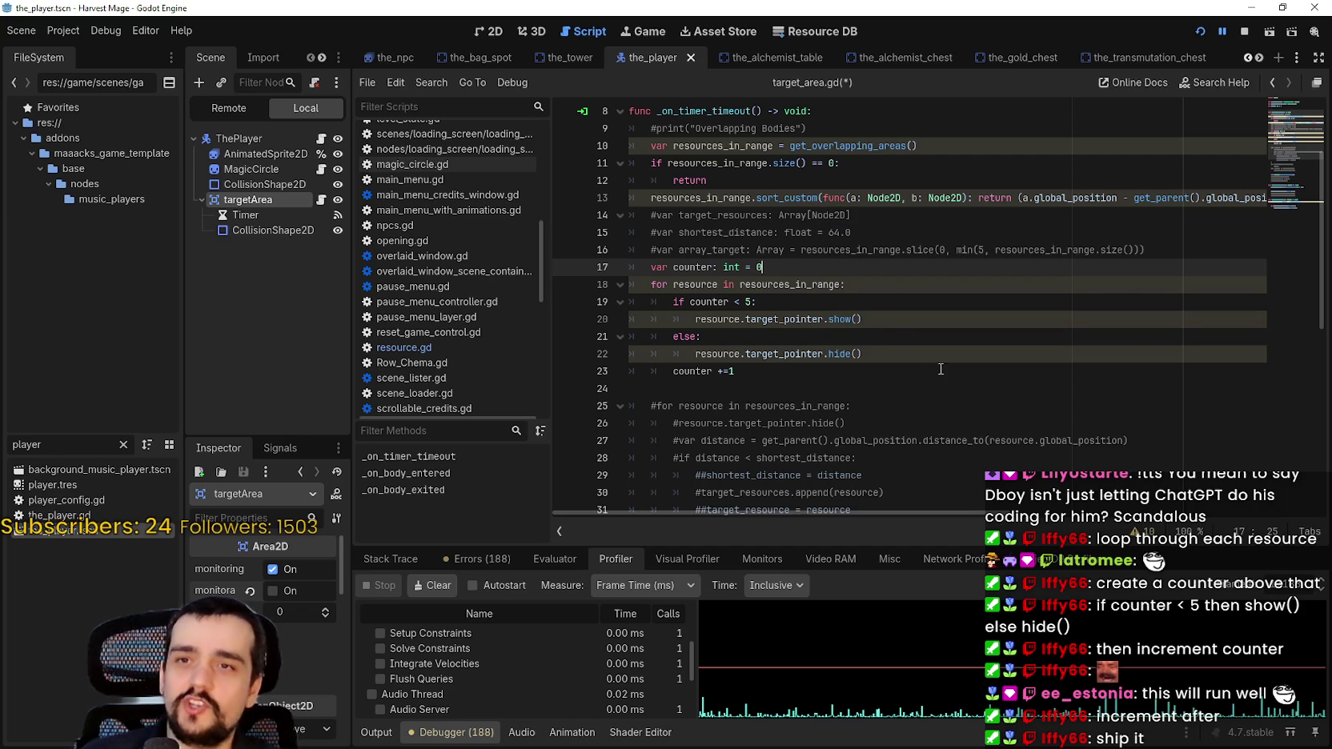
# Restart Harvest Mage, continue the saved game, and walk through the flower field checking five pointers
pyautogui.click(1237, 32)
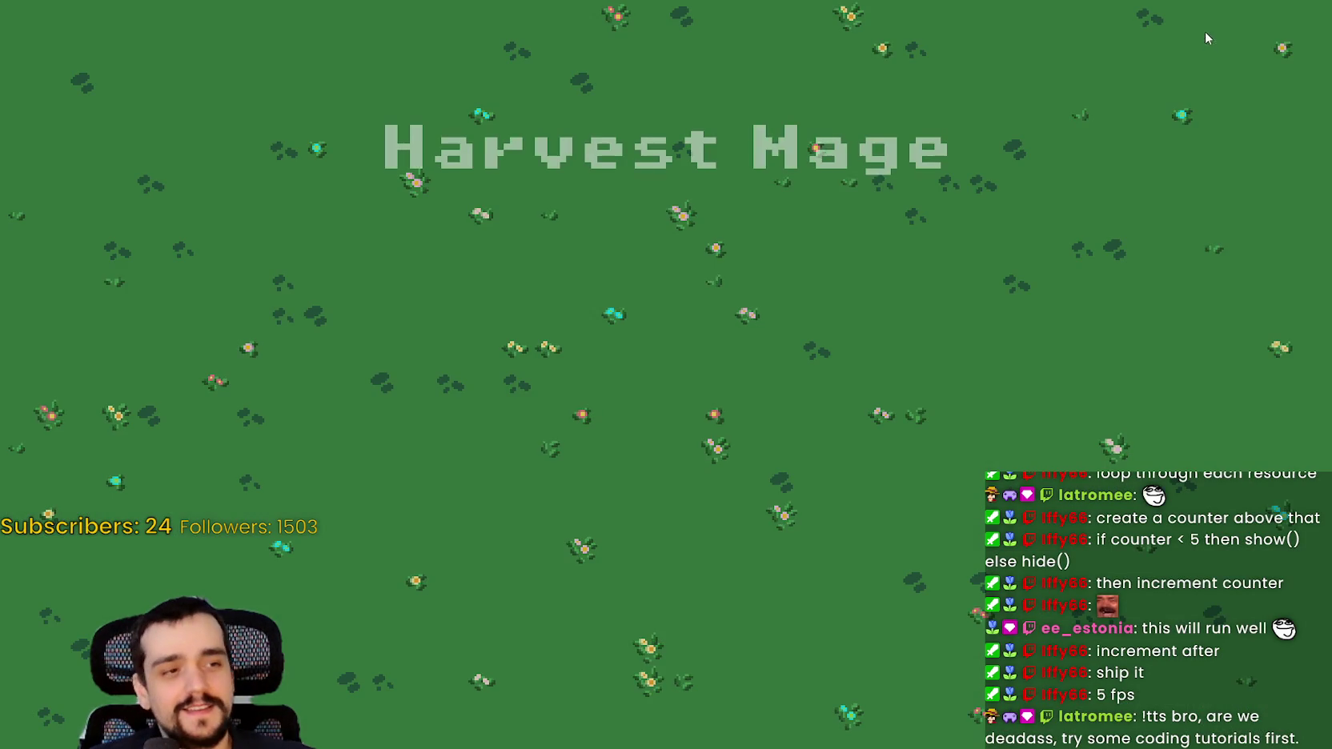
pyautogui.click(294, 387)
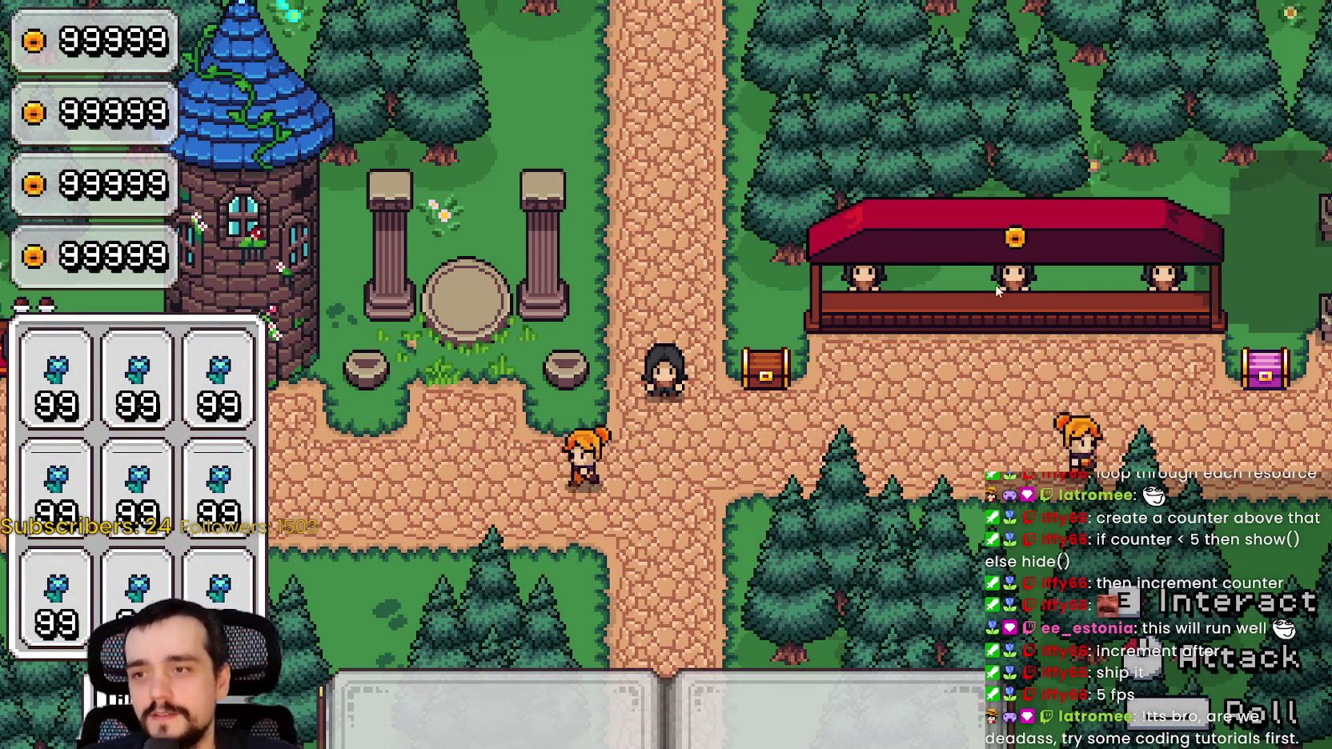
pyautogui.press('a')
pyautogui.press('s')
pyautogui.press('e')
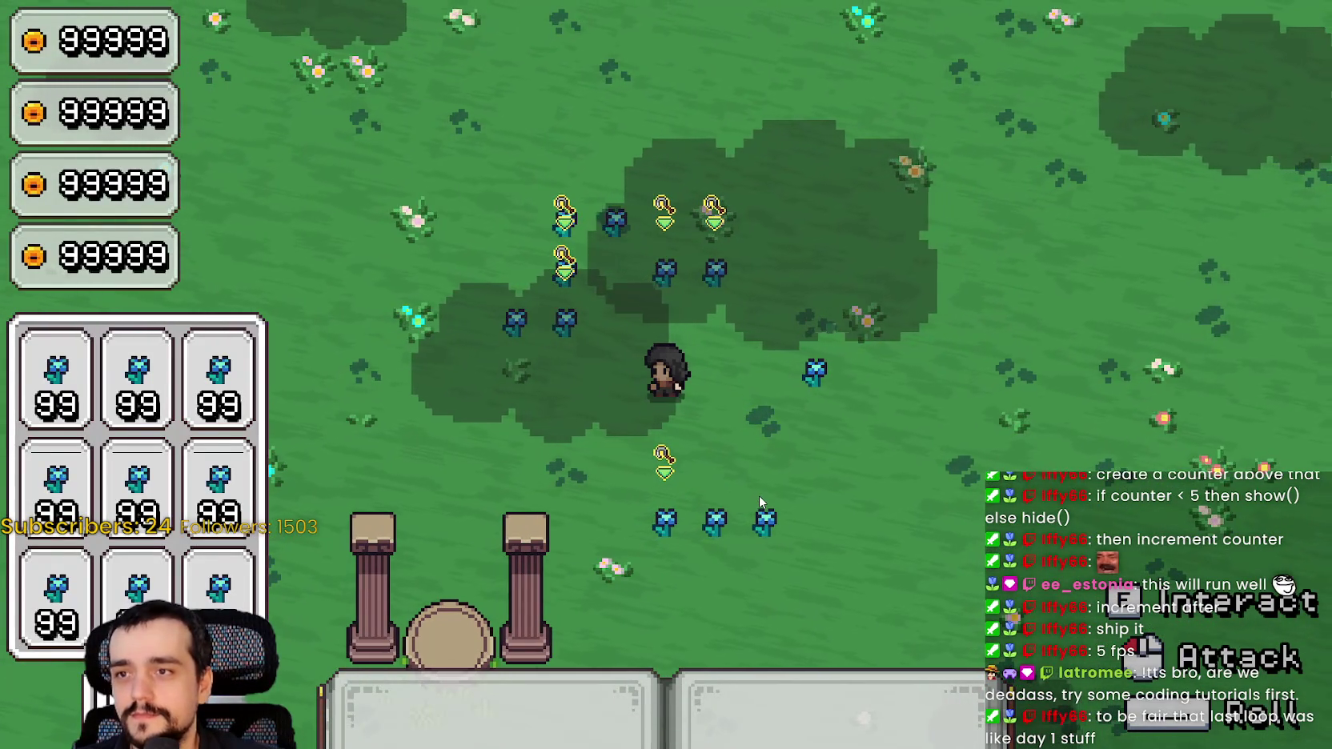
pyautogui.press('a')
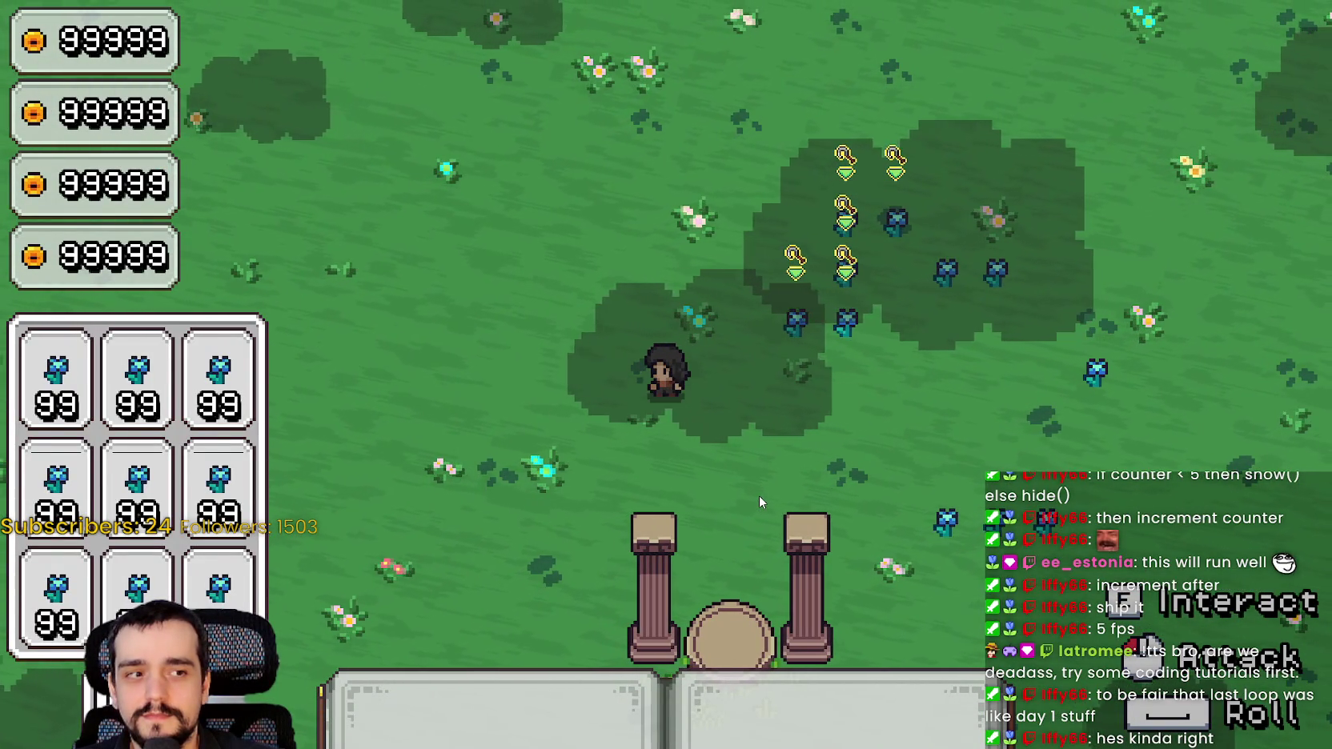
pyautogui.press('d')
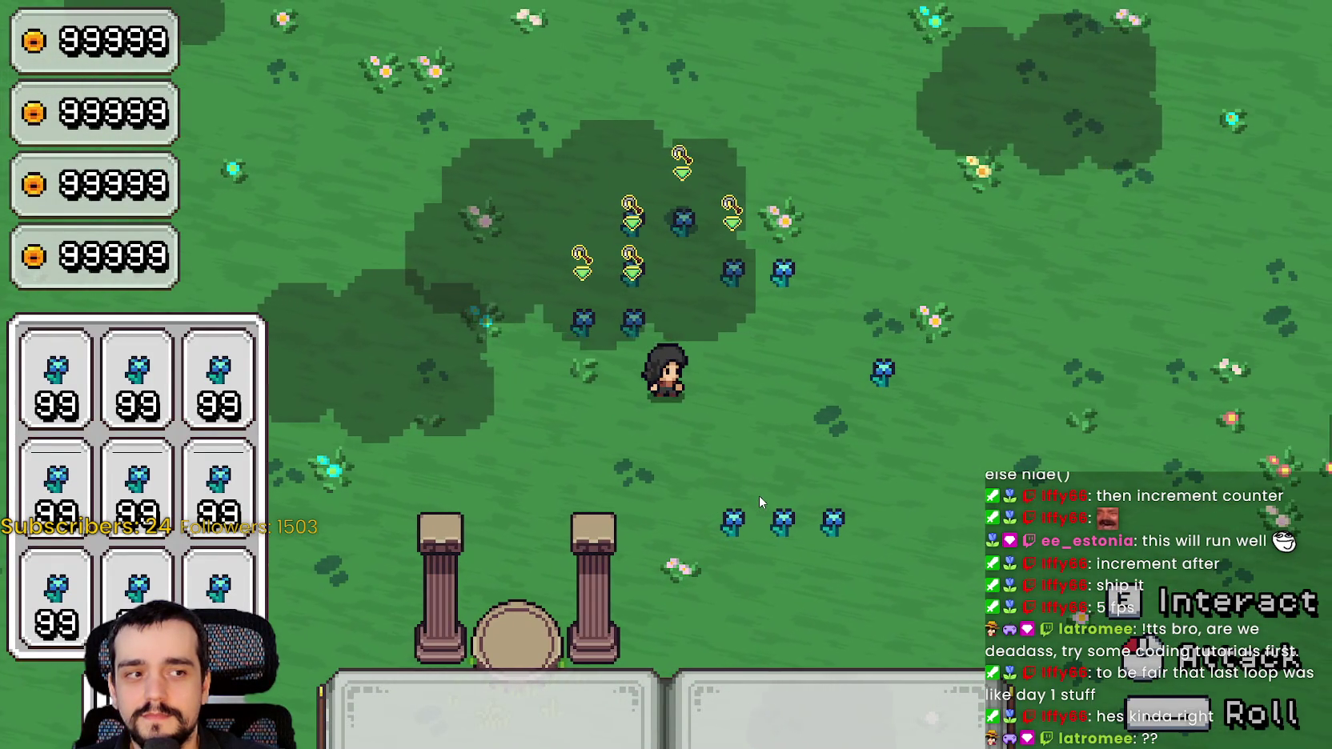
pyautogui.press('d')
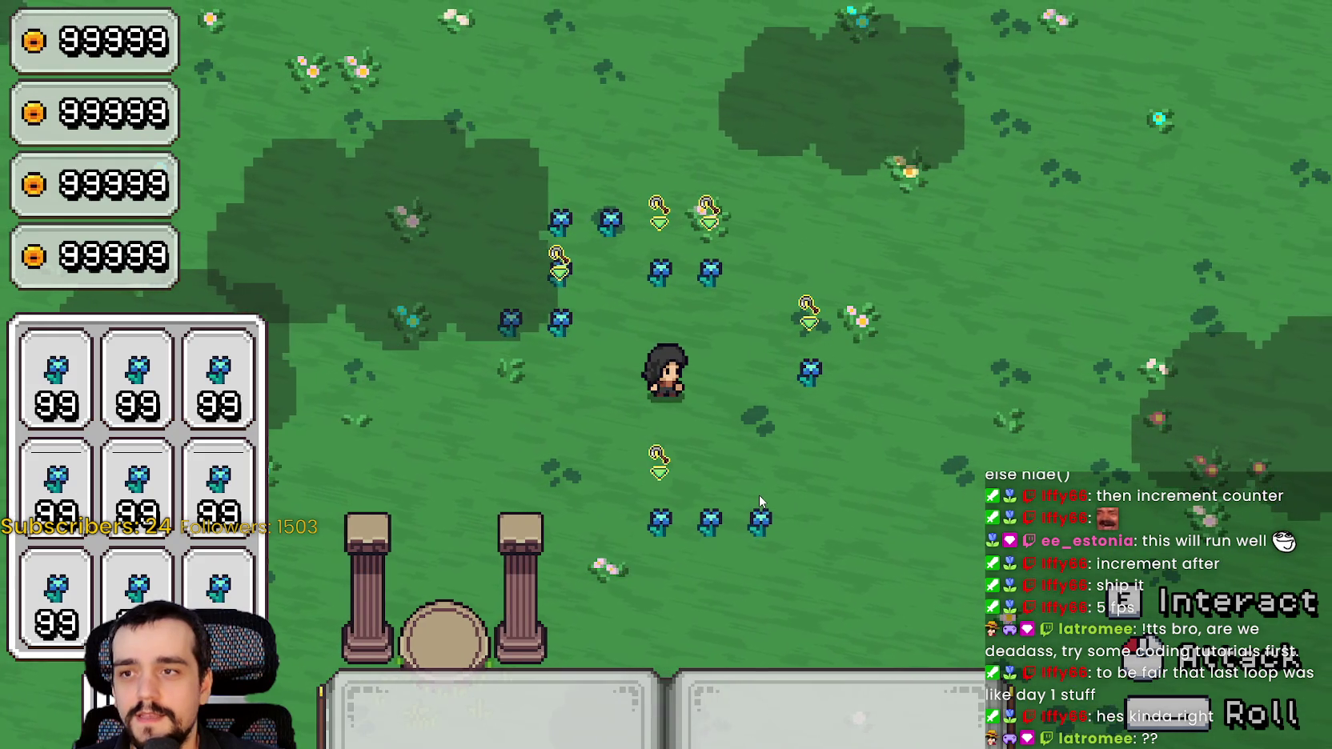
pyautogui.press('a')
pyautogui.press('d')
pyautogui.press('d')
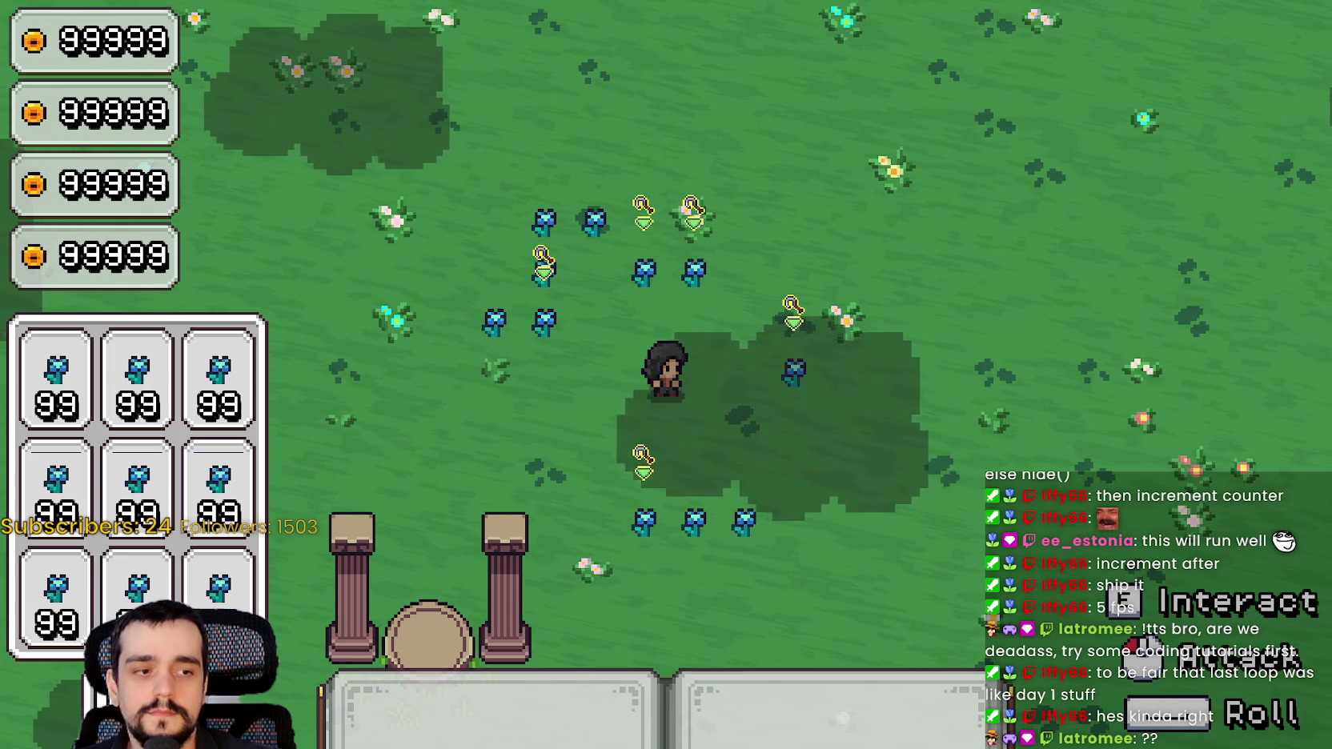
pyautogui.hotkey('alt', 'Tab')
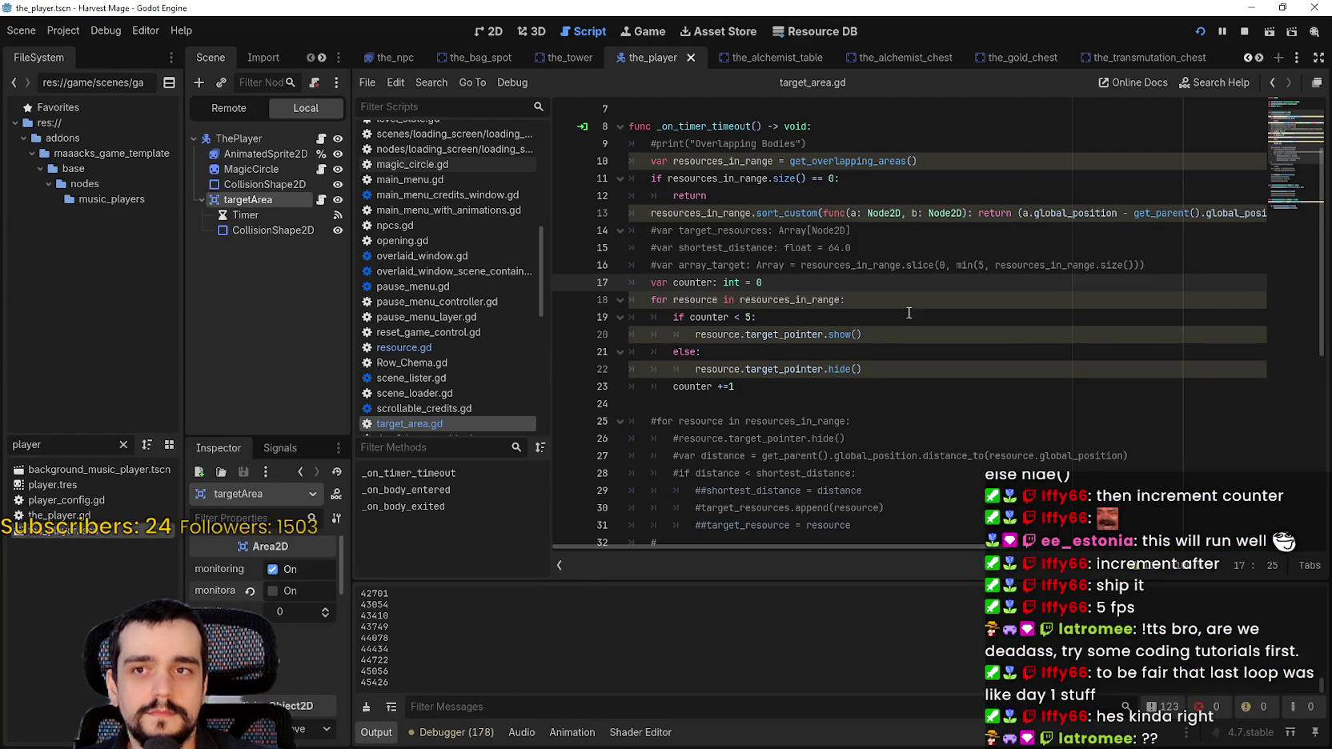
# Enlarge the Debugger's Profiler panel and start profiling the running game
pyautogui.click(864, 351)
pyautogui.click(448, 732)
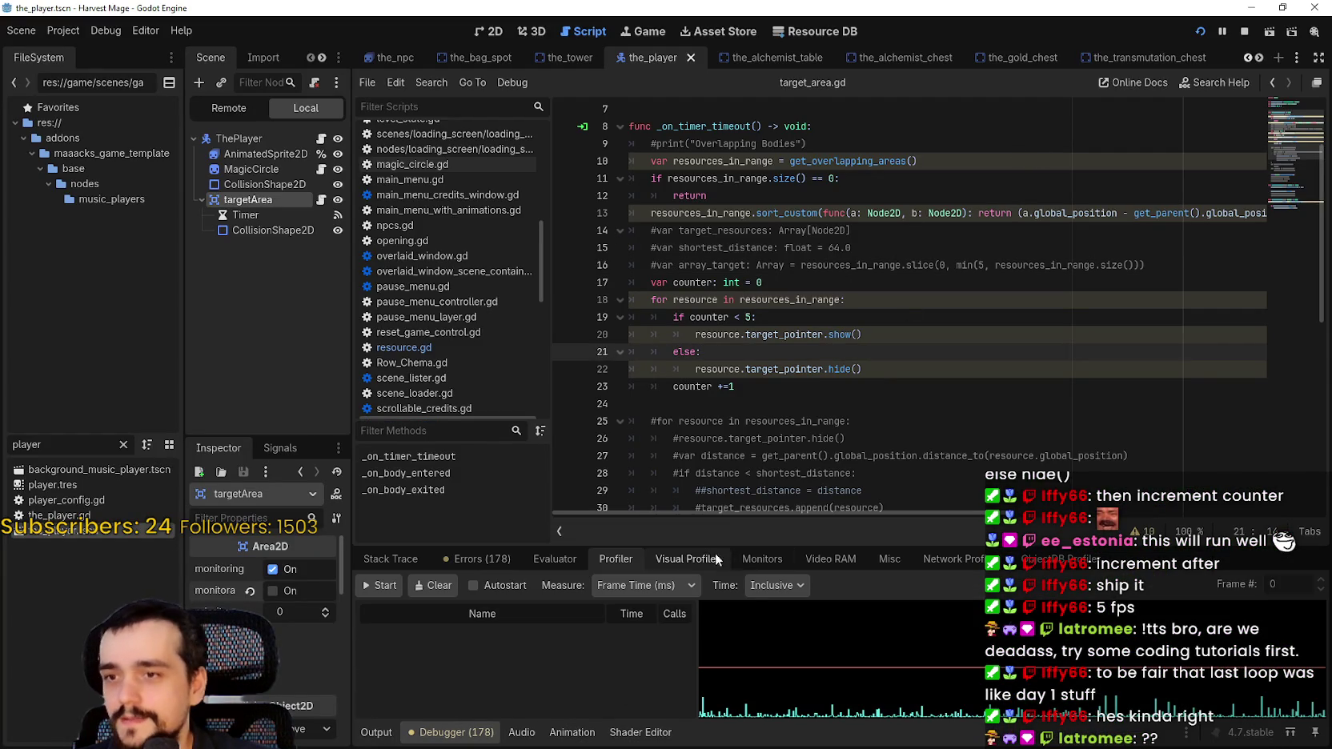
pyautogui.moveTo(663, 544); pyautogui.dragTo(663, 423)
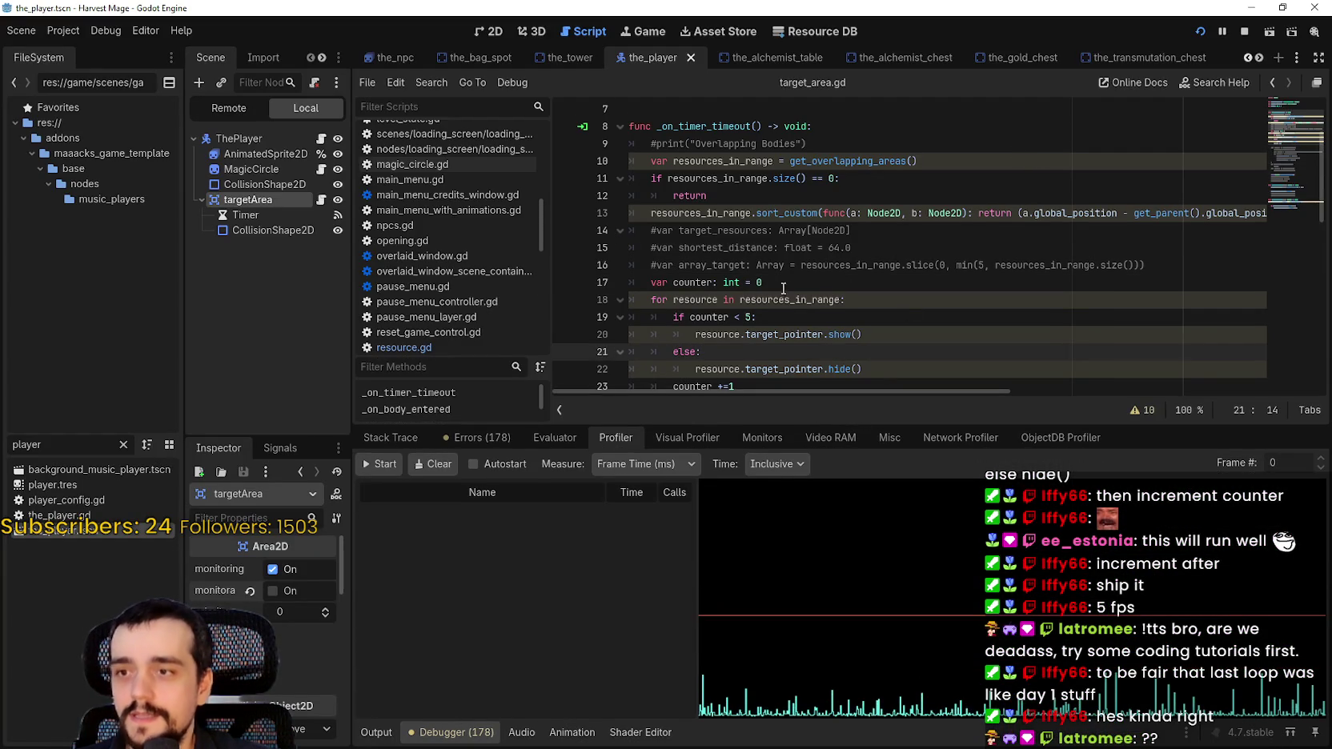
pyautogui.scroll(-6, 779, 278)
pyautogui.scroll(-2, 778, 277)
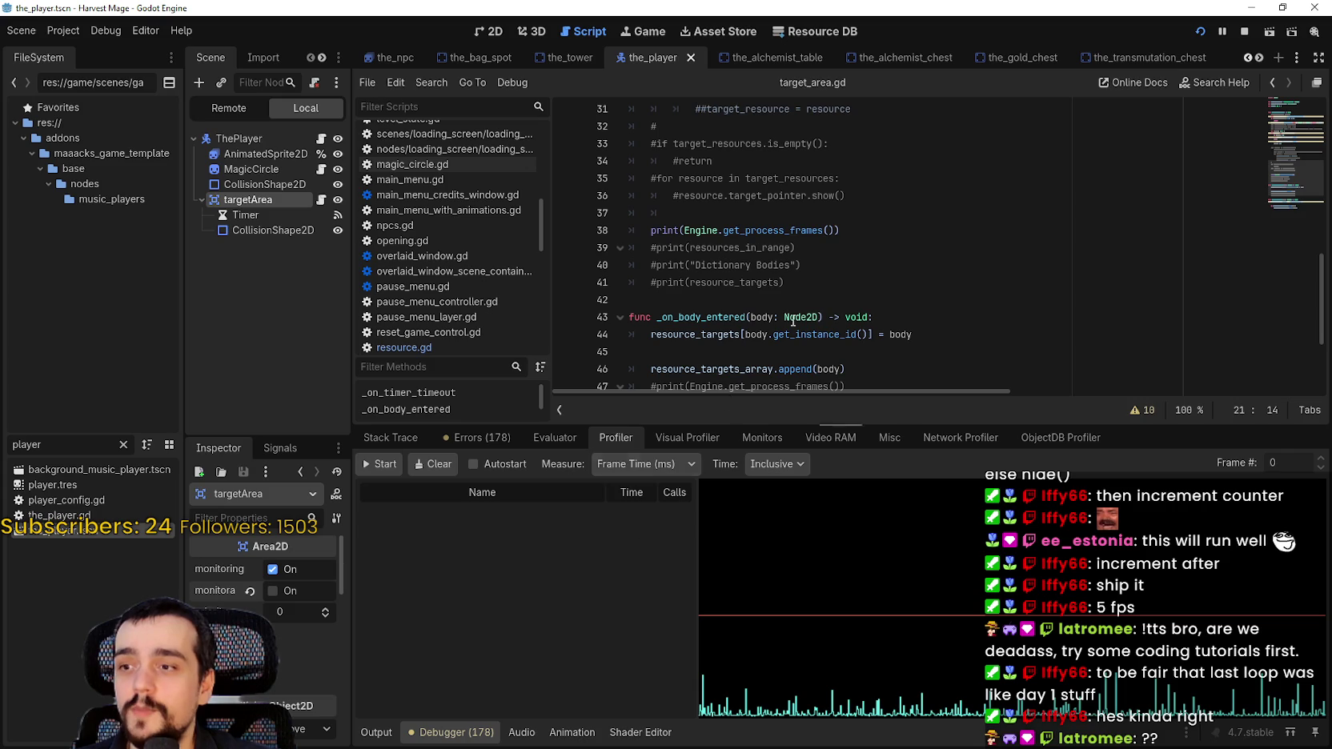
pyautogui.click(382, 464)
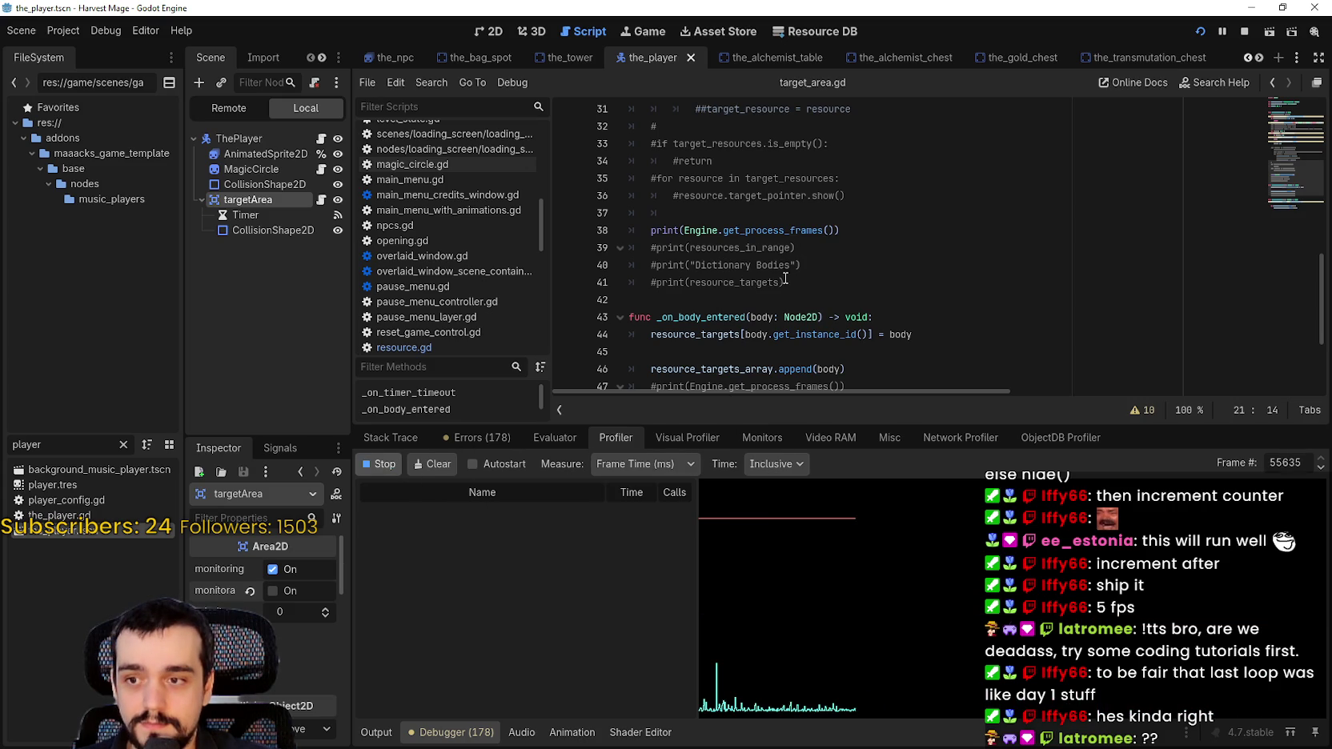
# Pause the game and inspect frame 57696's script function timings
pyautogui.click(1225, 32)
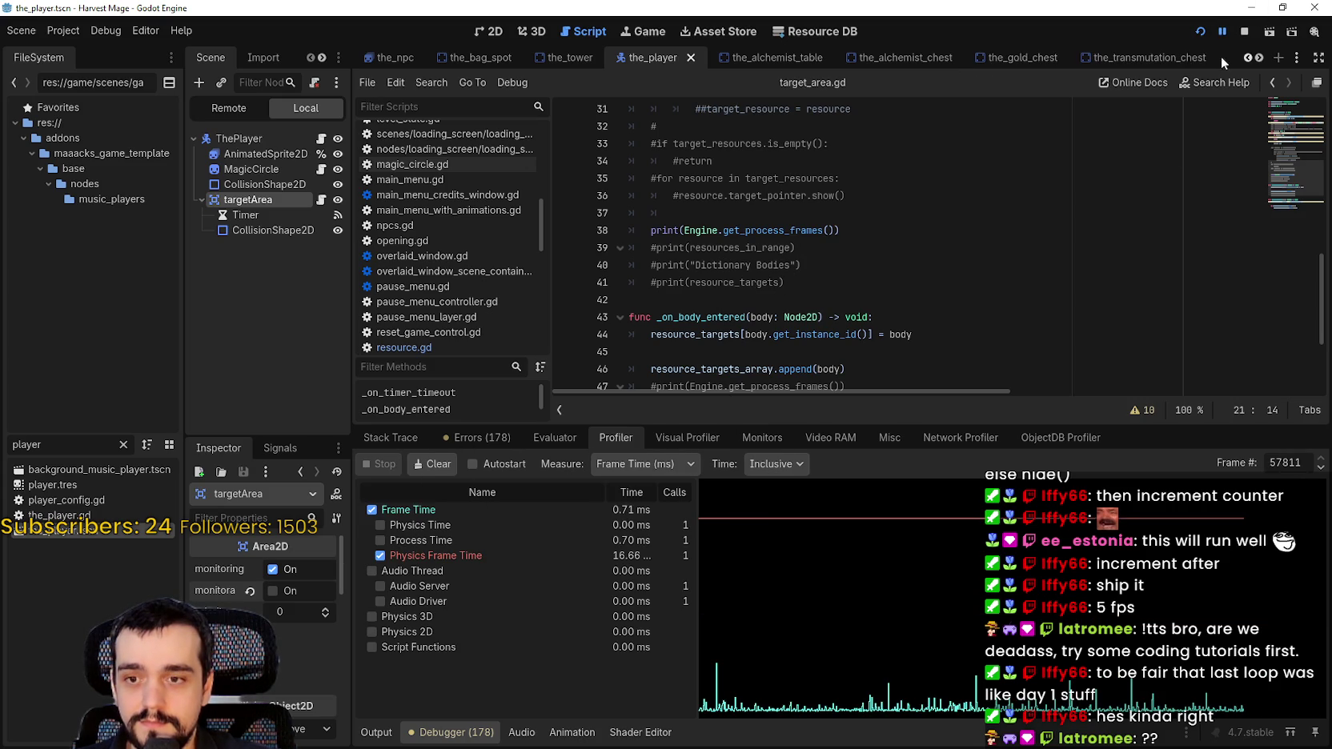
pyautogui.click(377, 731)
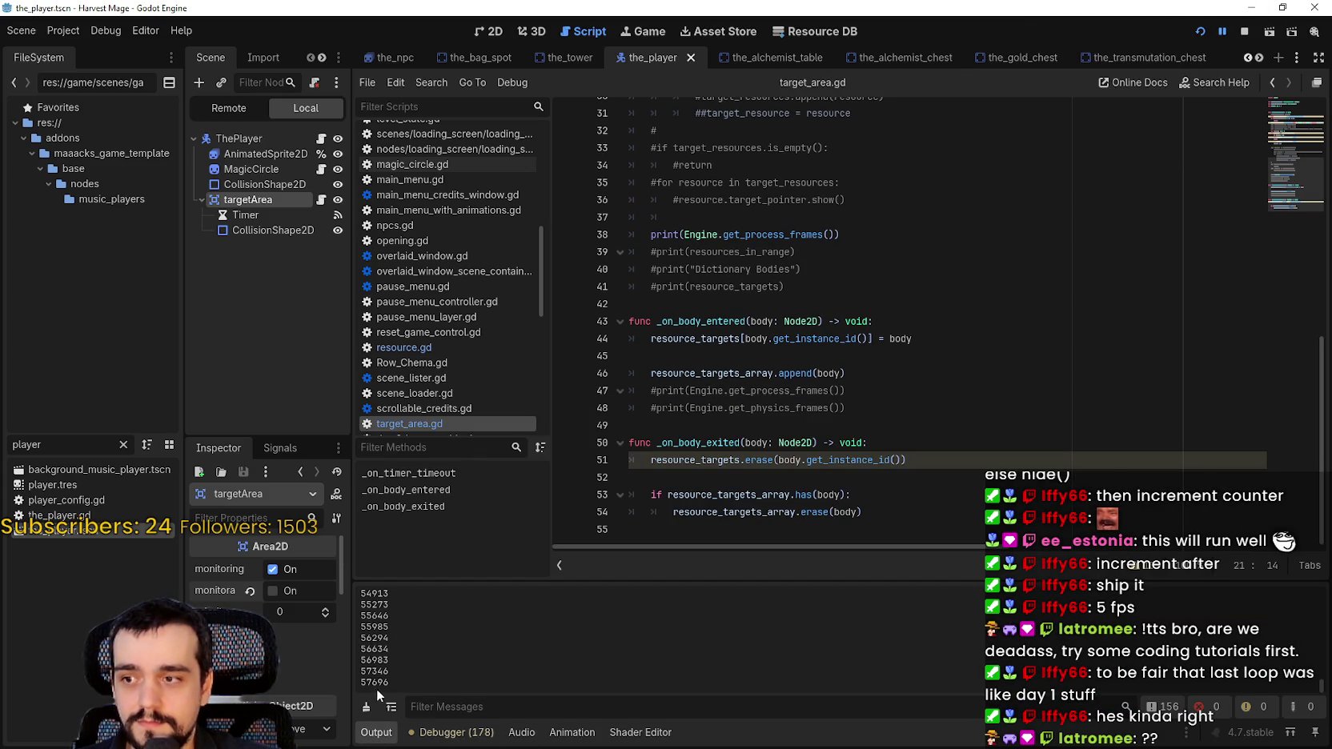
pyautogui.click(452, 732)
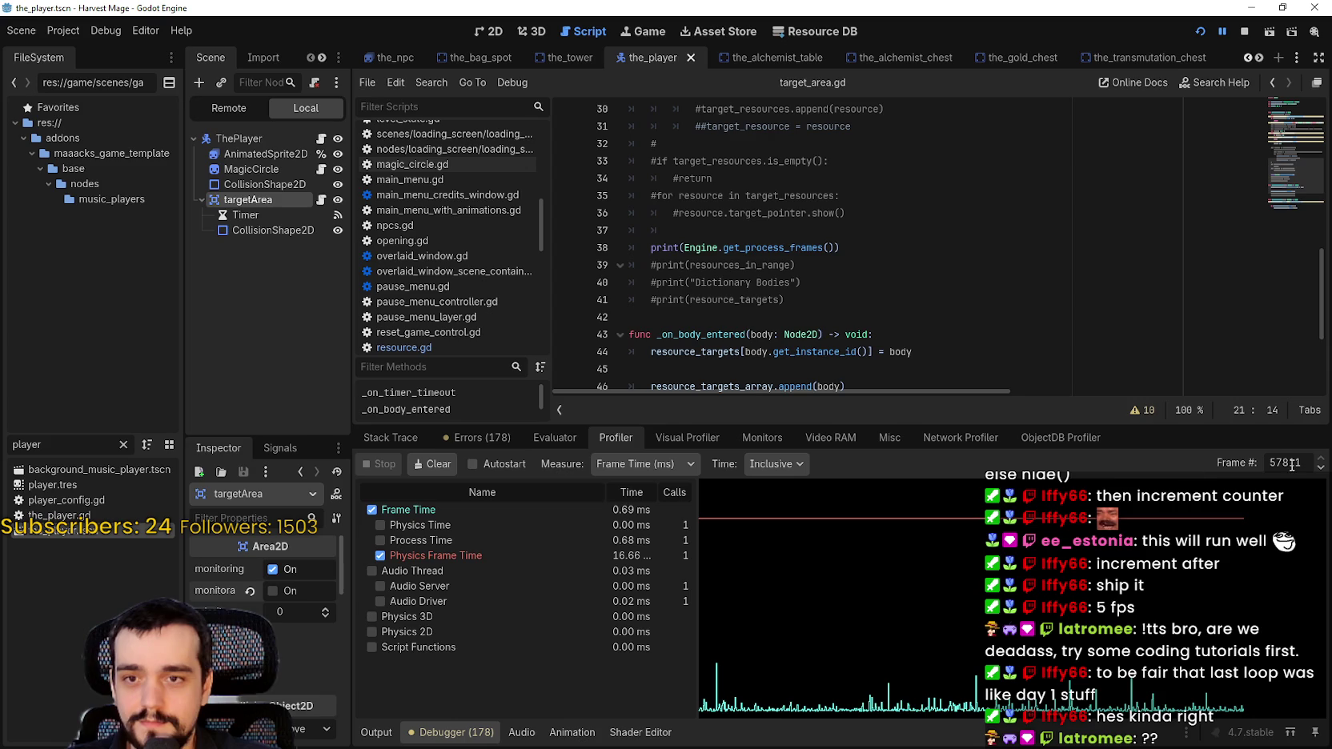
pyautogui.write('57696')
pyautogui.press('Return')
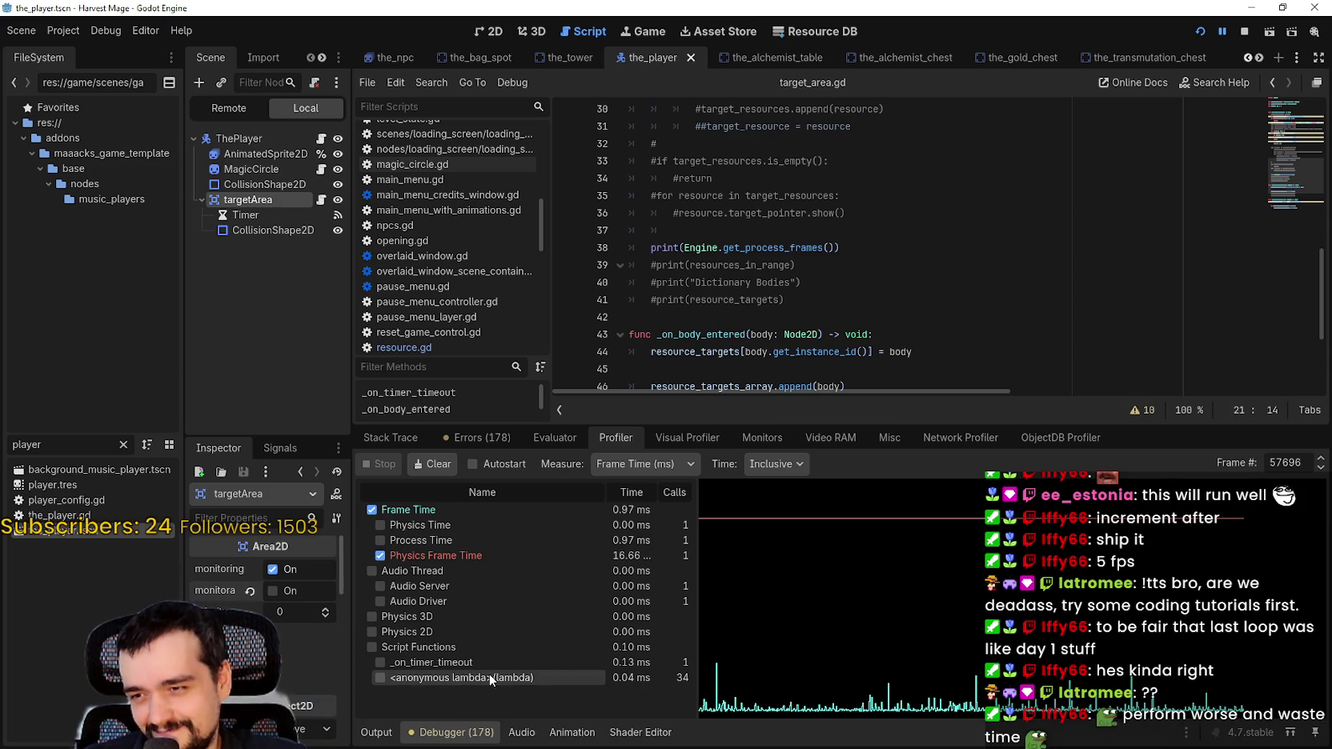
pyautogui.moveTo(488, 674)
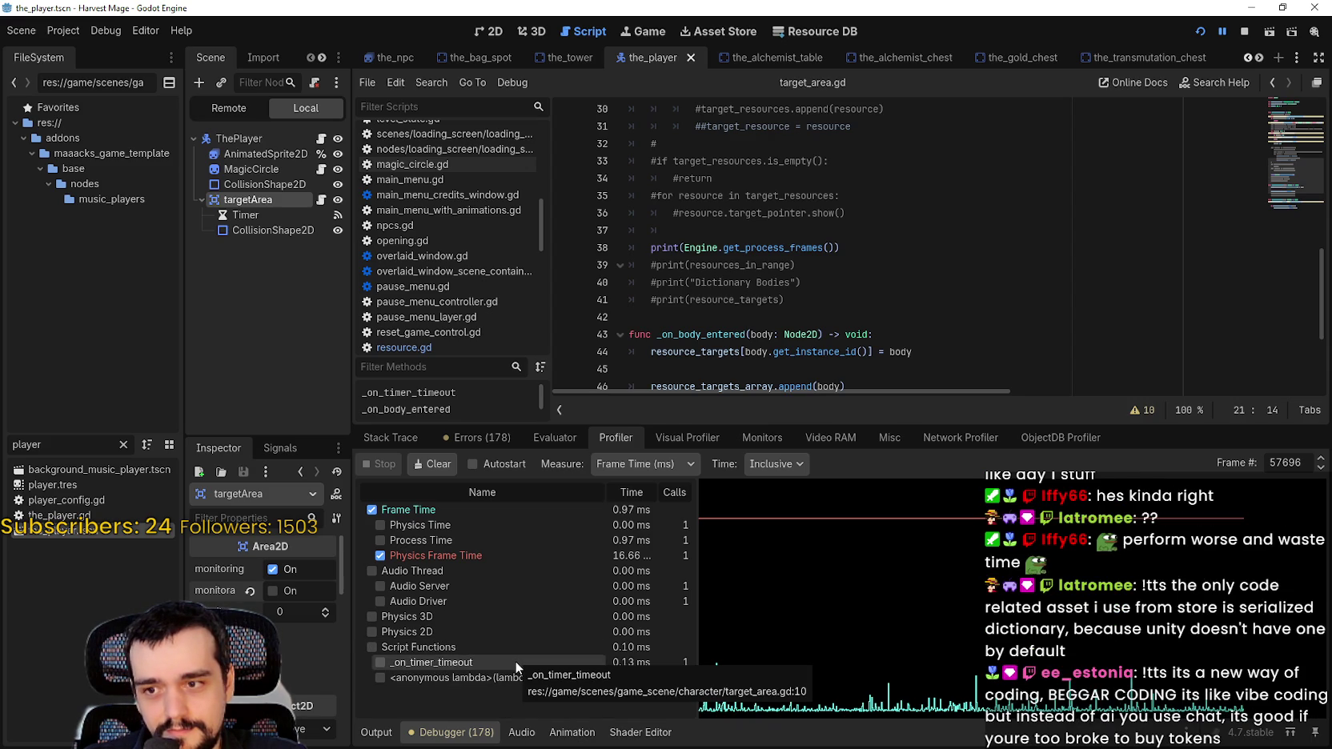
pyautogui.click(985, 317)
pyautogui.scroll(7, 994, 296)
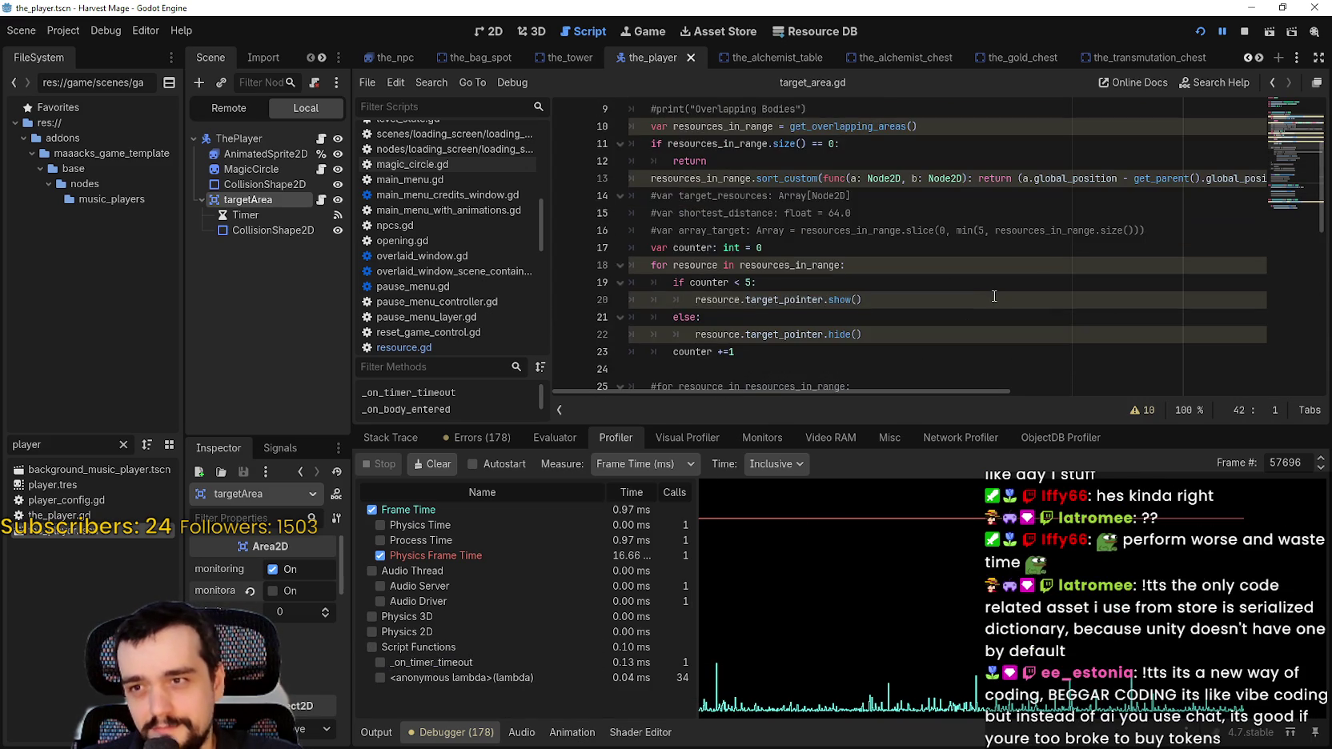
pyautogui.scroll(2, 989, 304)
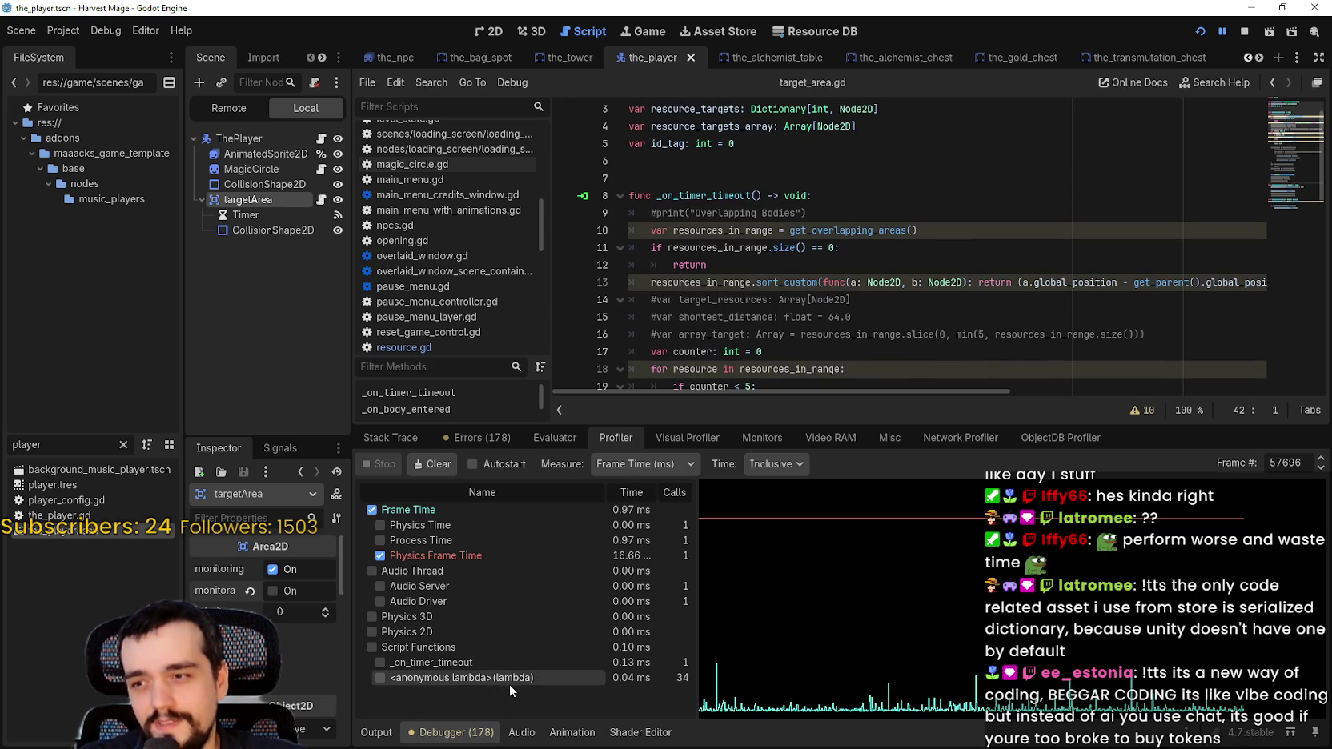
pyautogui.moveTo(511, 682)
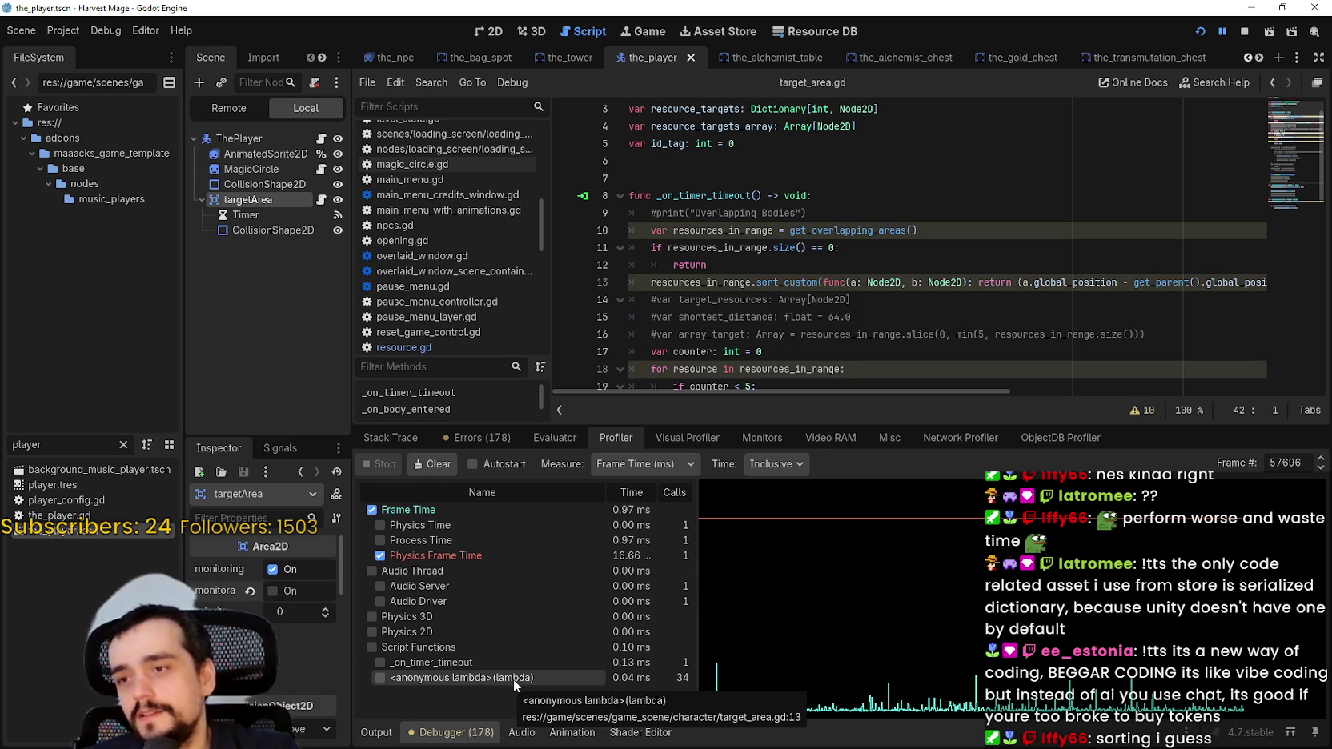
# Toggle the profiler between Time Self and Time Inclusive, then return to the Output log
pyautogui.click(777, 464)
pyautogui.click(785, 505)
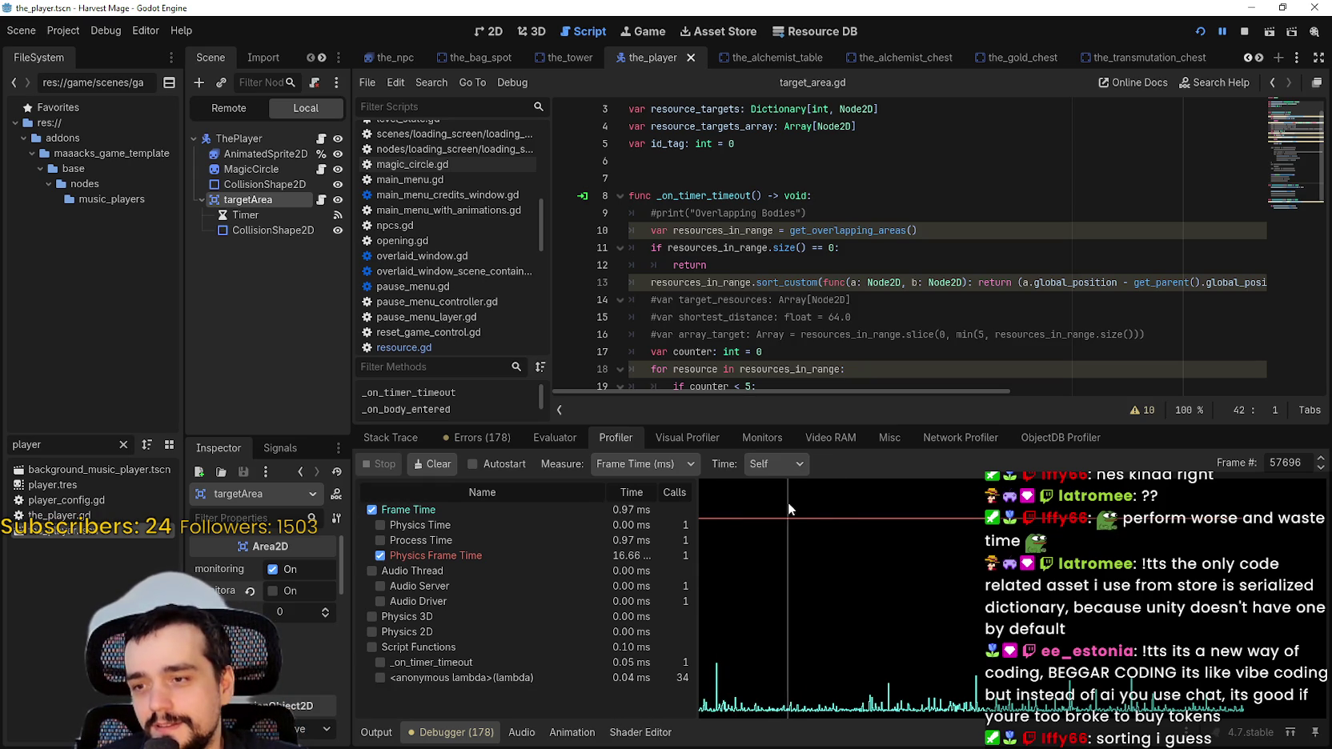
pyautogui.click(763, 460)
pyautogui.click(775, 489)
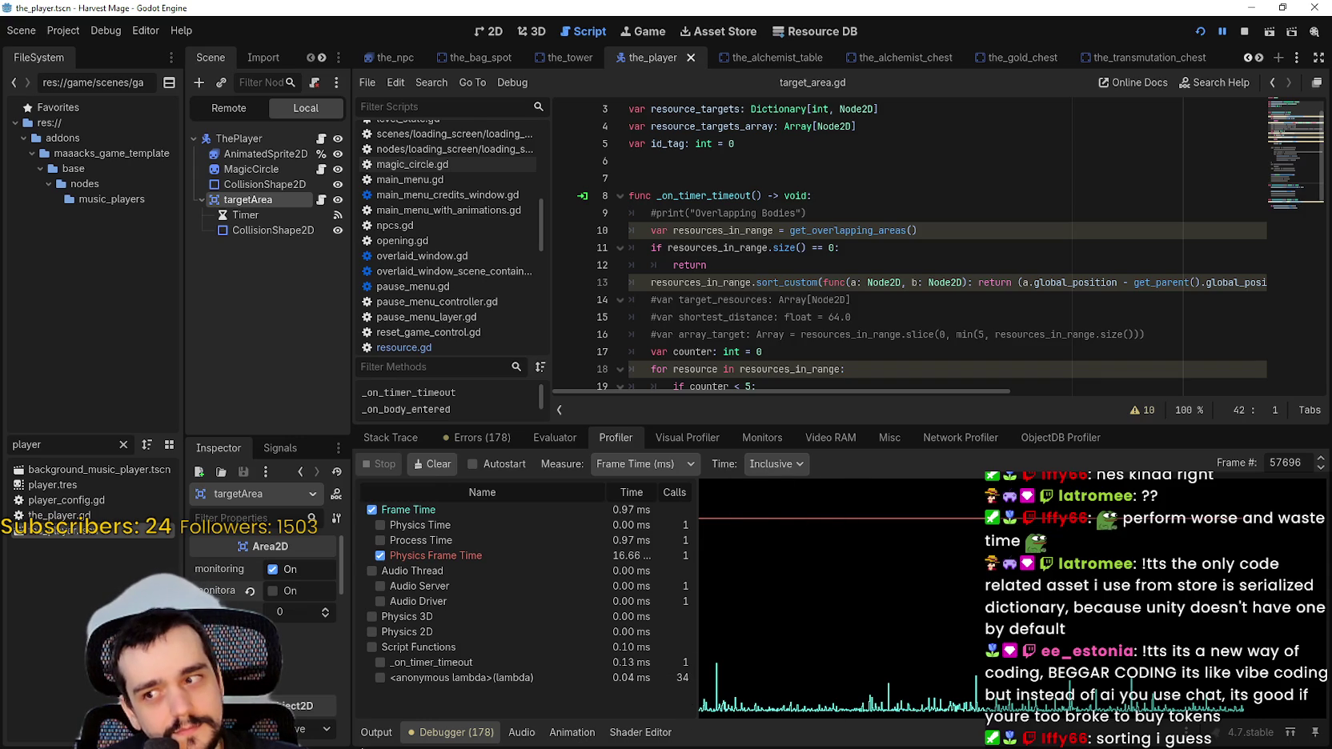
pyautogui.click(376, 732)
pyautogui.click(775, 384)
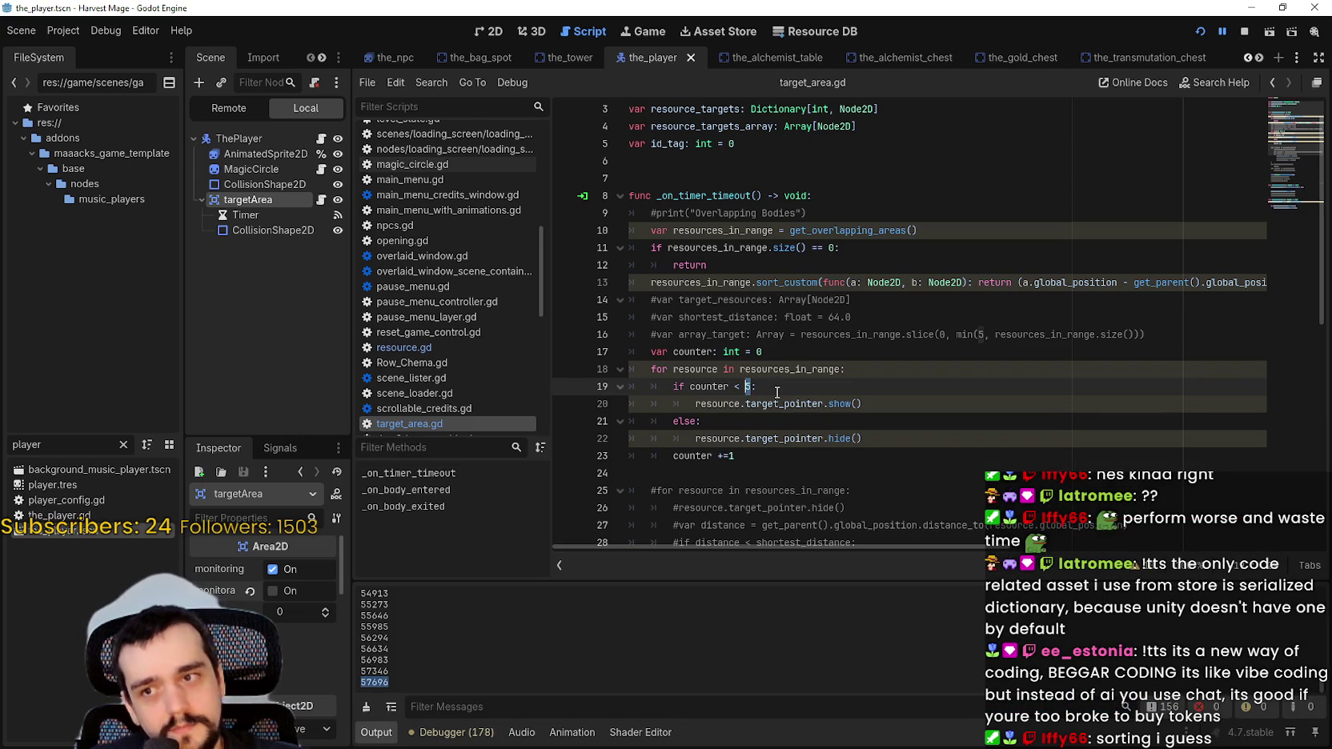
pyautogui.write('10')
# Change the pointer limit to 'counter < 15' and save target_area.gd
pyautogui.hotkey('ctrl', 's')
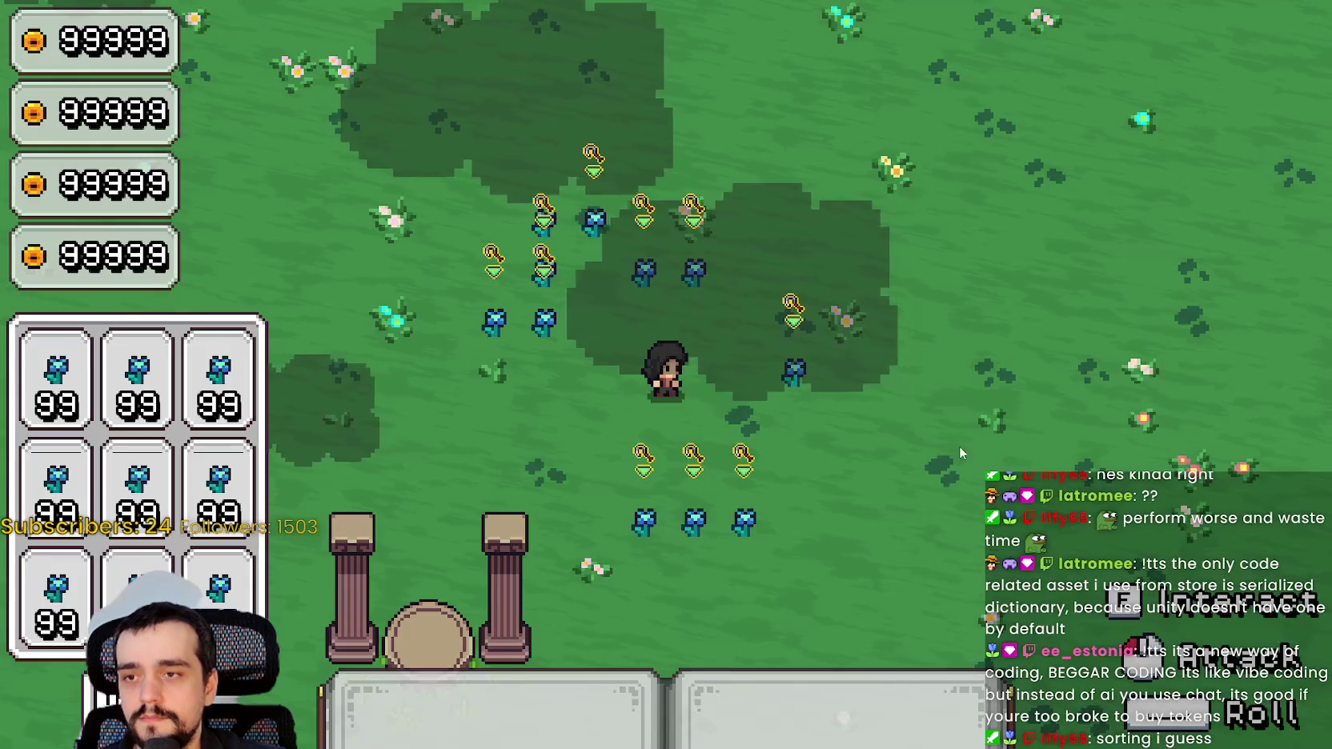
pyautogui.hotkey('ctrl', 's')
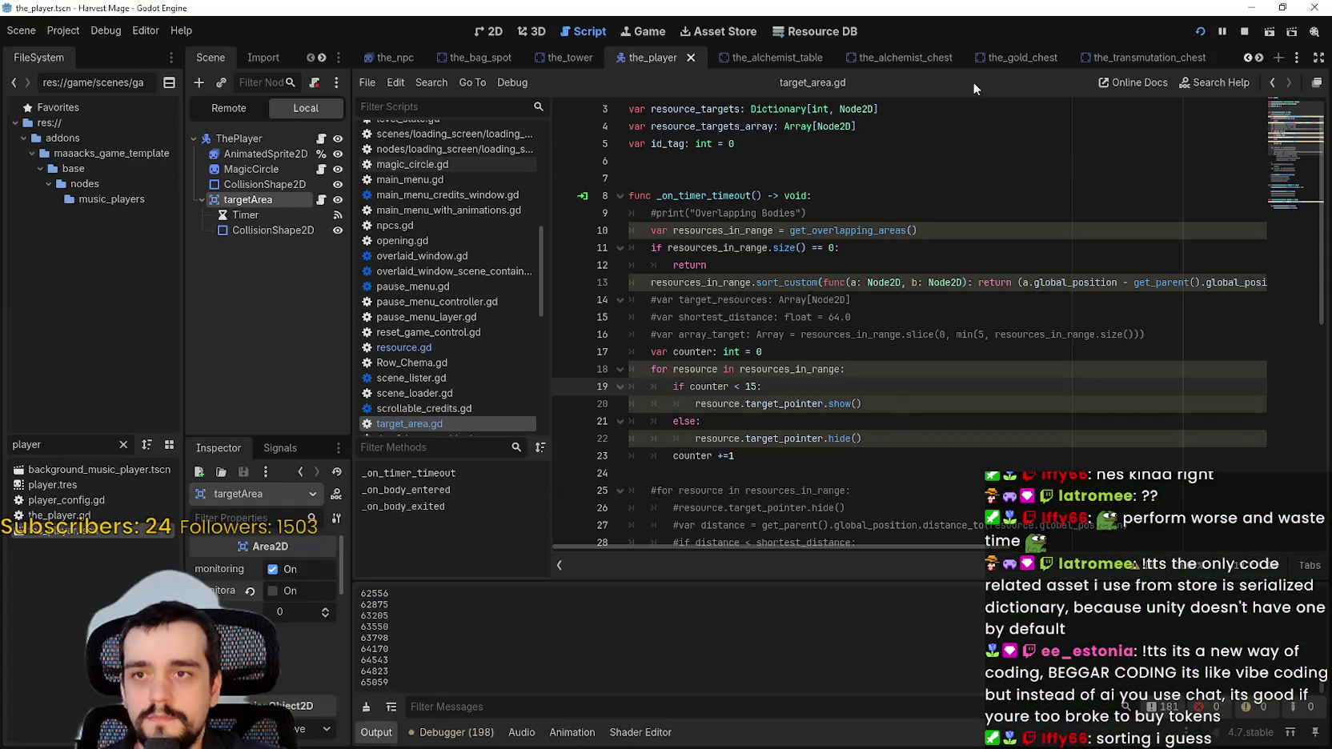
# Pause the game and load profiler timings for logged frame 72987
pyautogui.click(1222, 32)
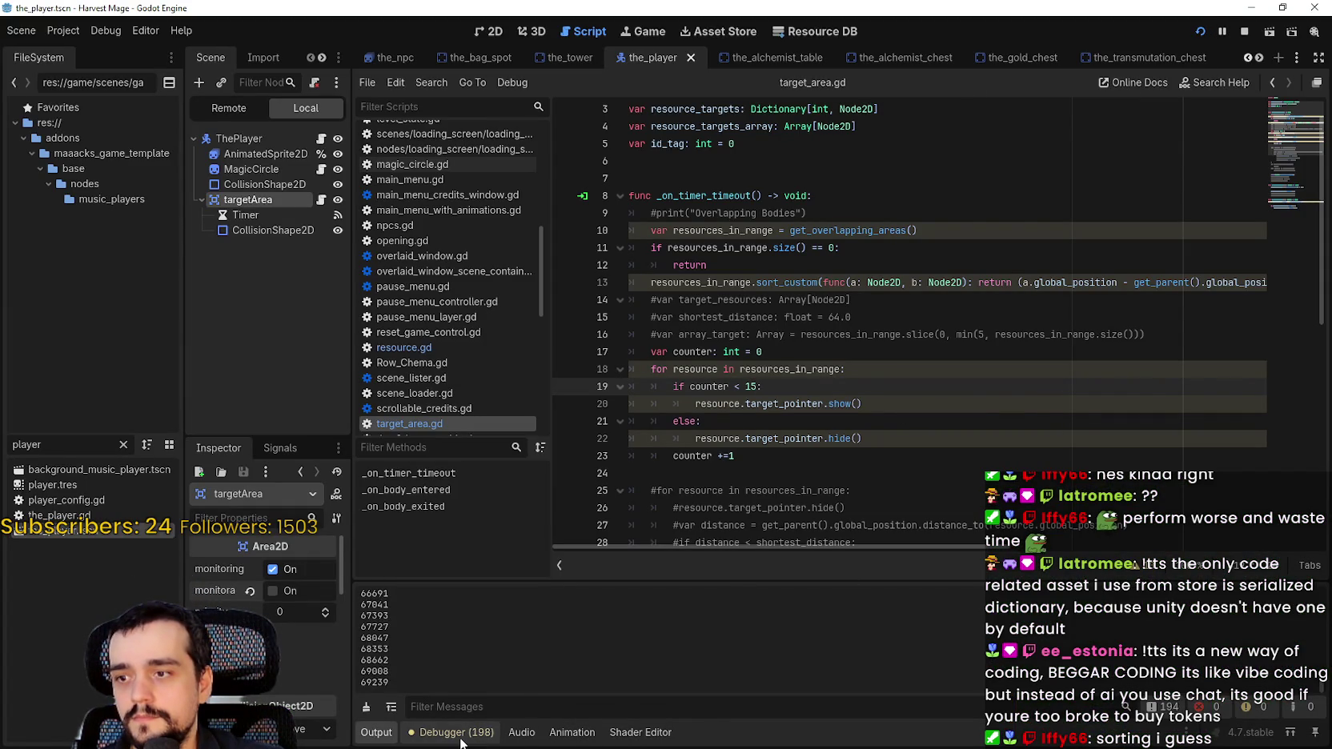
pyautogui.click(376, 729)
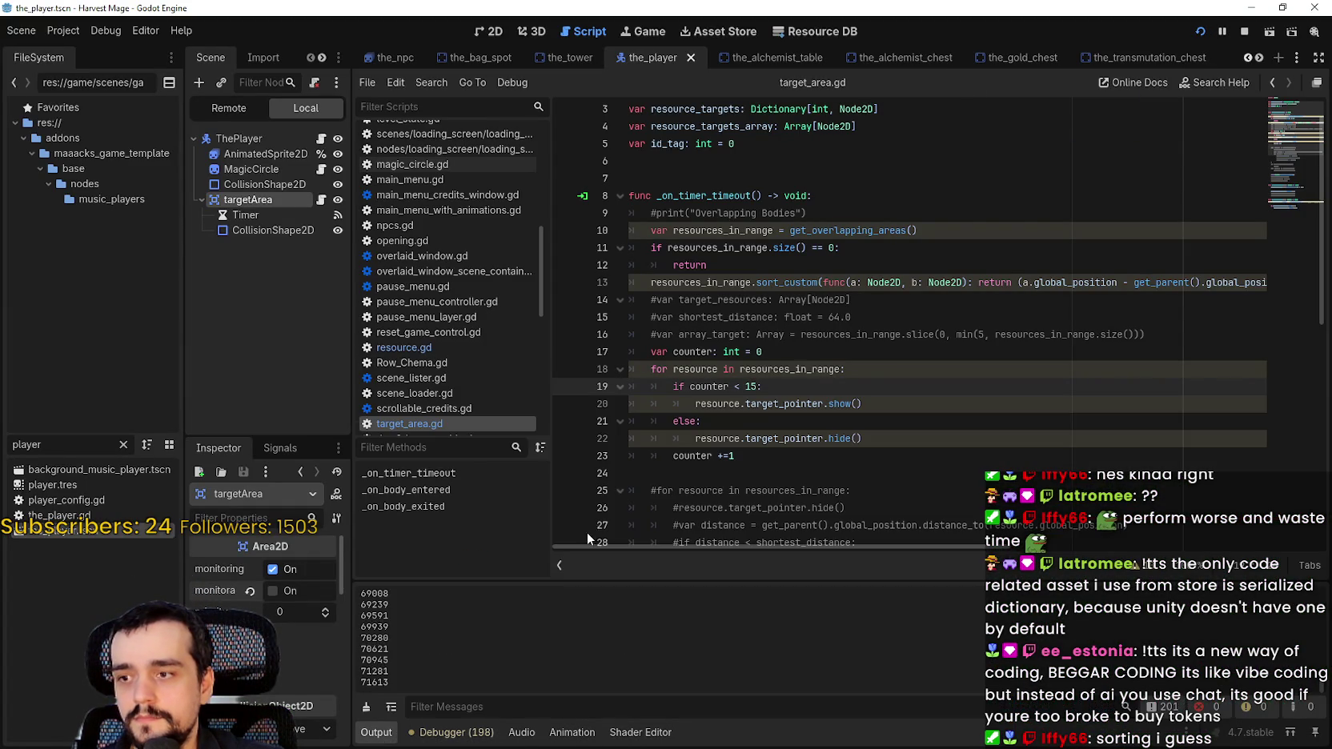
pyautogui.click(1222, 34)
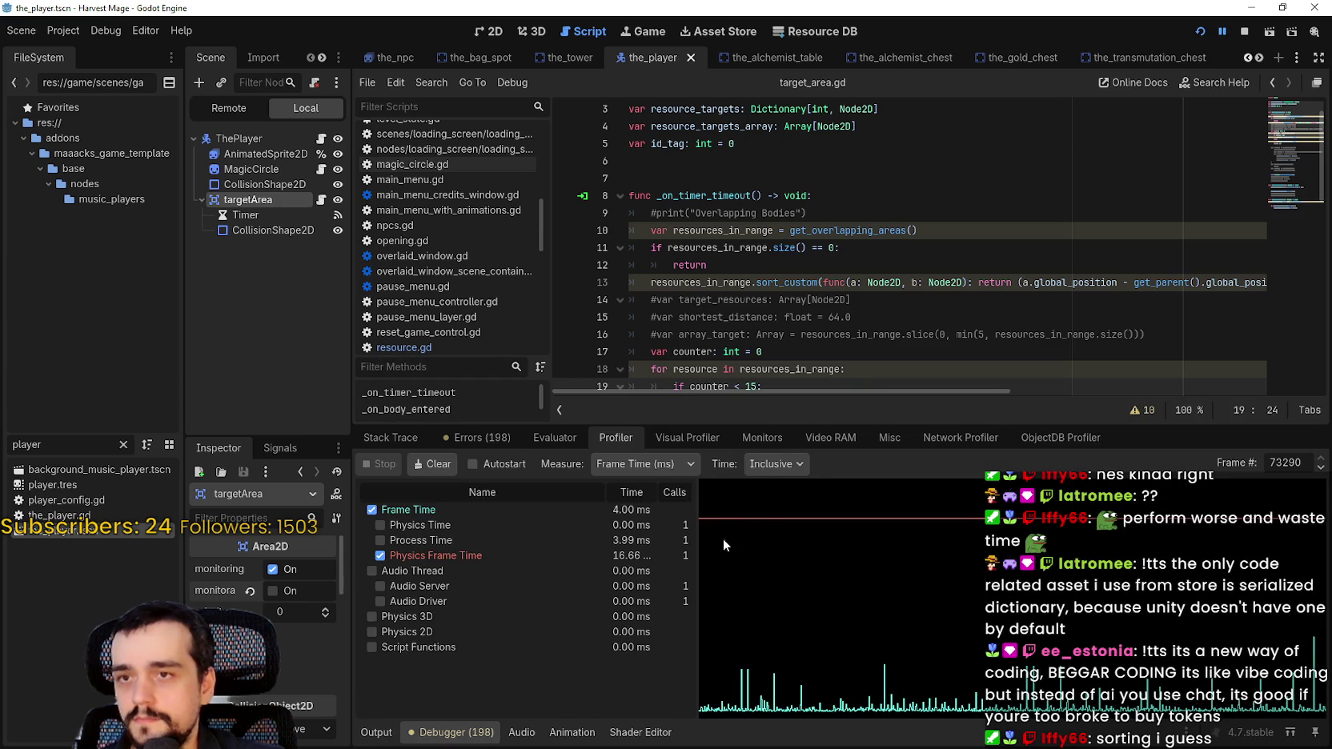
pyautogui.click(368, 735)
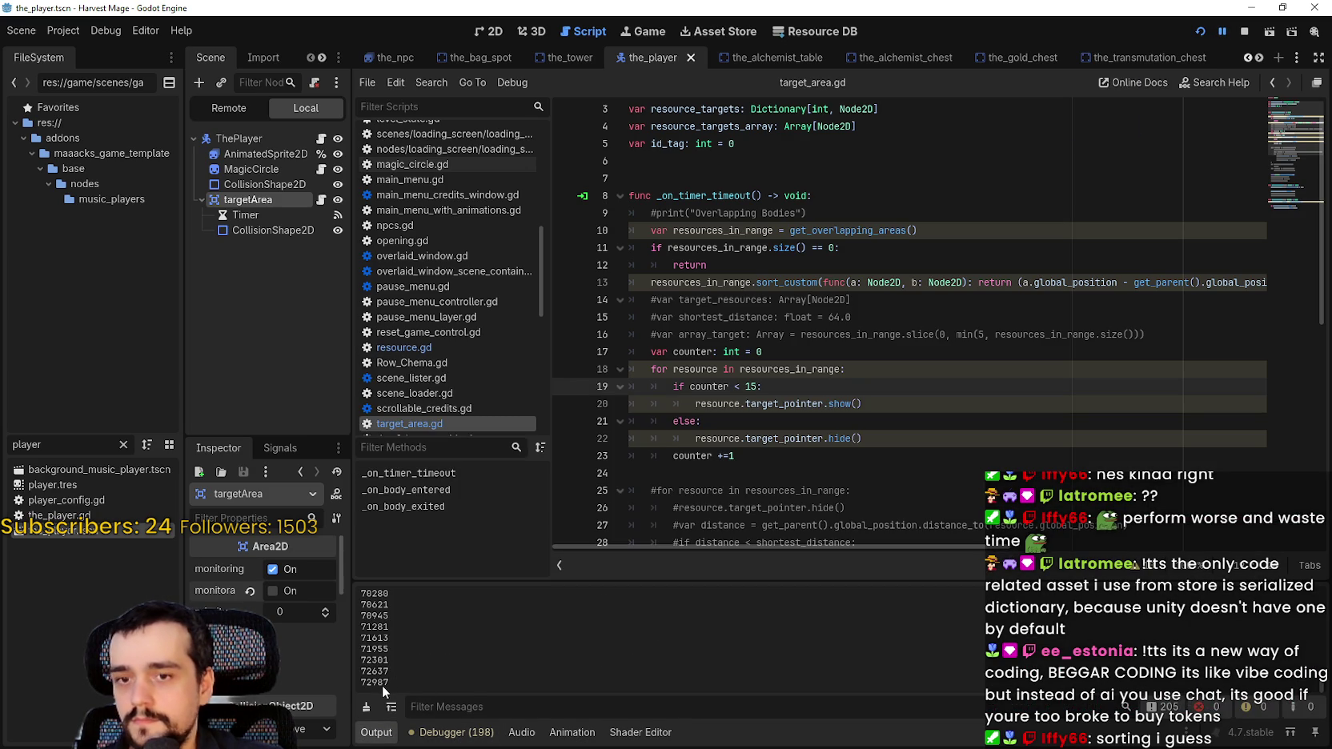
pyautogui.click(448, 732)
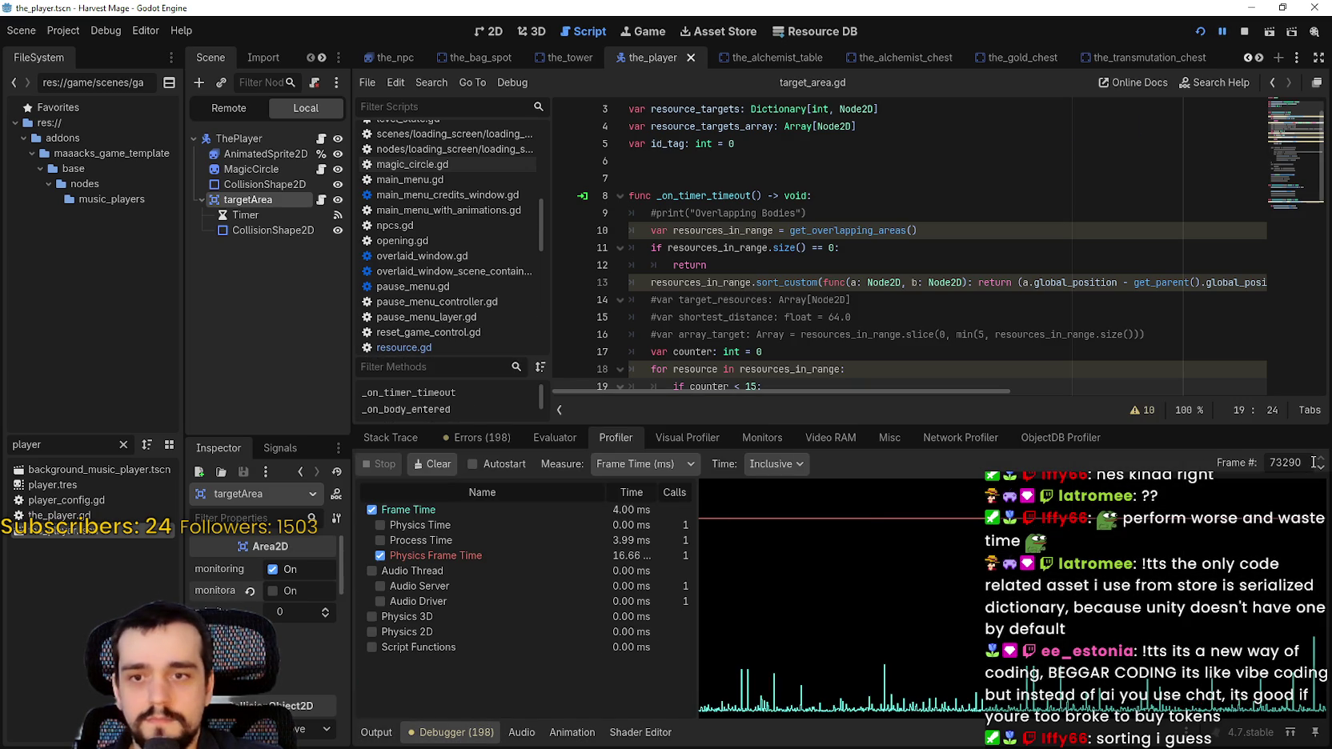
pyautogui.press('Return')
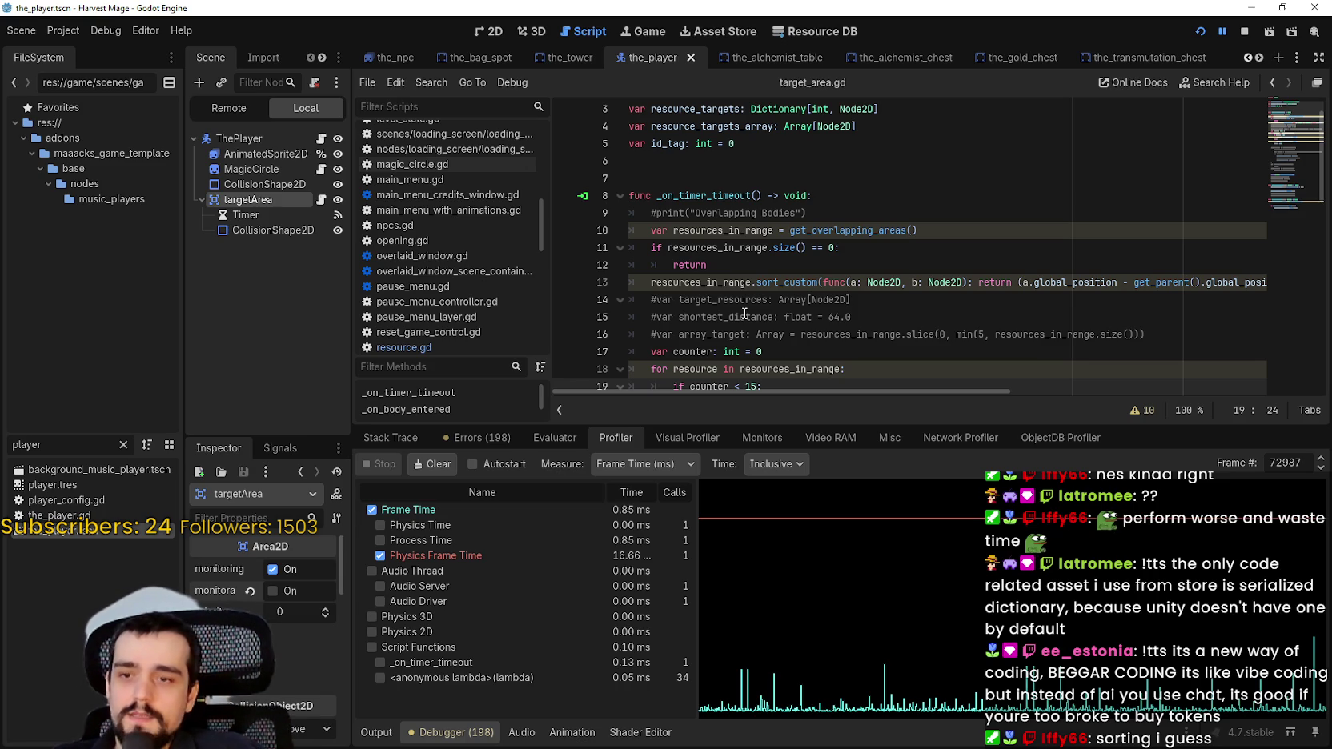
# Check profiler timings for logged frames 72637, 71955 and 71613
pyautogui.click(375, 732)
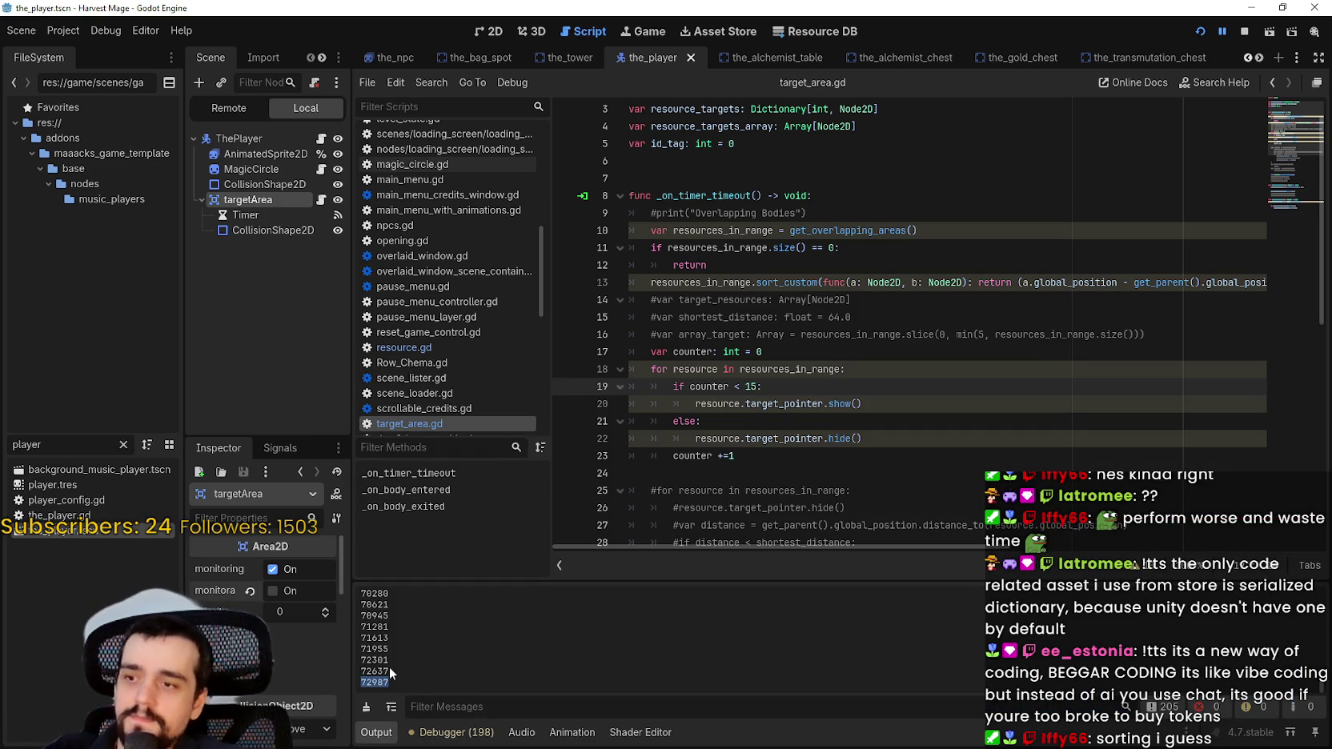
pyautogui.click(448, 731)
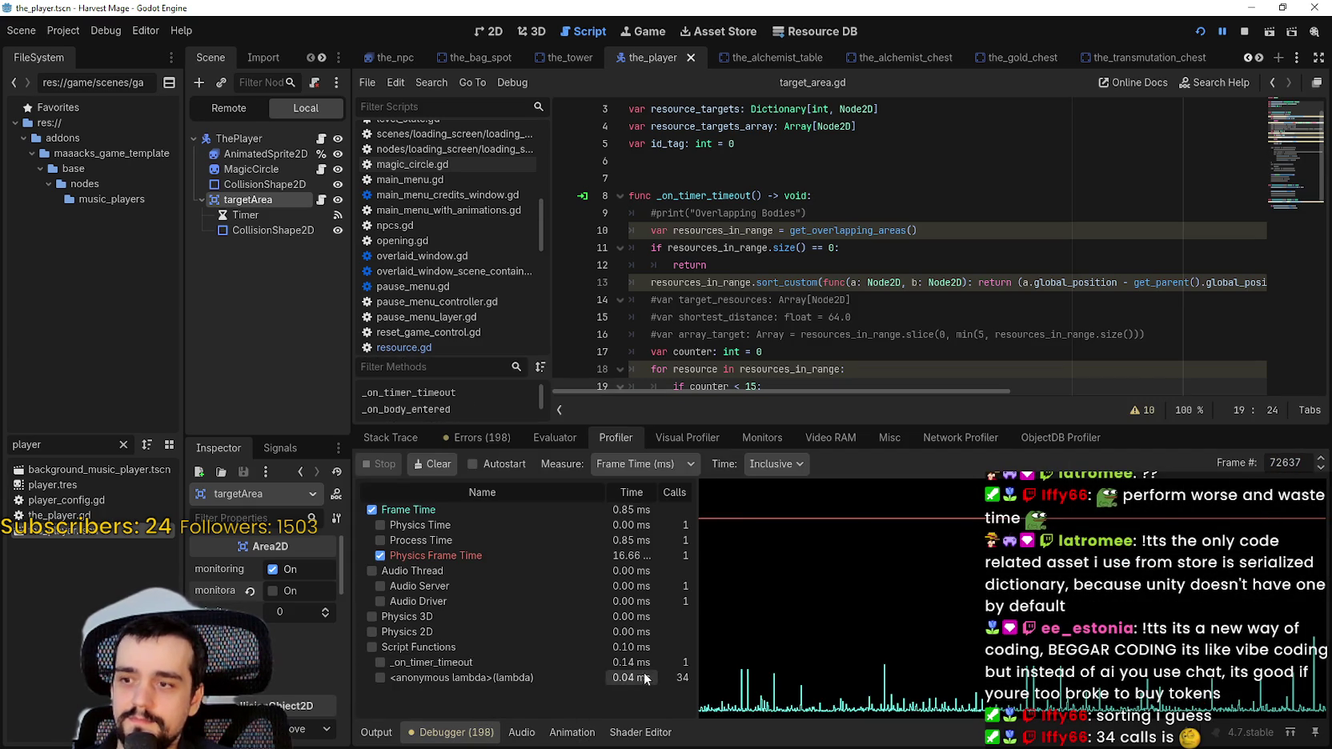
pyautogui.click(392, 734)
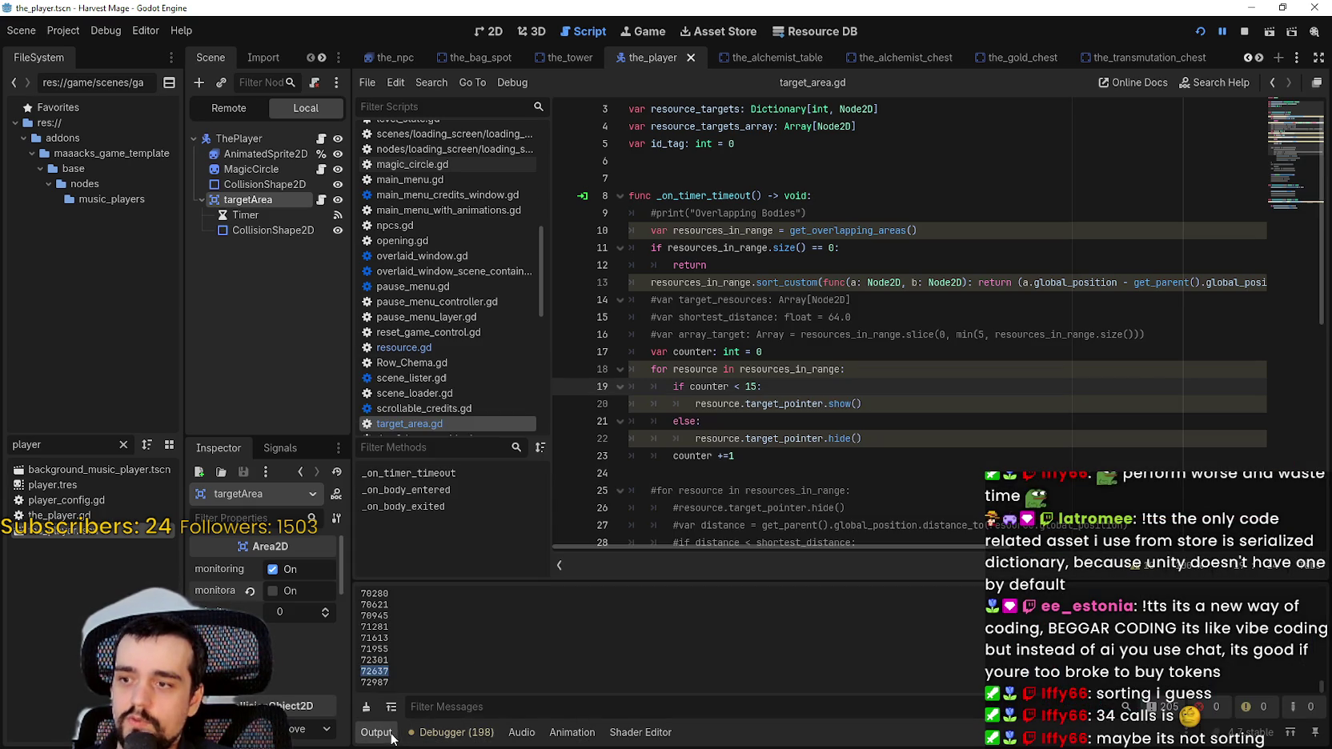
pyautogui.click(442, 731)
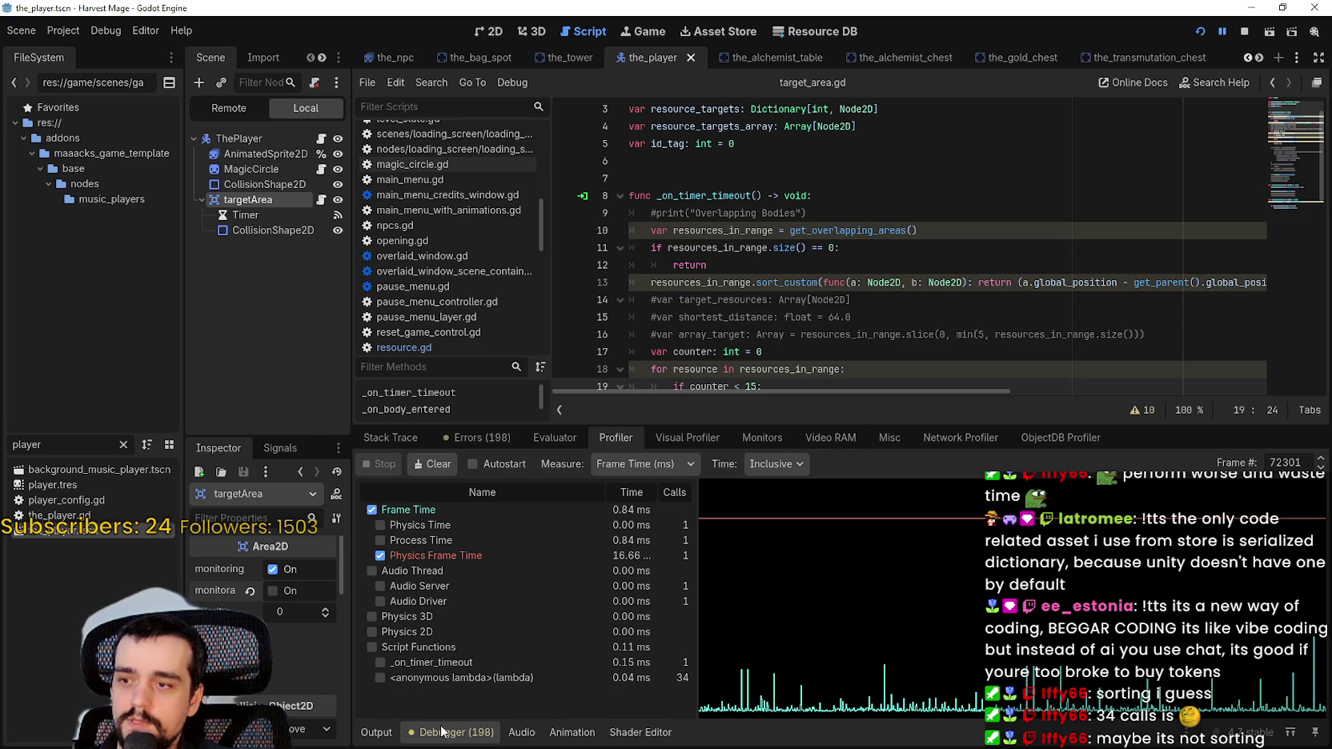
pyautogui.click(372, 732)
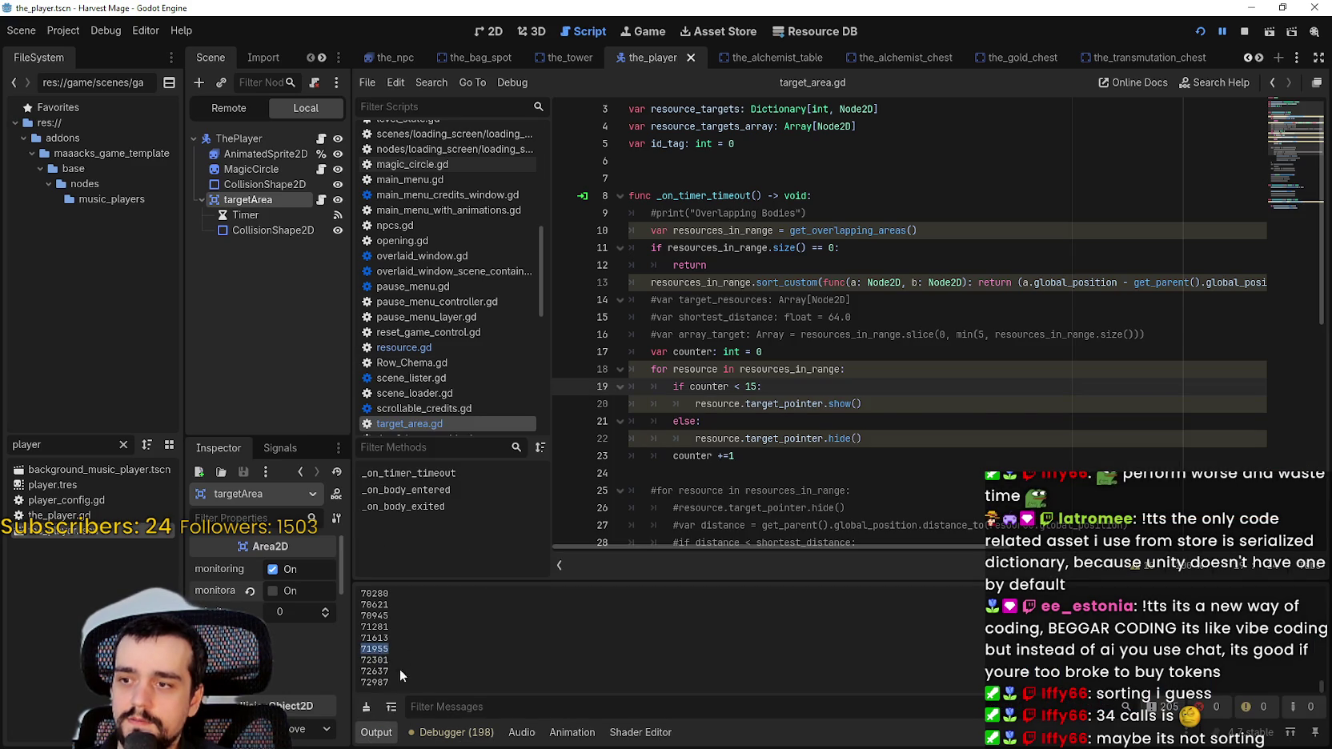
pyautogui.click(442, 731)
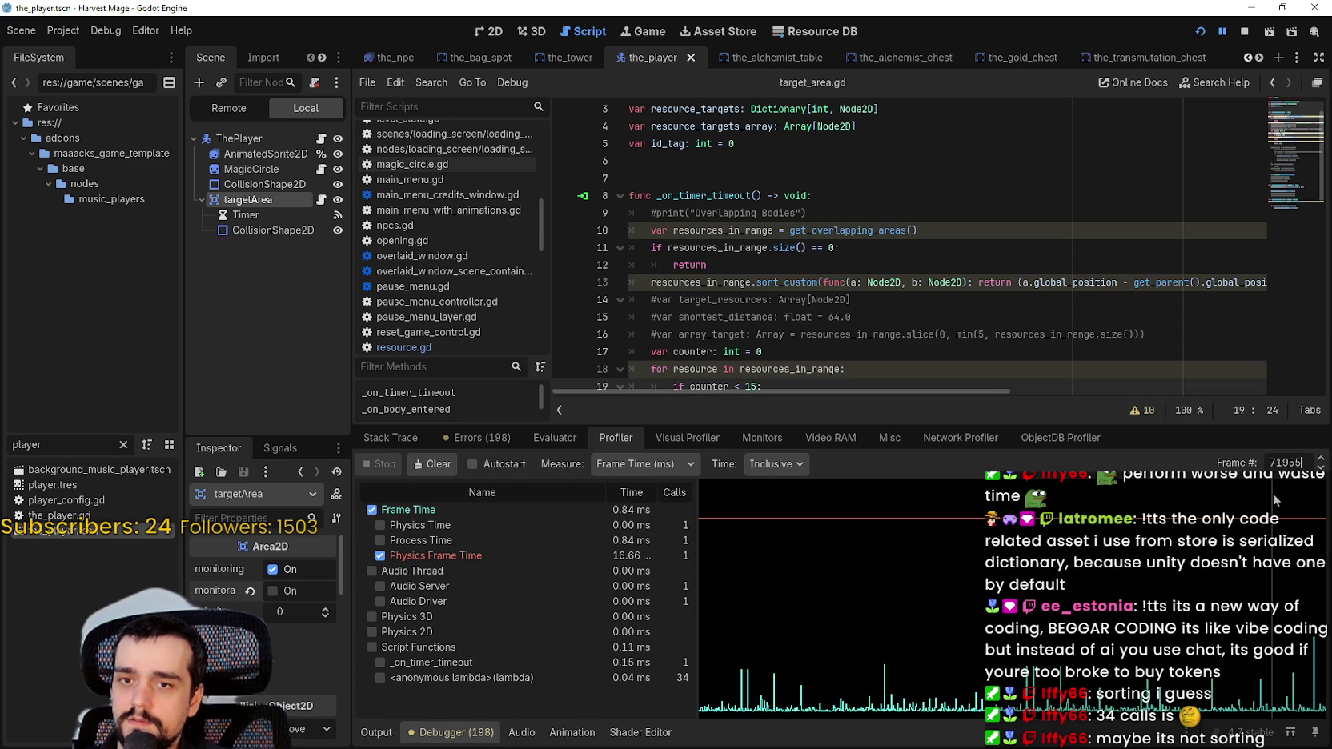
pyautogui.click(373, 733)
pyautogui.click(445, 732)
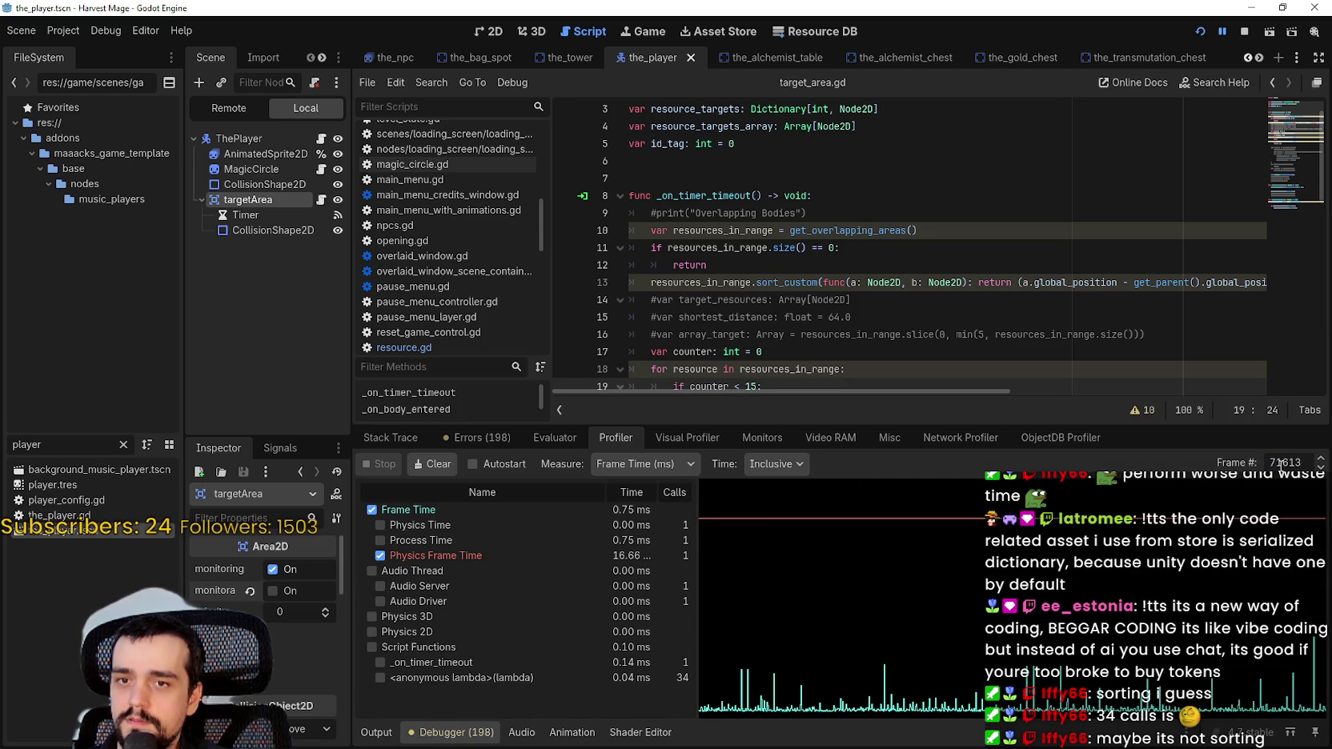
pyautogui.scroll(-3, 908, 248)
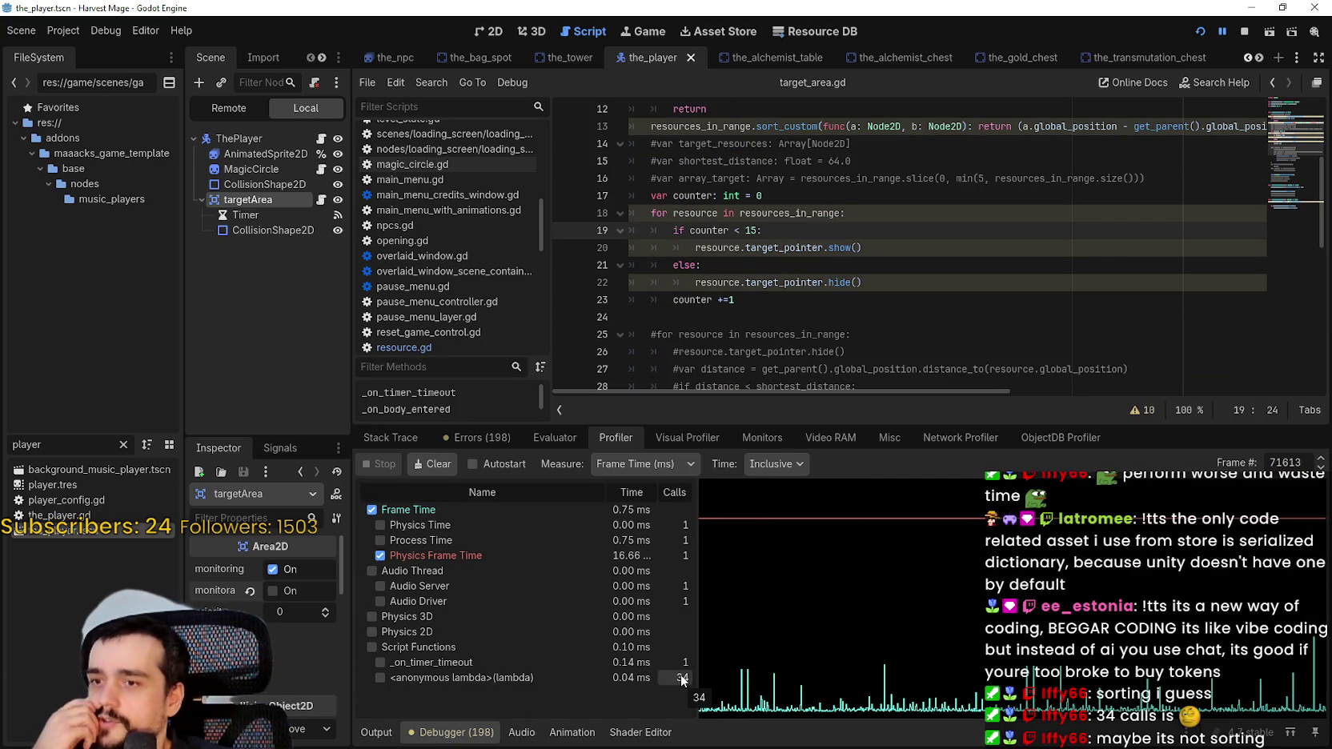
# Lower the line 19 pointer limit from 15 to 1, save, and run the game
pyautogui.scroll(2, 824, 251)
pyautogui.moveTo(1024, 230); pyautogui.dragTo(1301, 236)
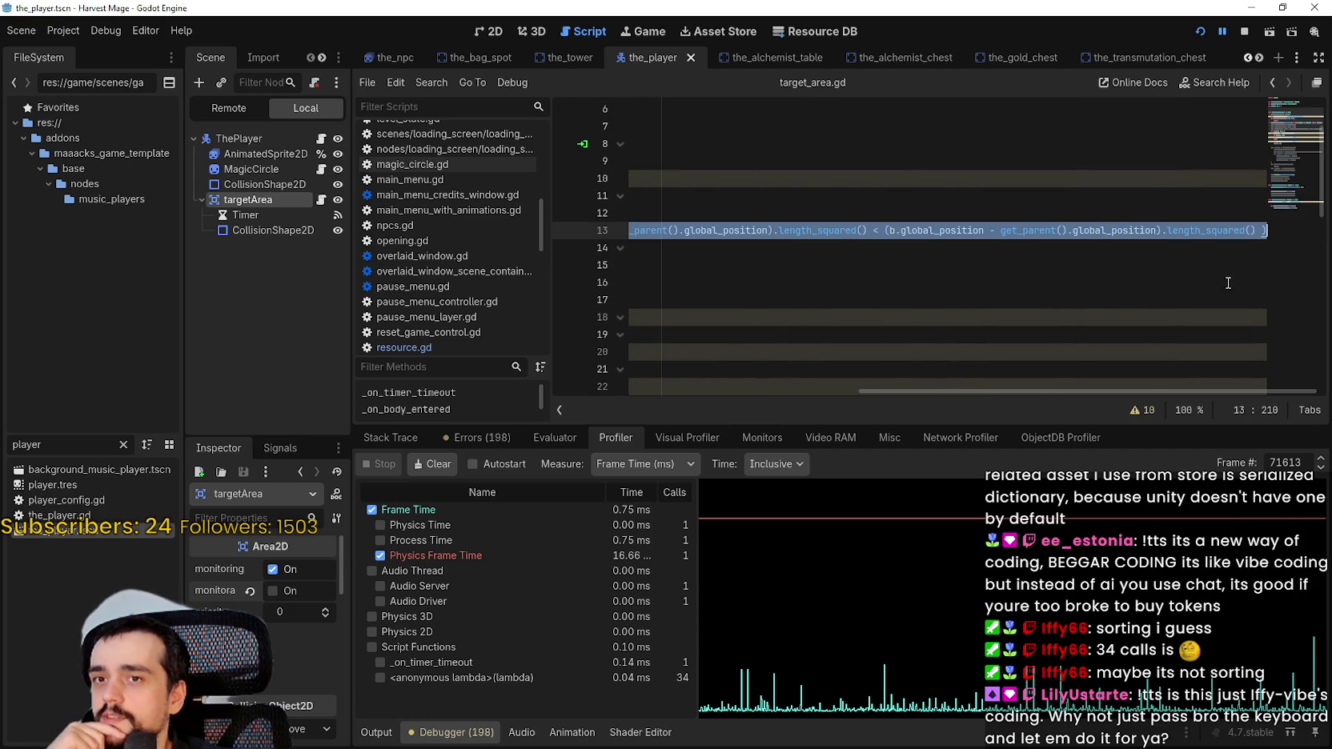
pyautogui.moveTo(1152, 390); pyautogui.dragTo(640, 384)
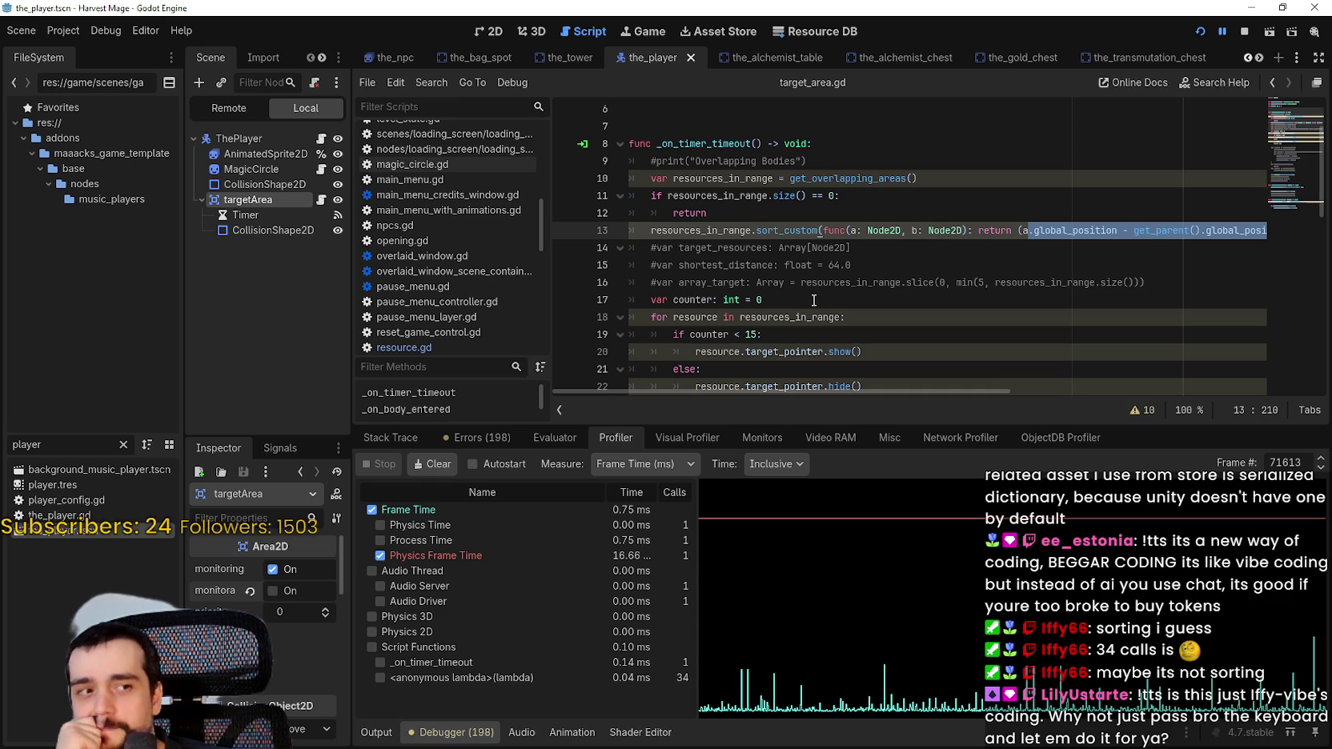
pyautogui.scroll(-2, 813, 300)
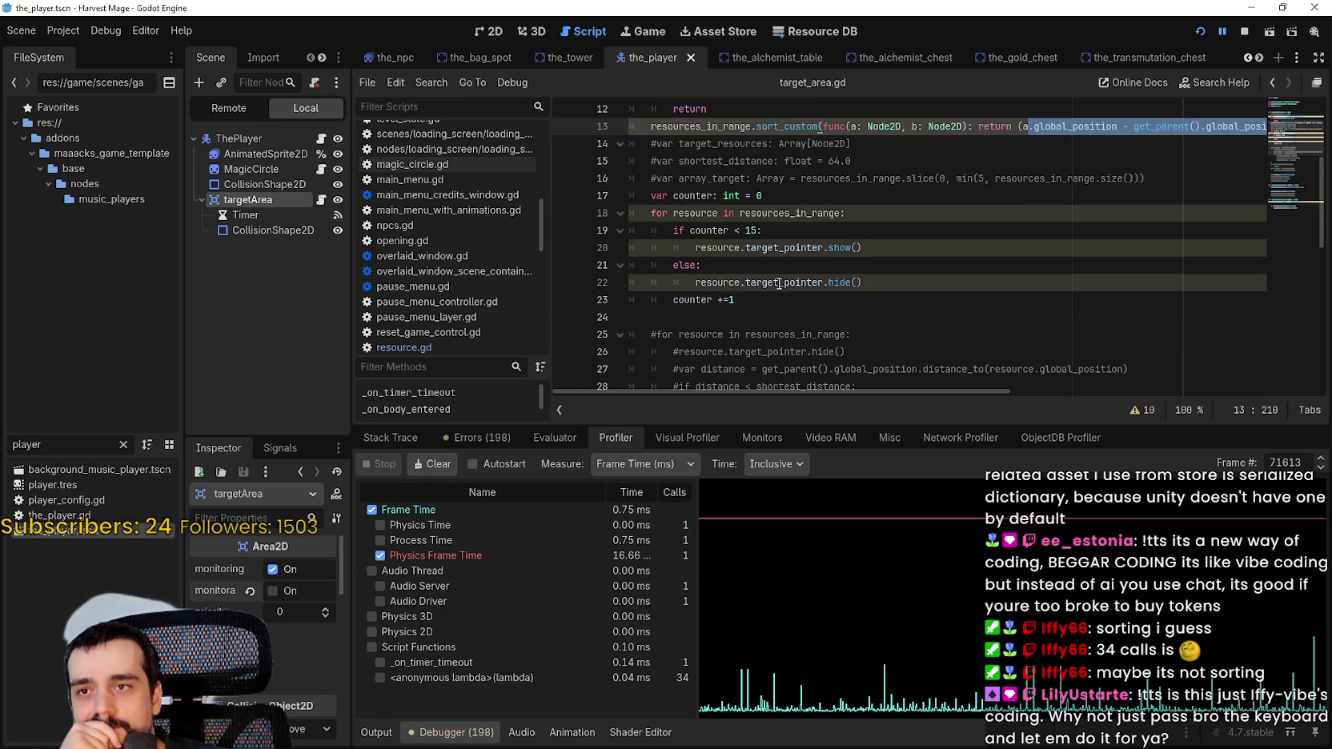
pyautogui.scroll(-1, 780, 282)
pyautogui.scroll(-2, 782, 281)
pyautogui.scroll(4, 785, 278)
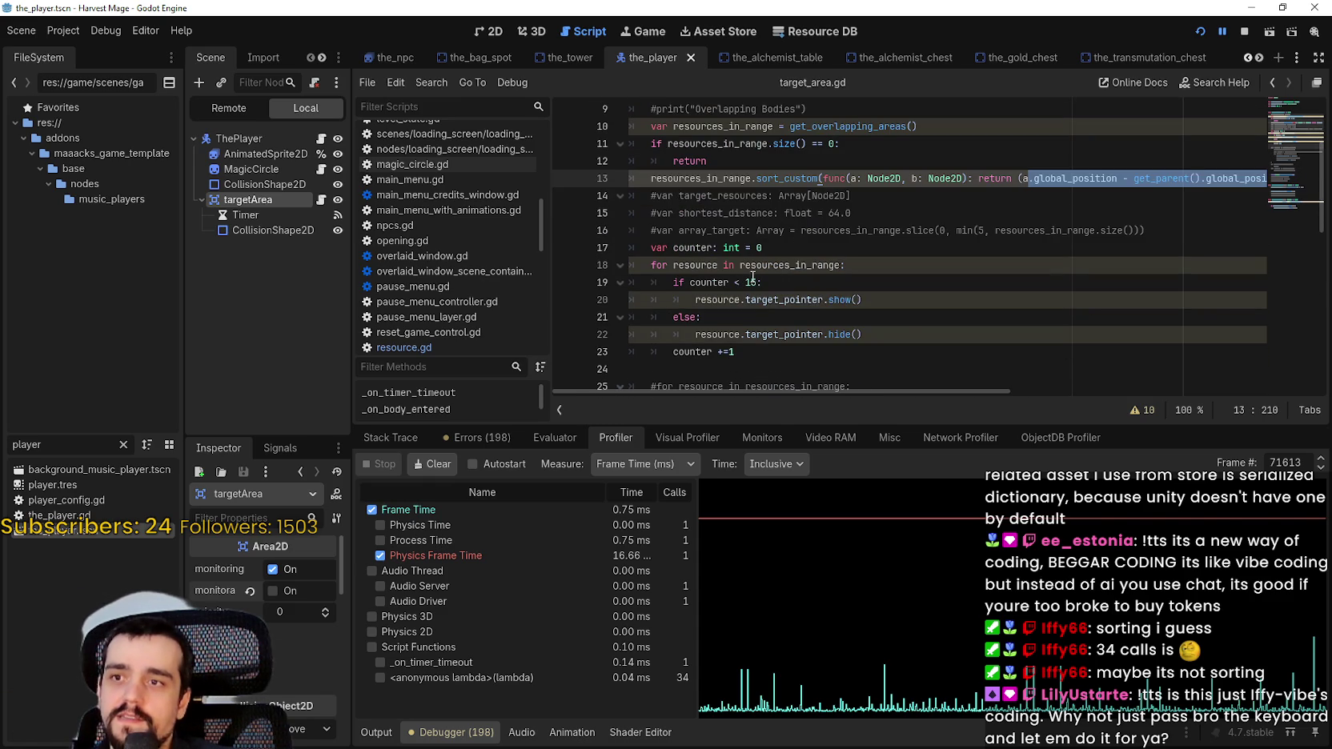
pyautogui.click(752, 281)
pyautogui.press('Delete')
pyautogui.hotkey('ctrl', 's')
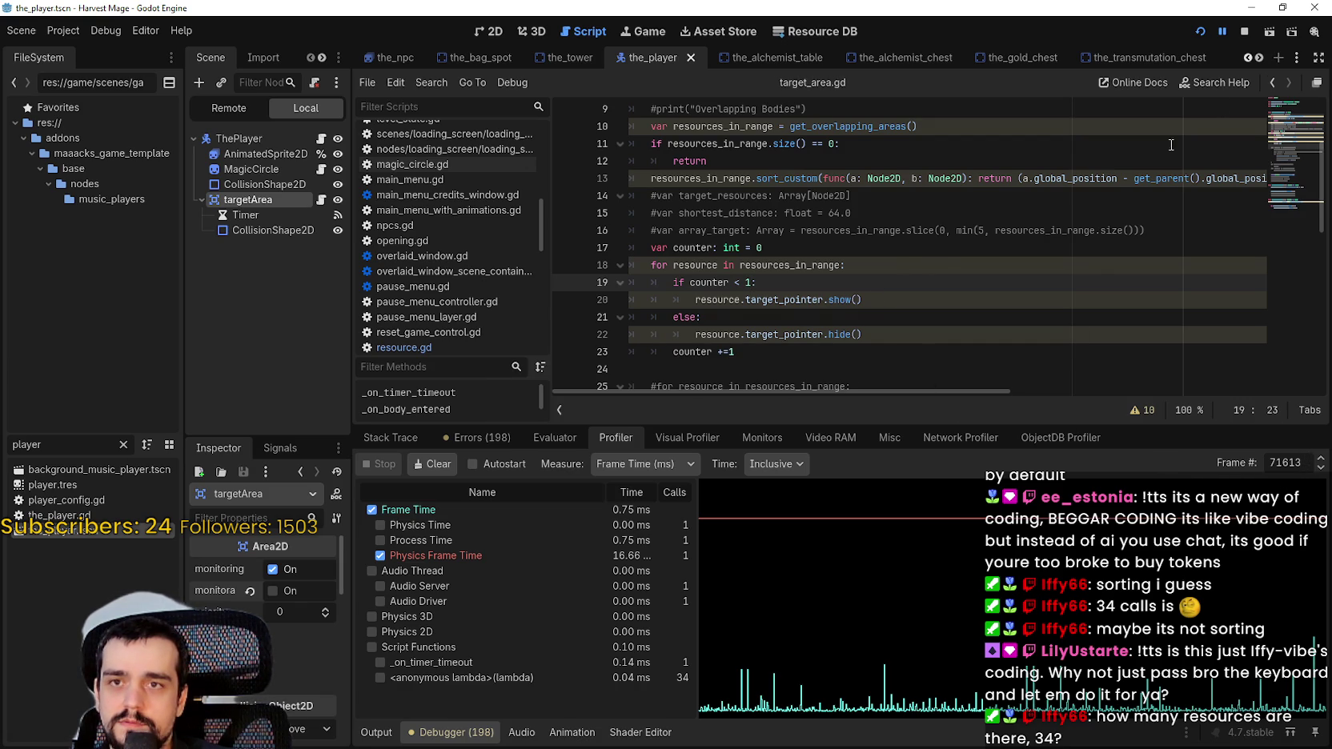
pyautogui.click(1222, 39)
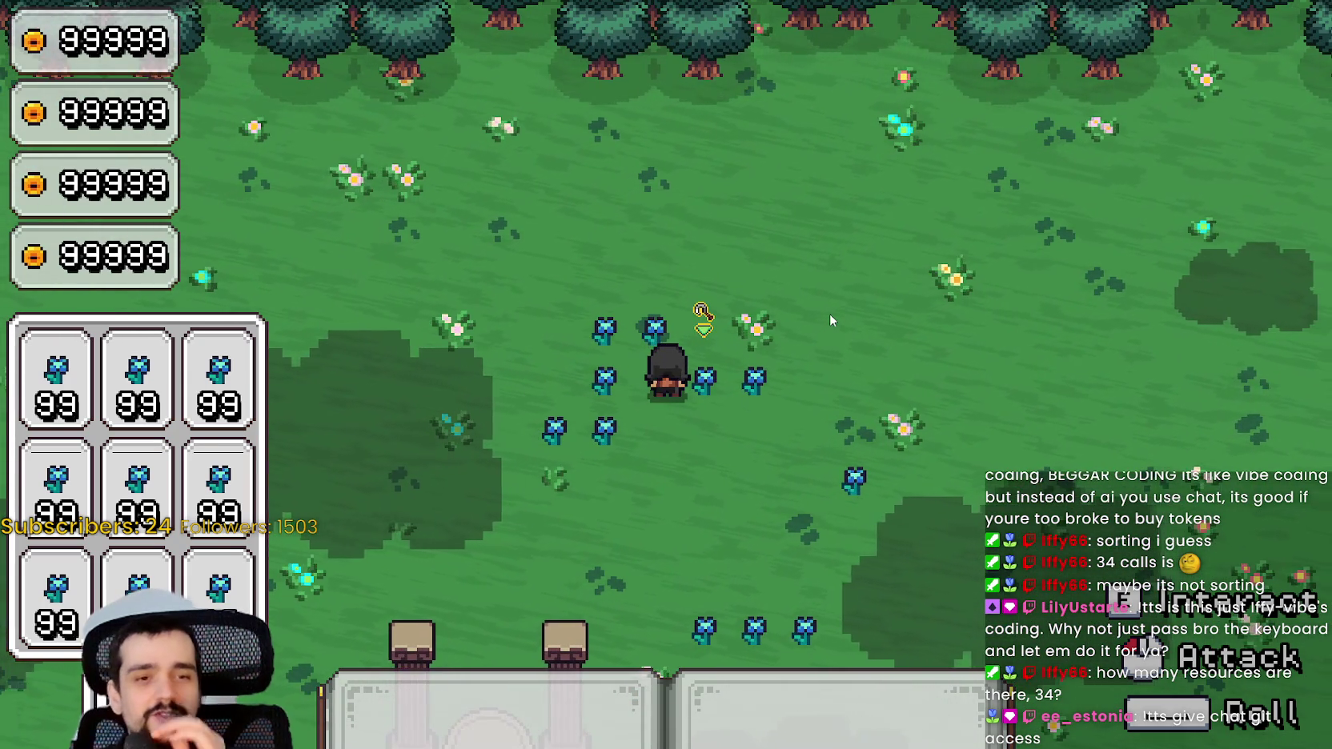
# Walk the character around the blue flowers confirming a single target pointer, then return to target_area.gd
pyautogui.press('s')
pyautogui.press('d')
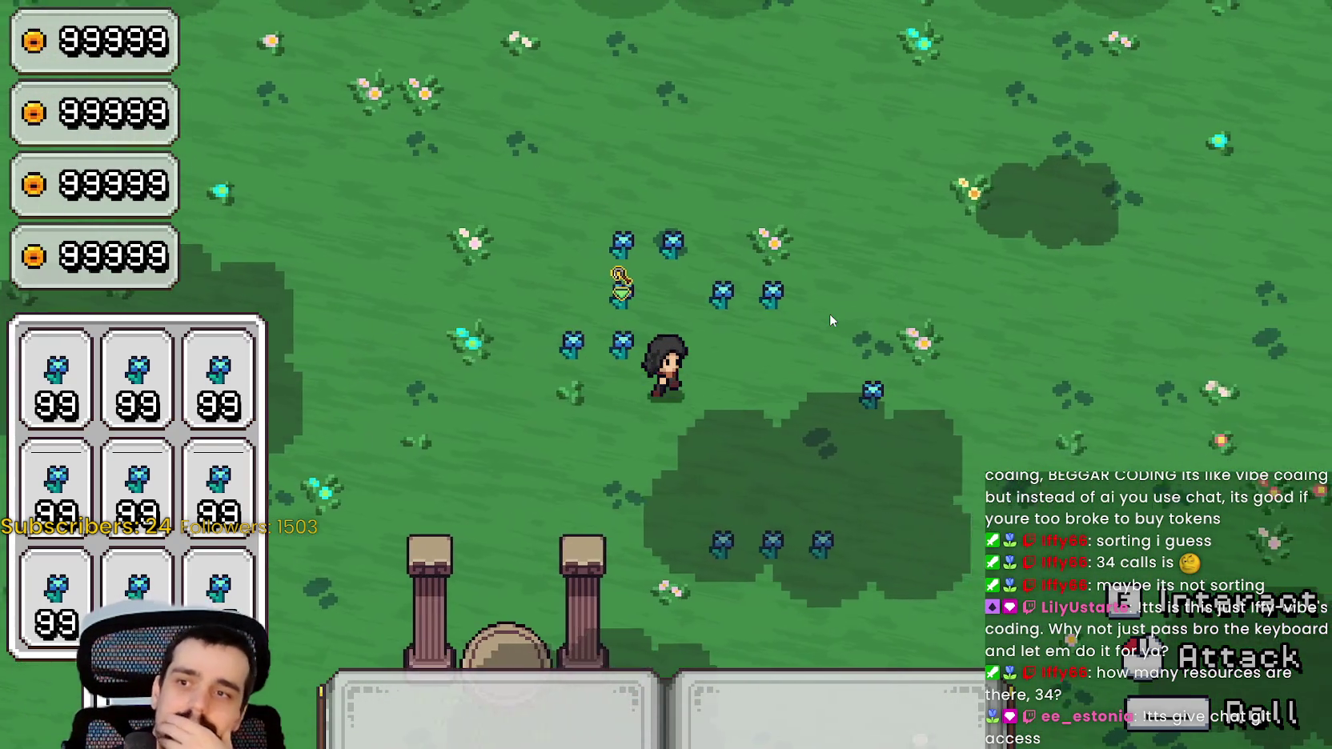
pyautogui.press('a')
pyautogui.press('d')
pyautogui.press('s')
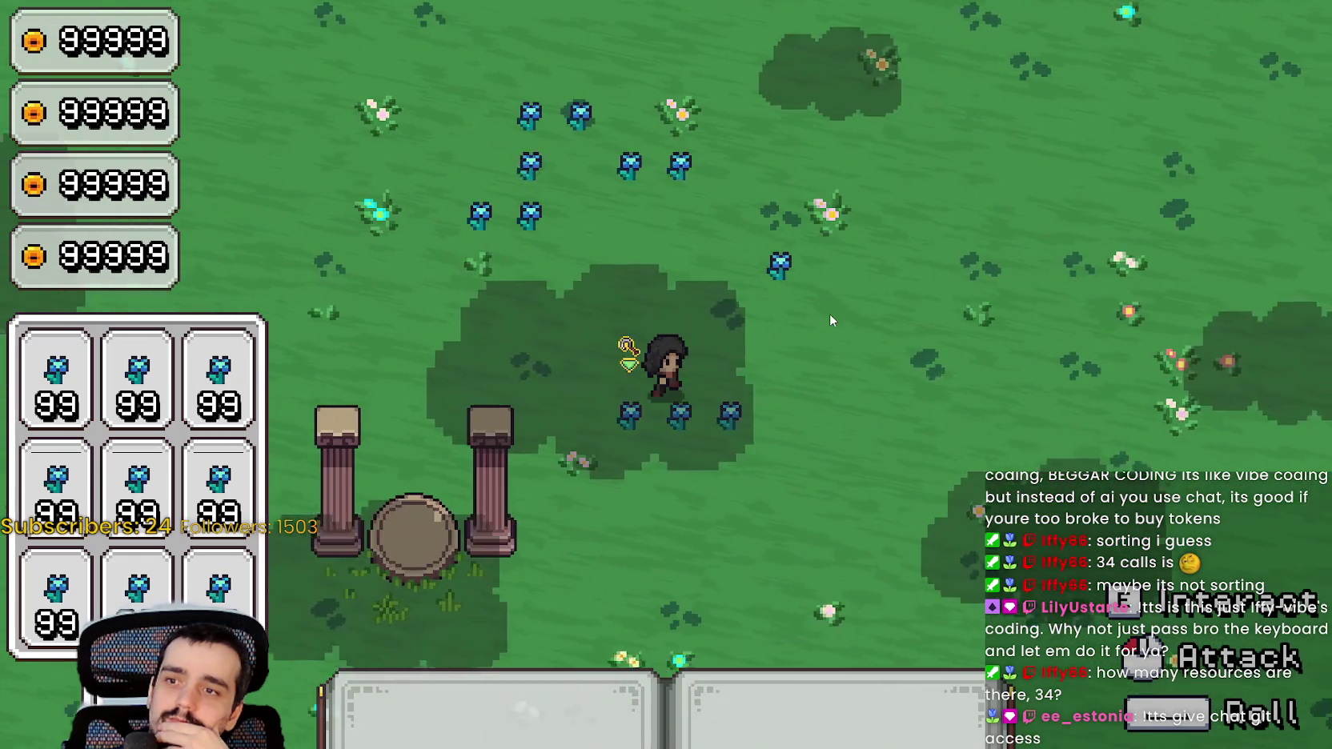
pyautogui.press('w')
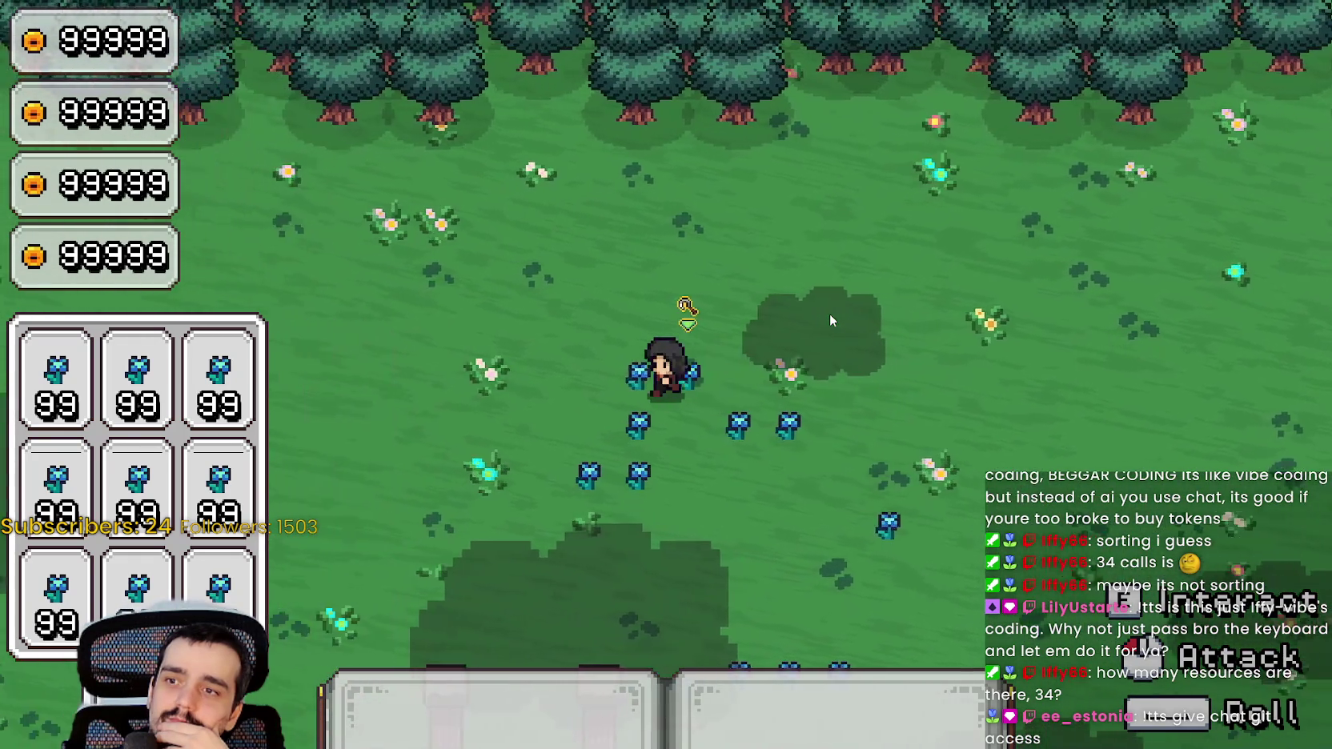
pyautogui.press('a')
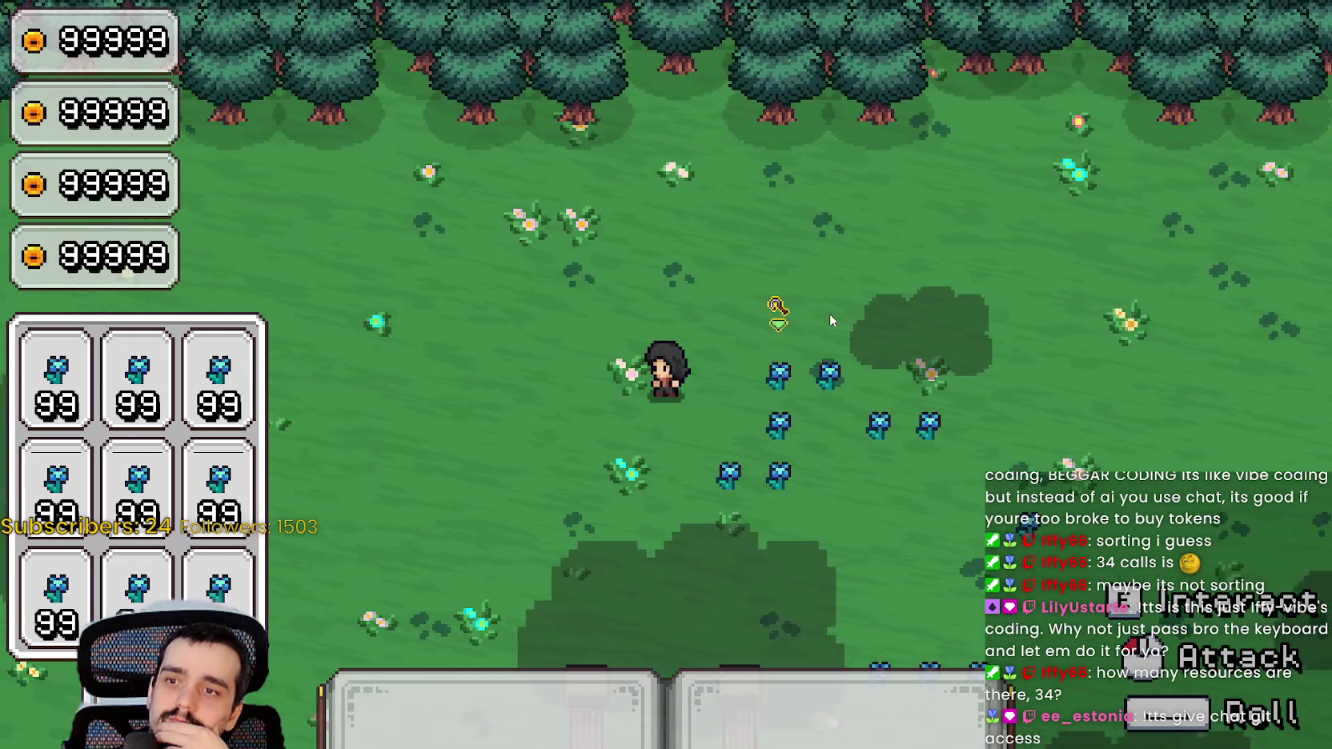
pyautogui.press('d')
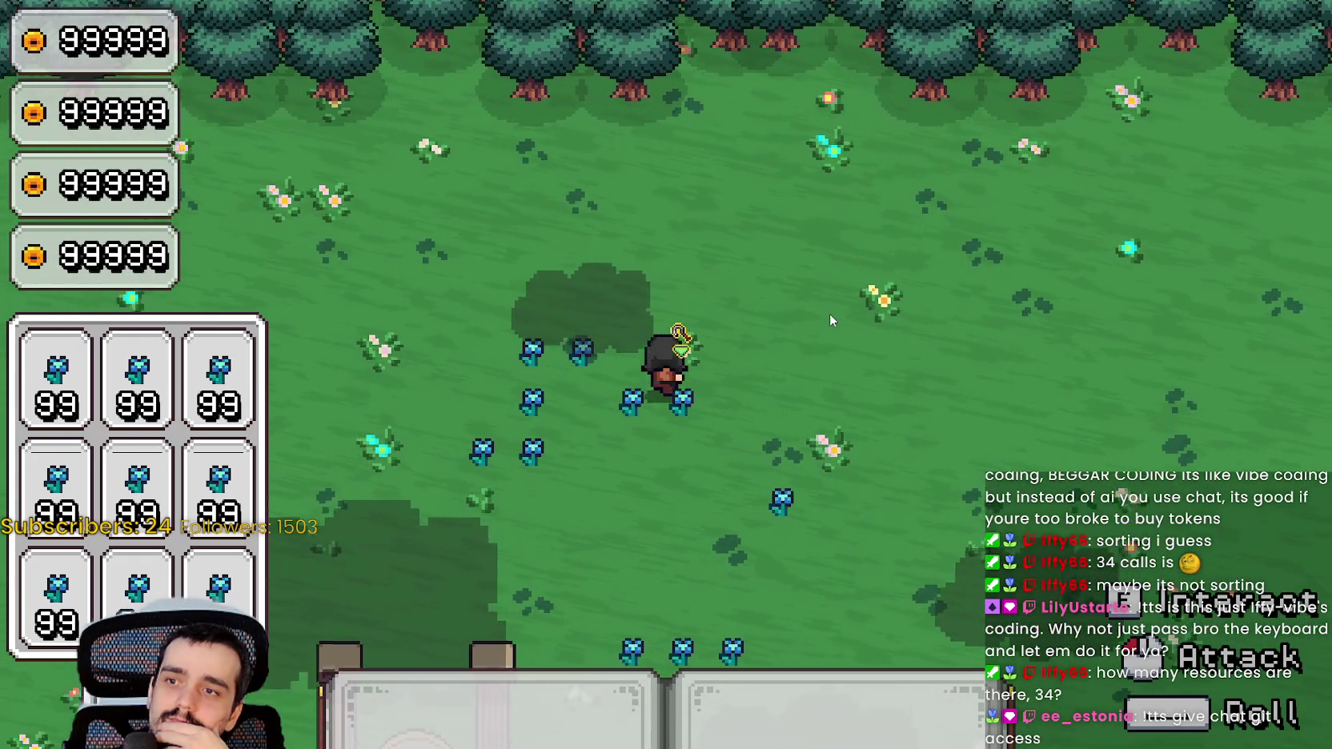
pyautogui.press('a')
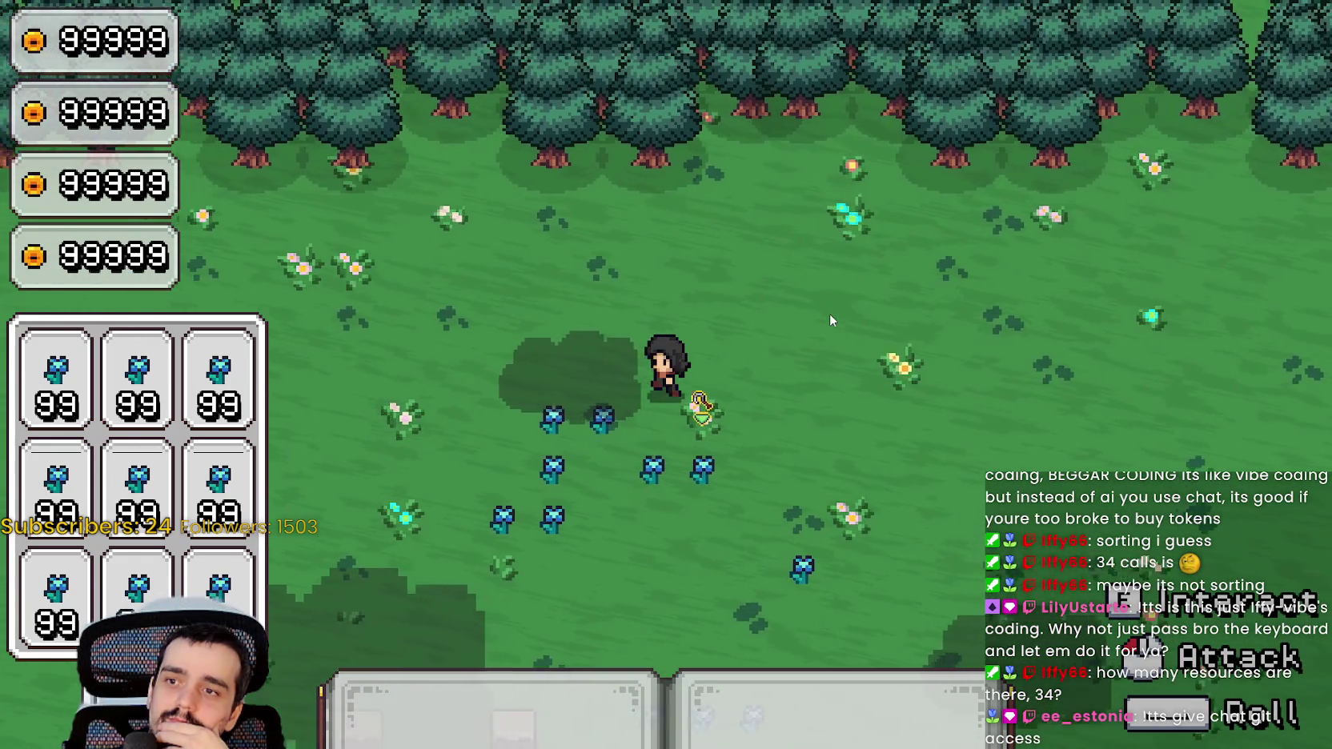
pyautogui.press('s')
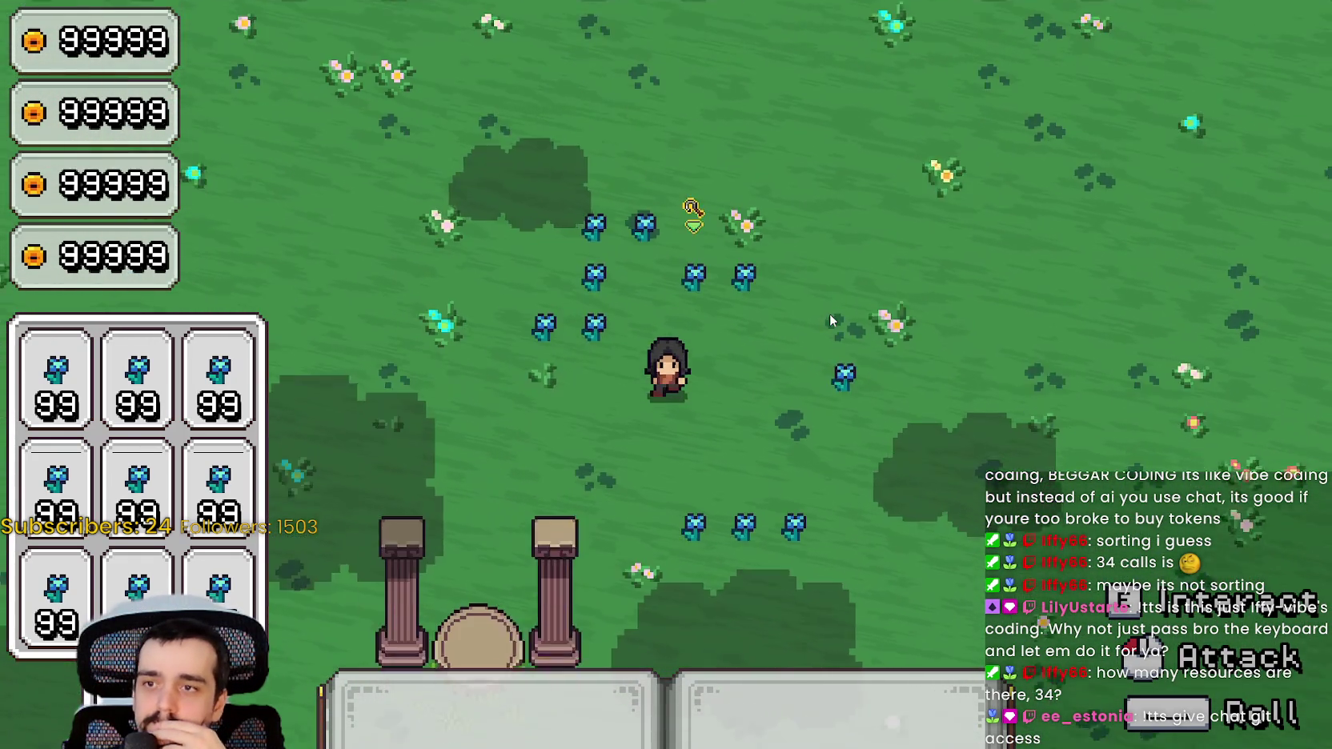
pyautogui.press('a')
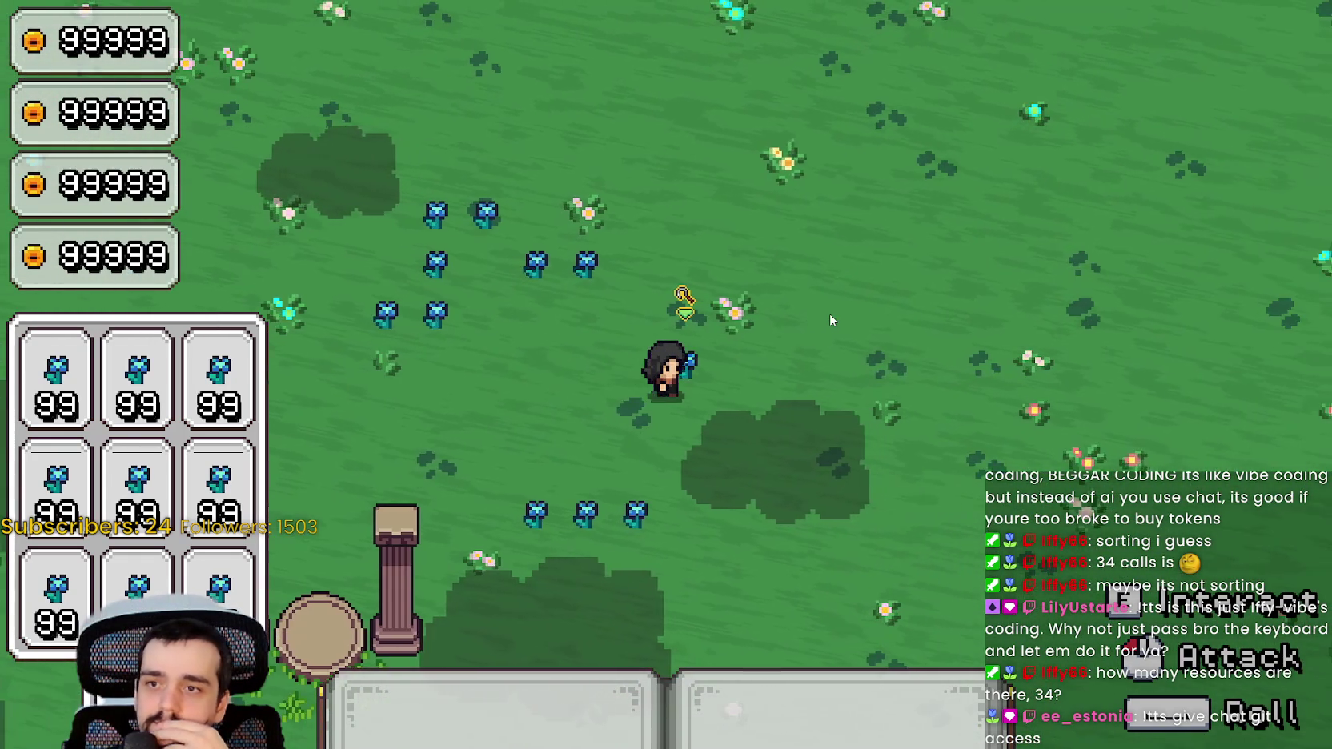
pyautogui.press('s')
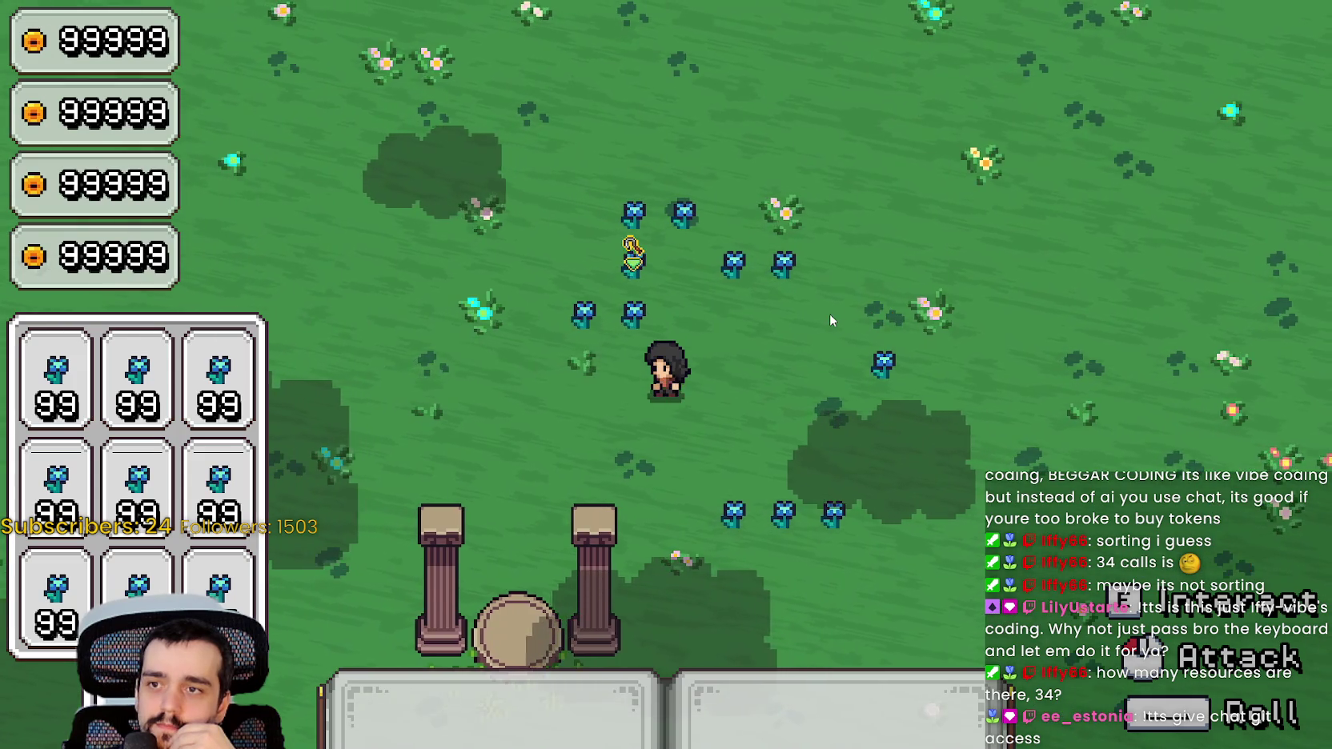
pyautogui.press('w')
pyautogui.press('d')
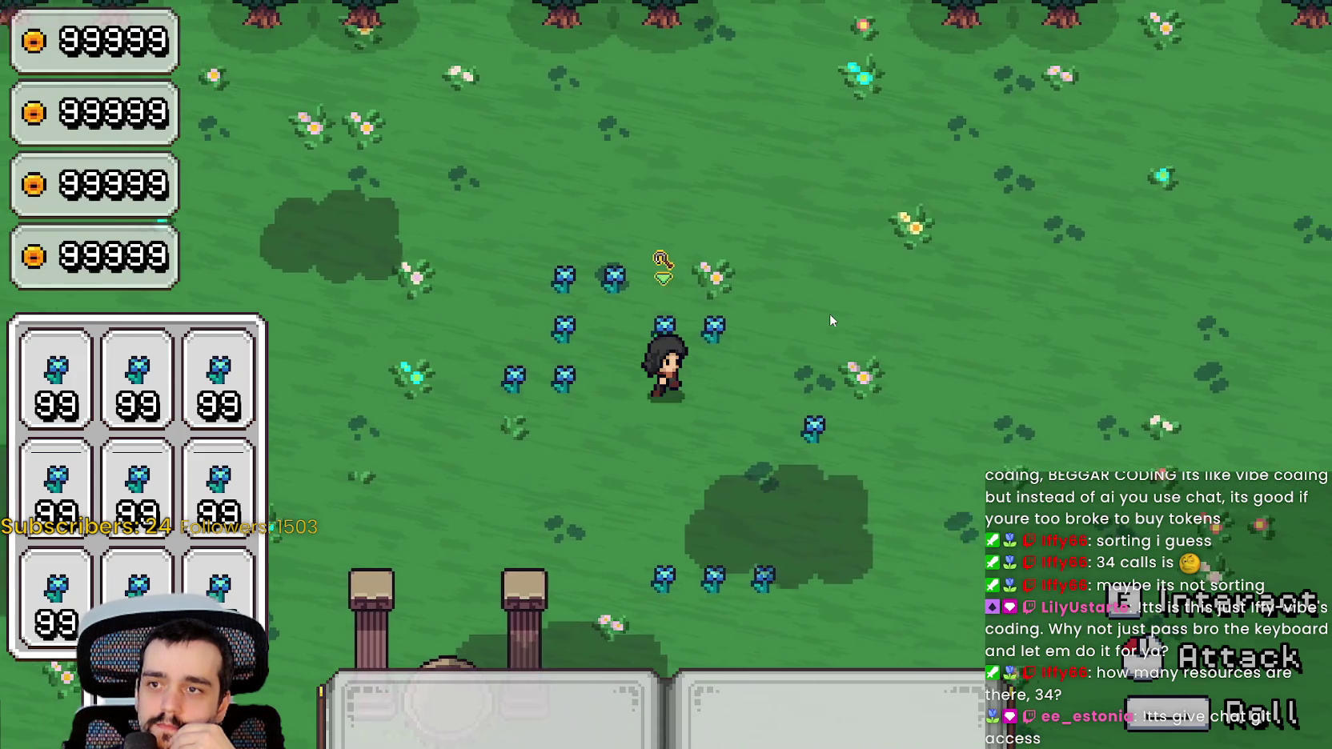
pyautogui.press('a')
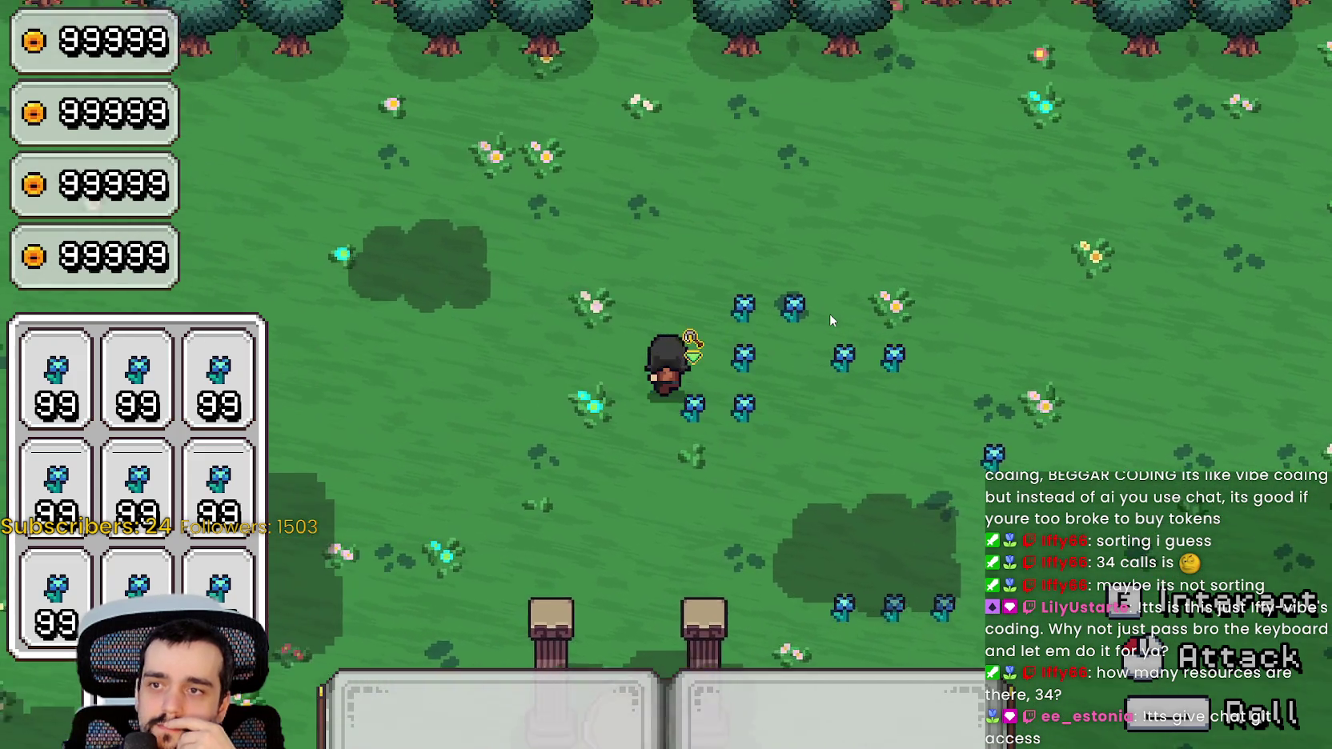
pyautogui.press('d')
pyautogui.press('w')
pyautogui.press('s')
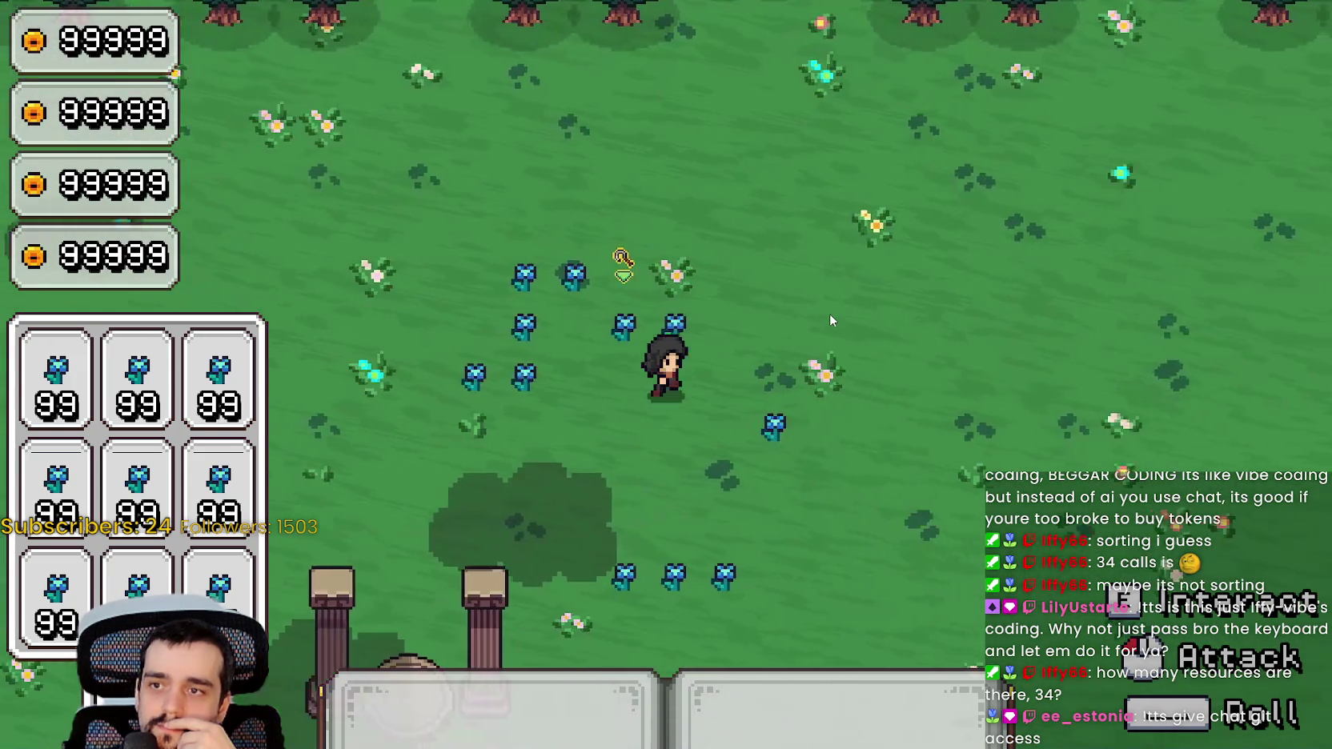
pyautogui.press('d')
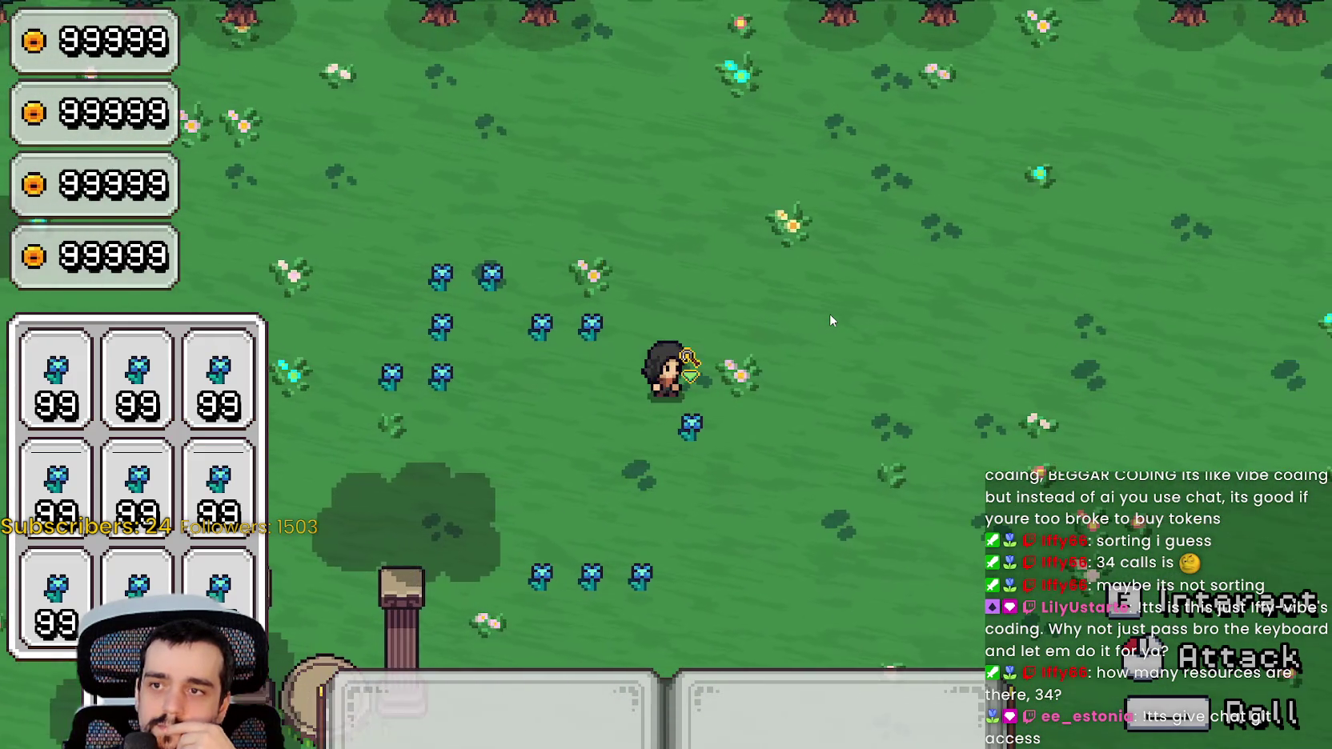
pyautogui.press('a')
pyautogui.press('w')
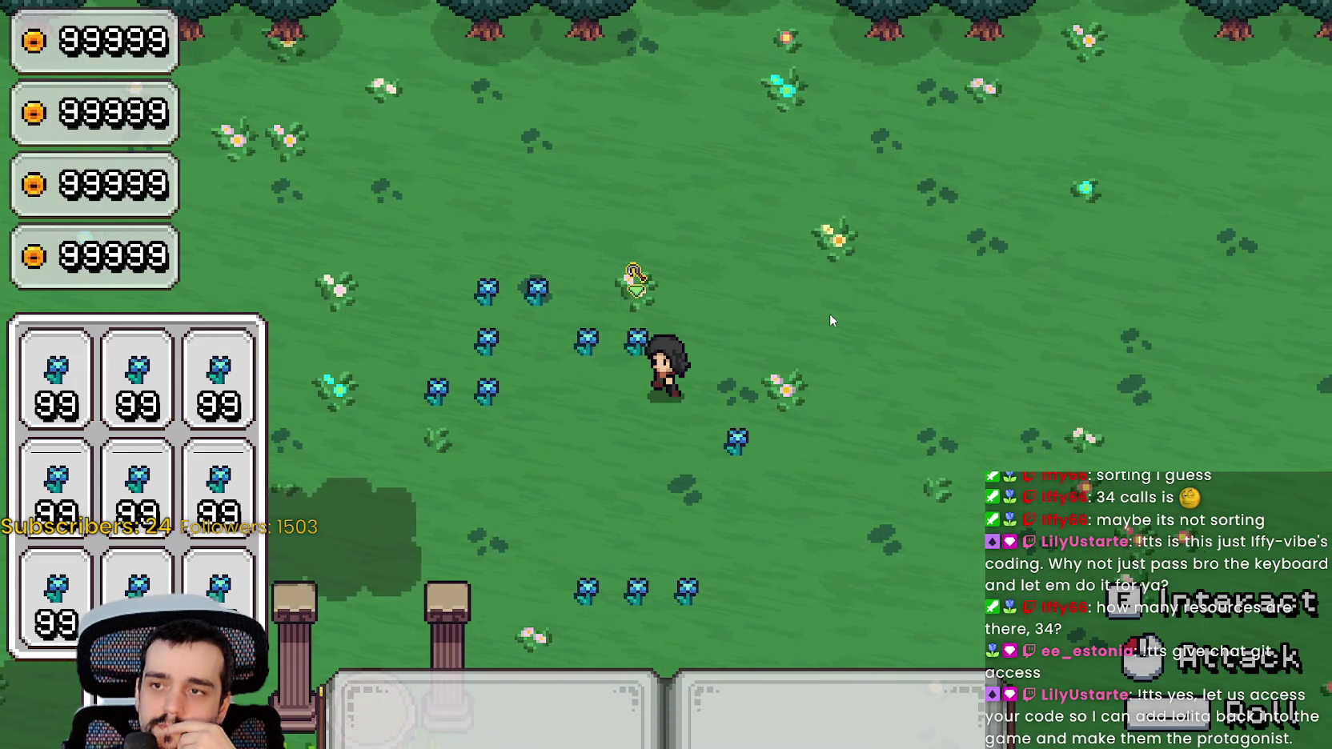
pyautogui.press('s')
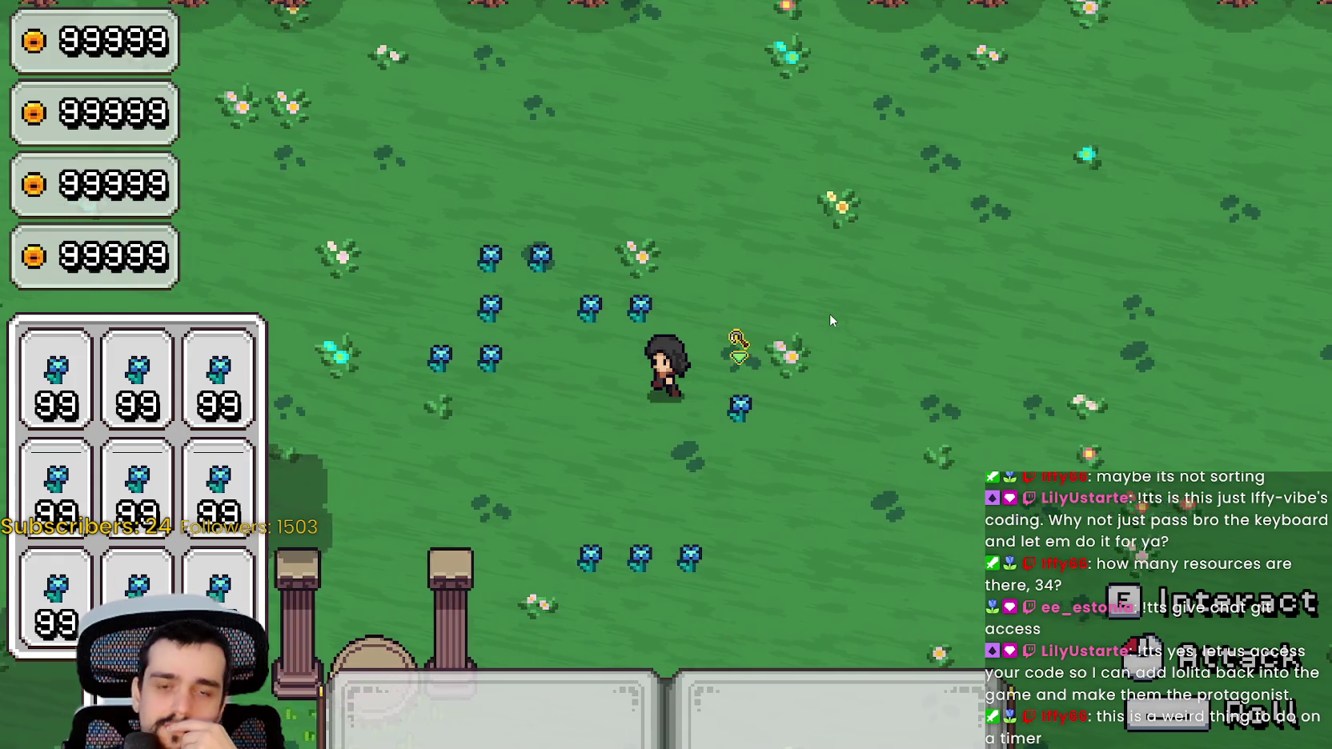
pyautogui.press('a')
pyautogui.press('s')
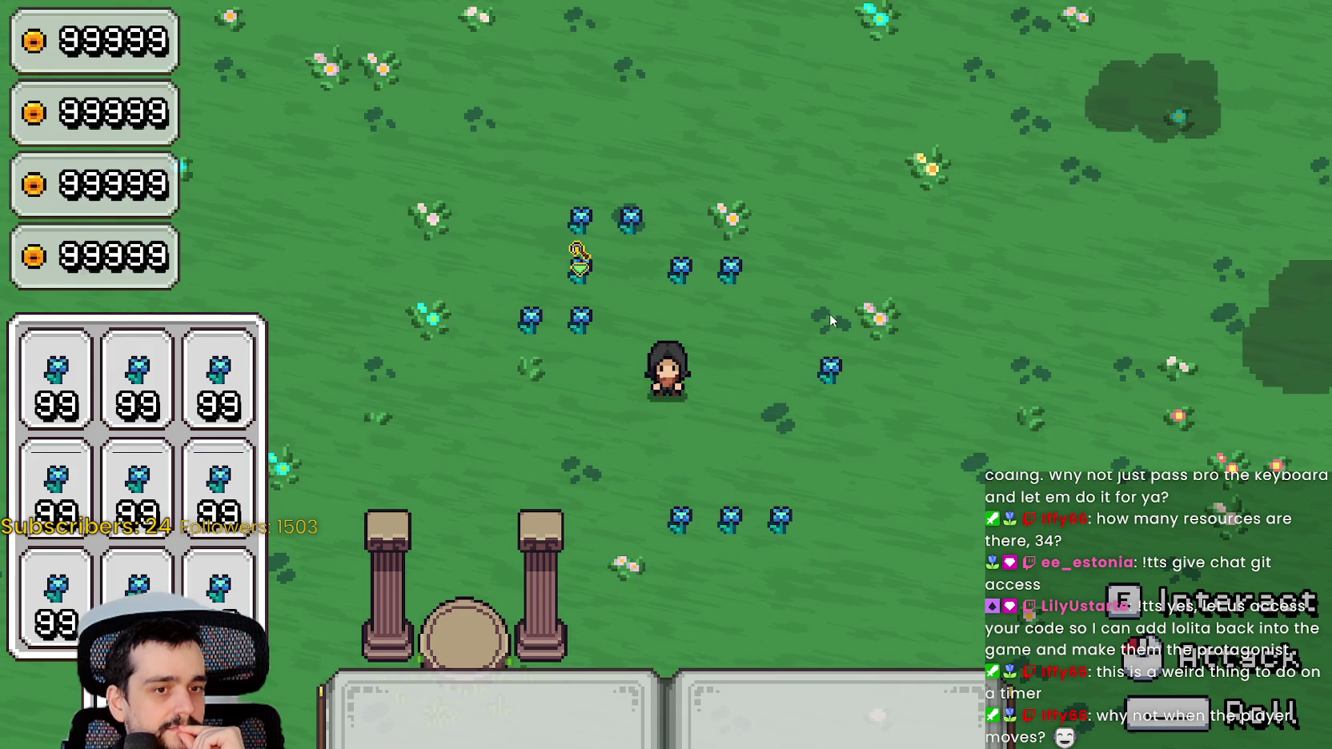
pyautogui.press('d')
pyautogui.press('d')
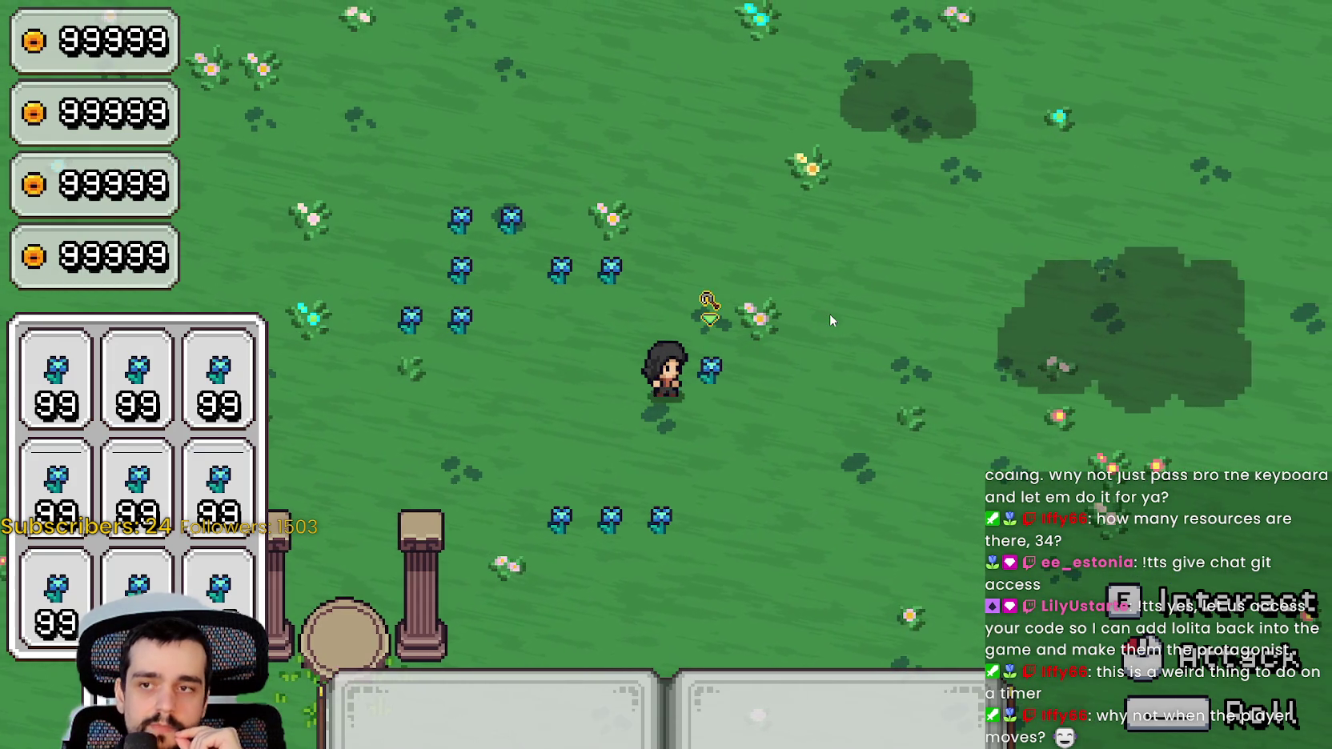
pyautogui.press('a')
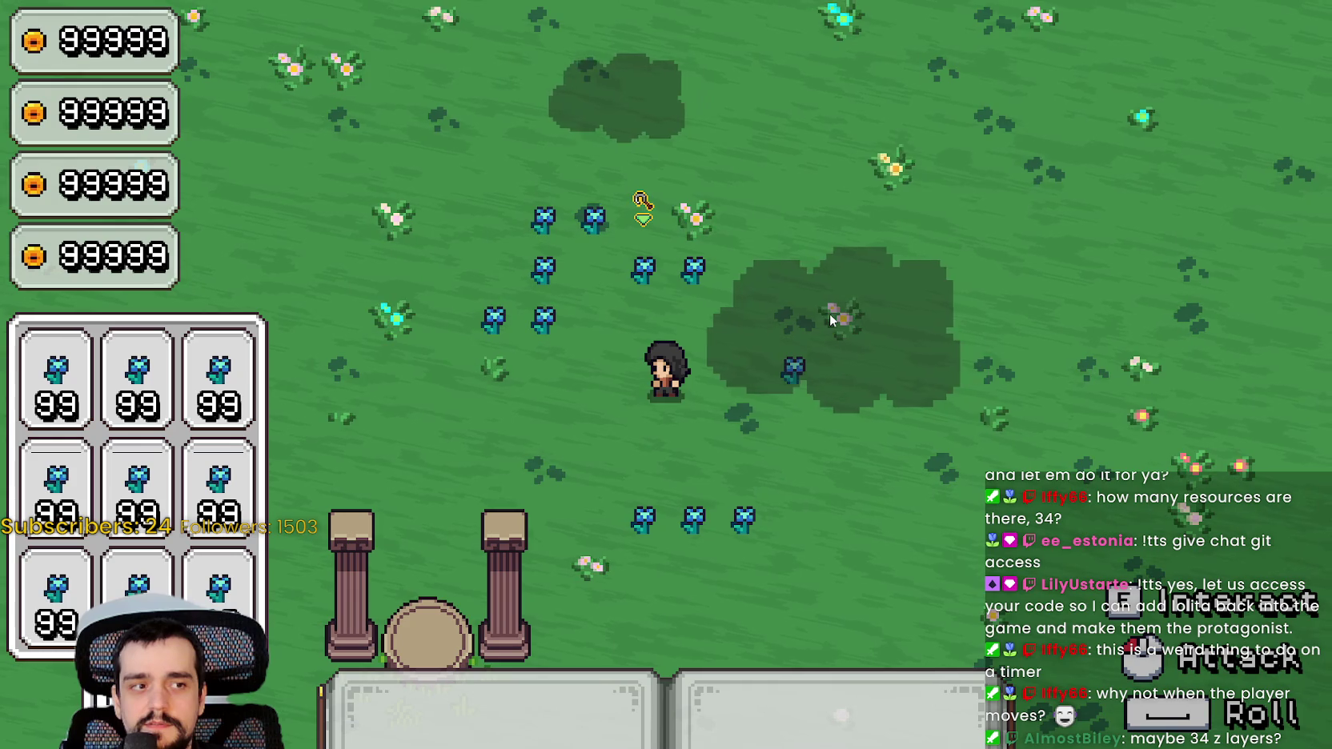
pyautogui.hotkey('alt', 'Tab')
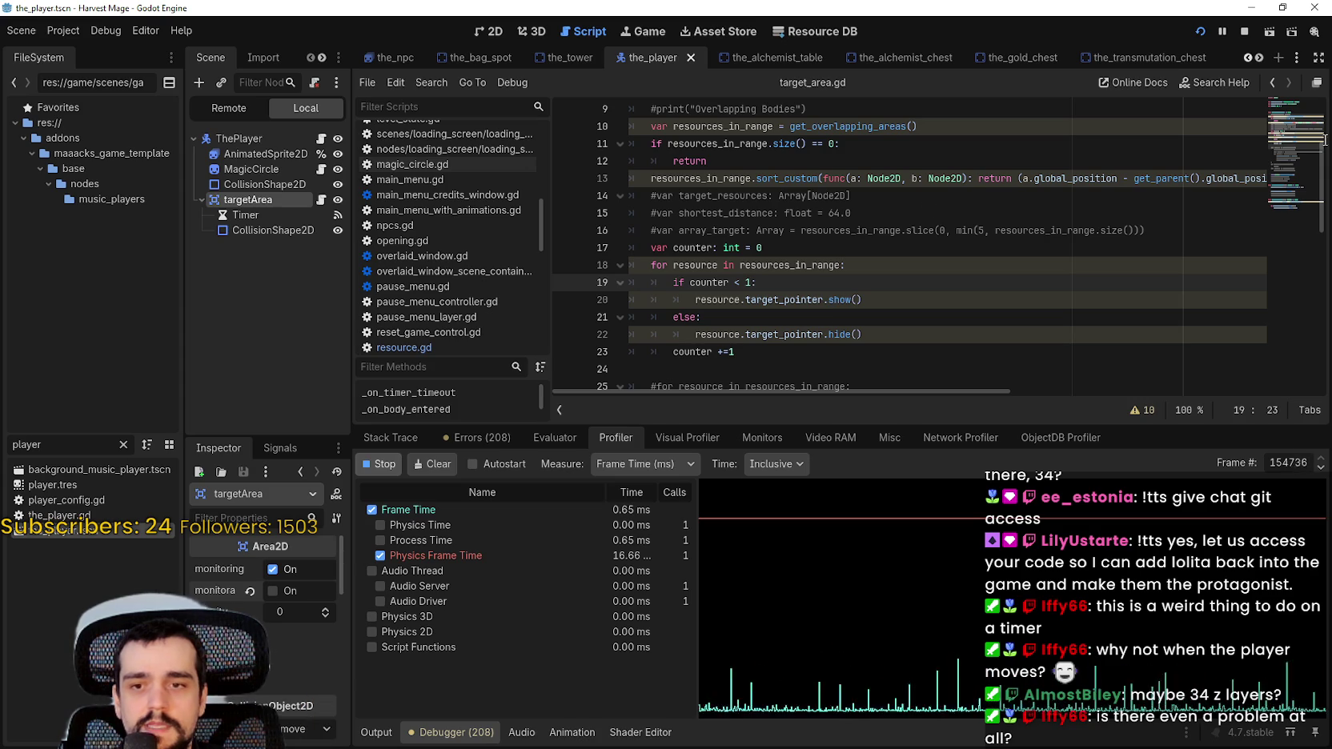
# Drag the debugger splitter down, scroll target_area.gd to line 1, and run the game
pyautogui.scroll(-1, 931, 318)
pyautogui.click(960, 310)
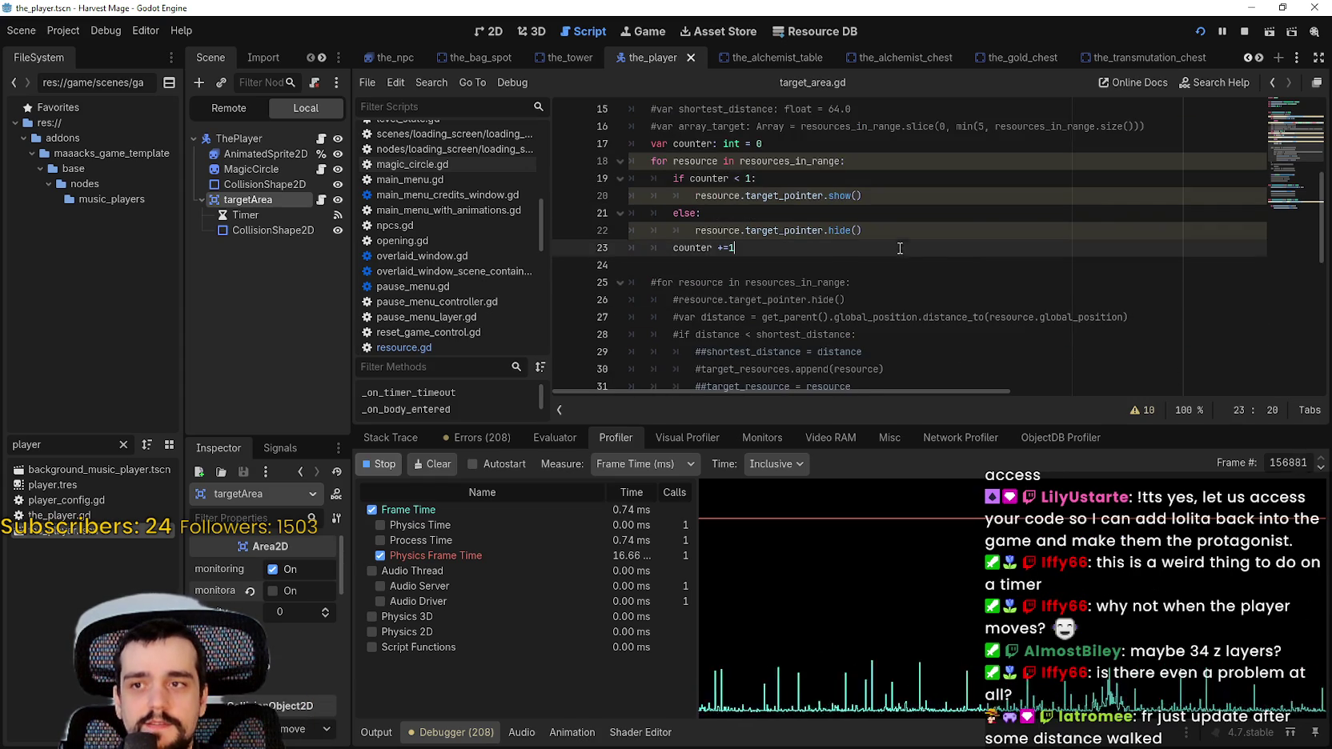
pyautogui.scroll(1, 992, 315)
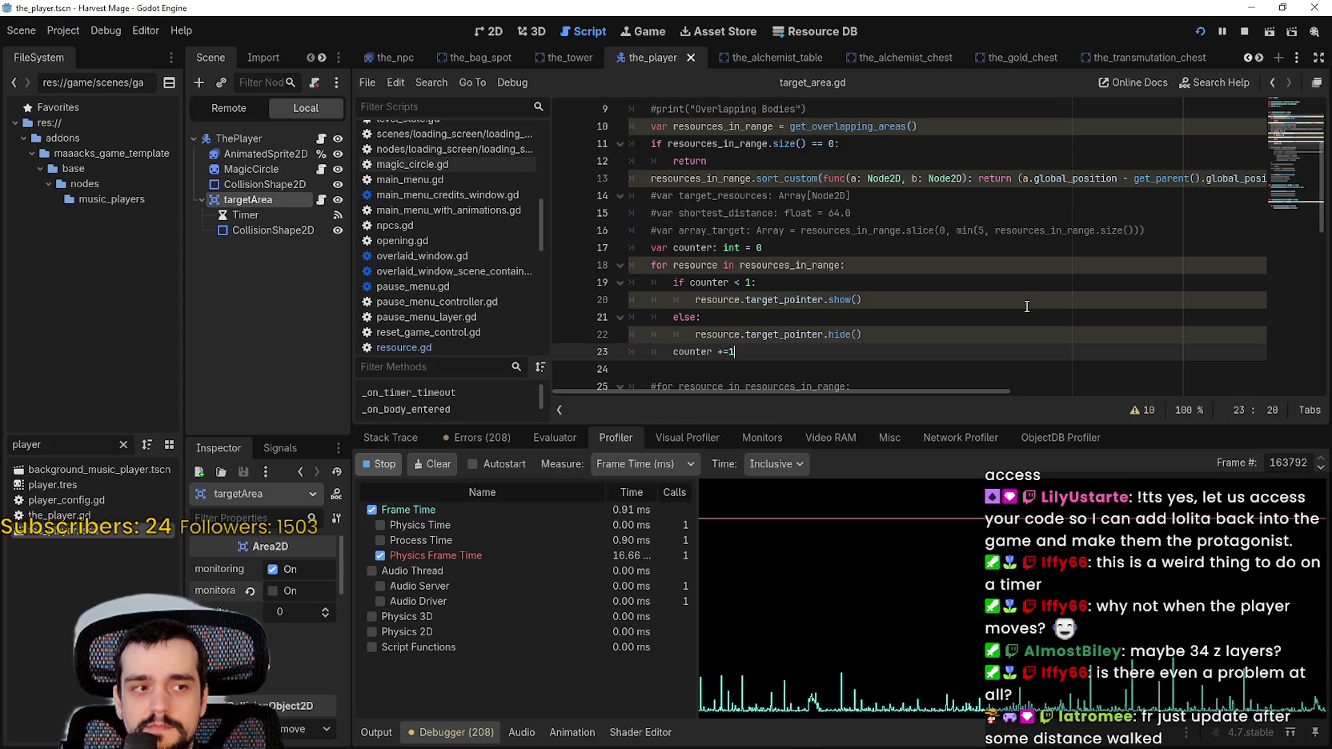
pyautogui.moveTo(963, 422); pyautogui.dragTo(957, 546)
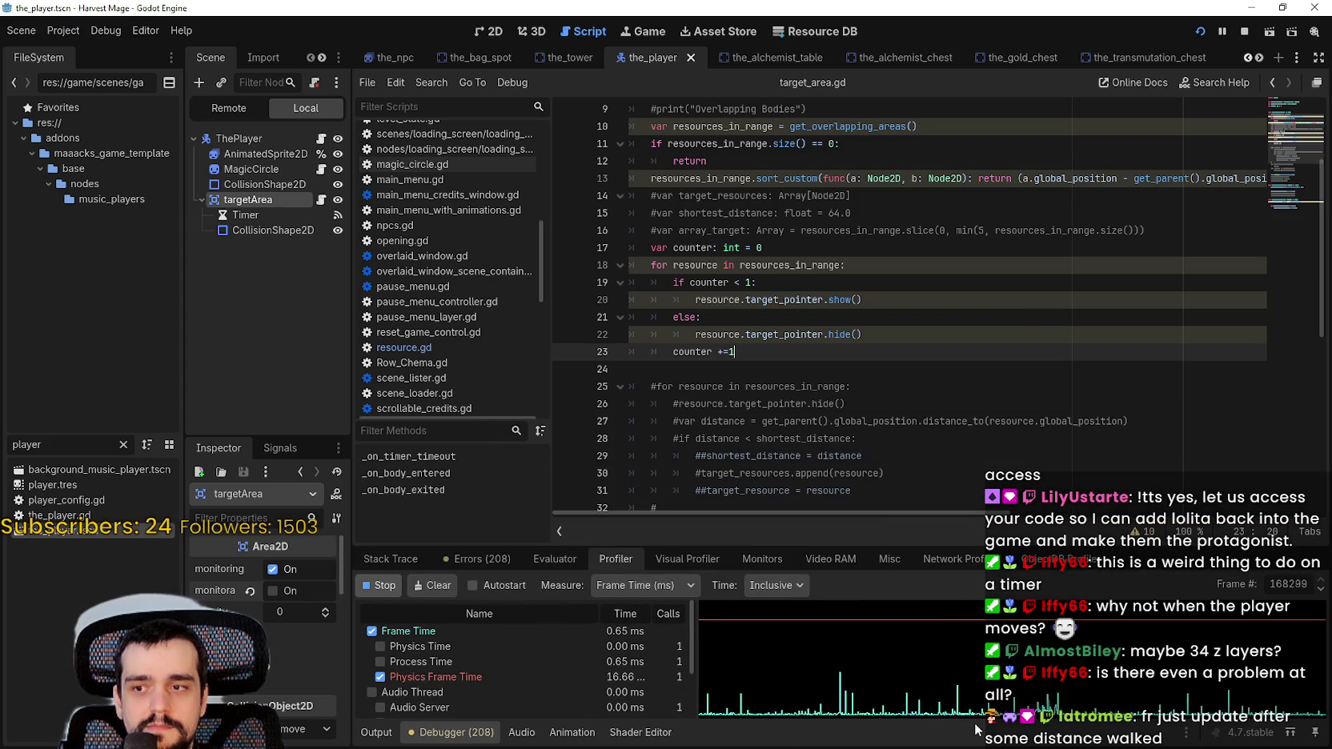
pyautogui.scroll(1, 935, 438)
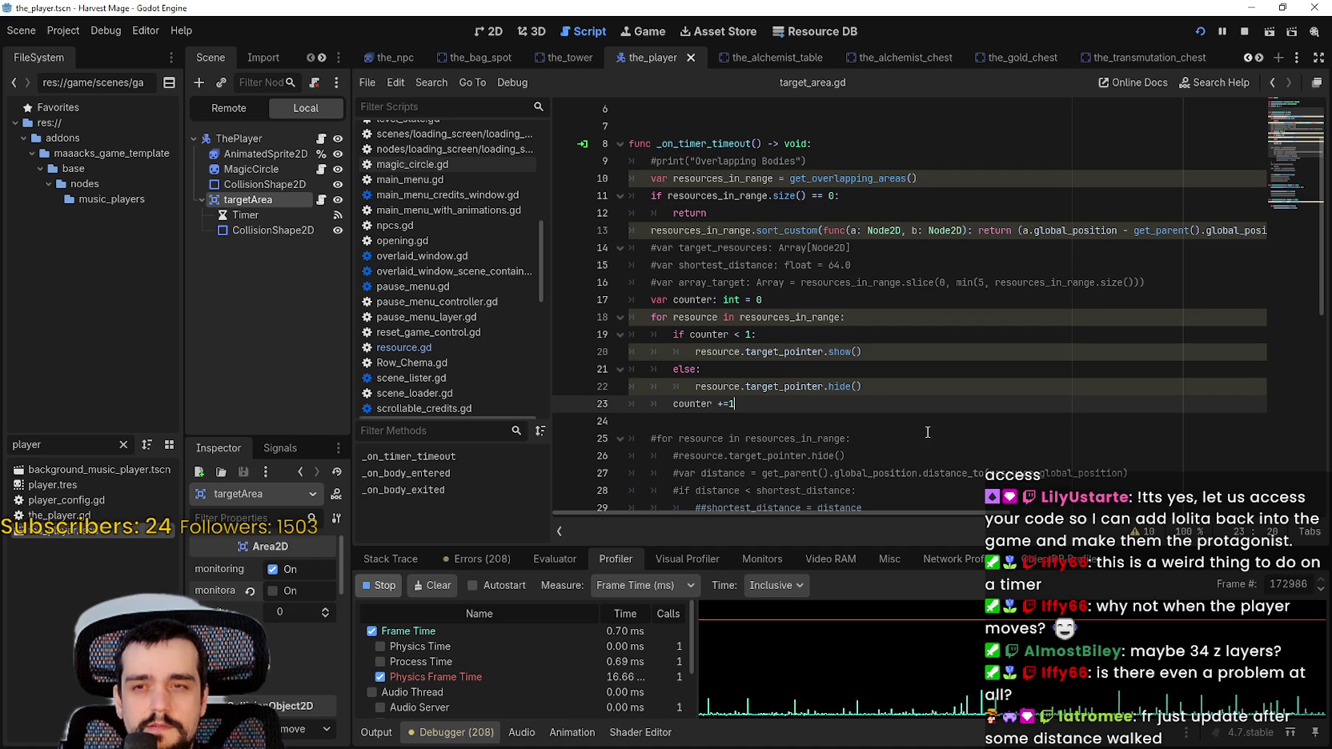
pyautogui.scroll(1, 919, 376)
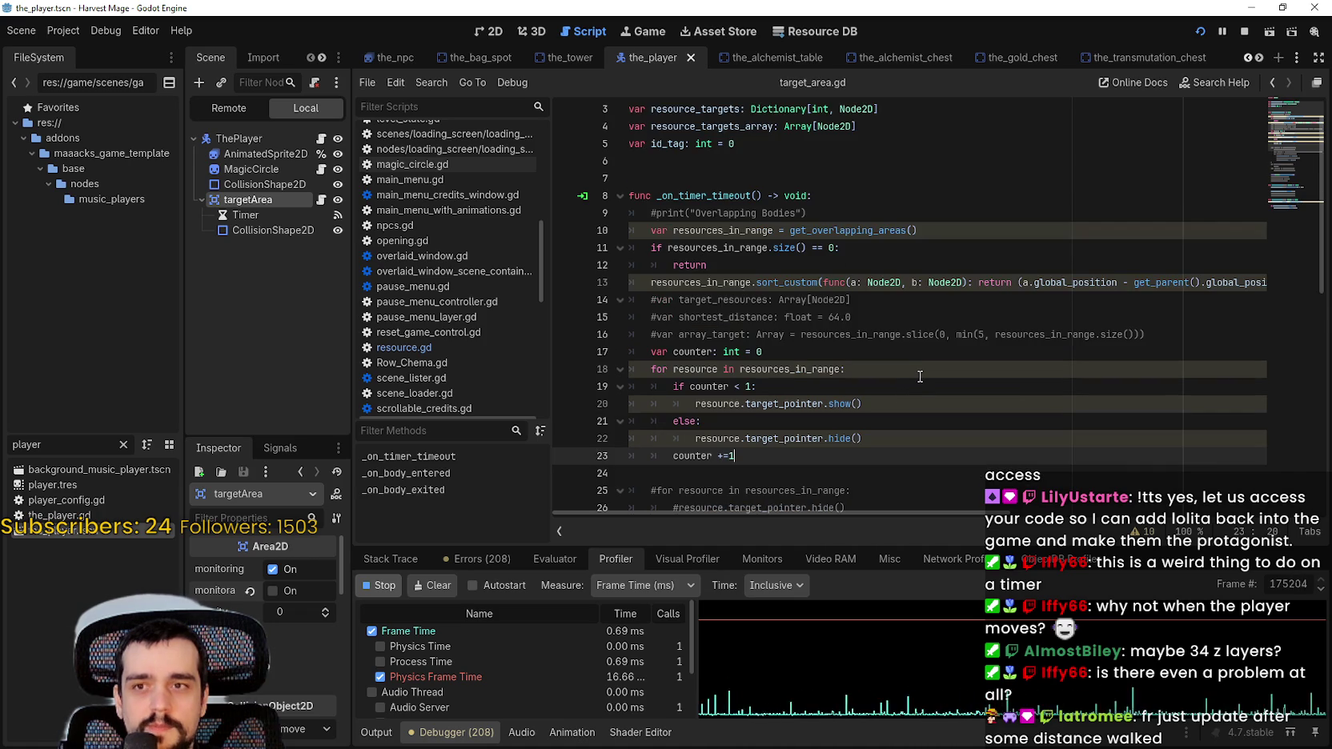
pyautogui.moveTo(955, 513)
pyautogui.mouseDown()
pyautogui.moveTo(1252, 512)
pyautogui.moveTo(839, 488)
pyautogui.mouseUp()
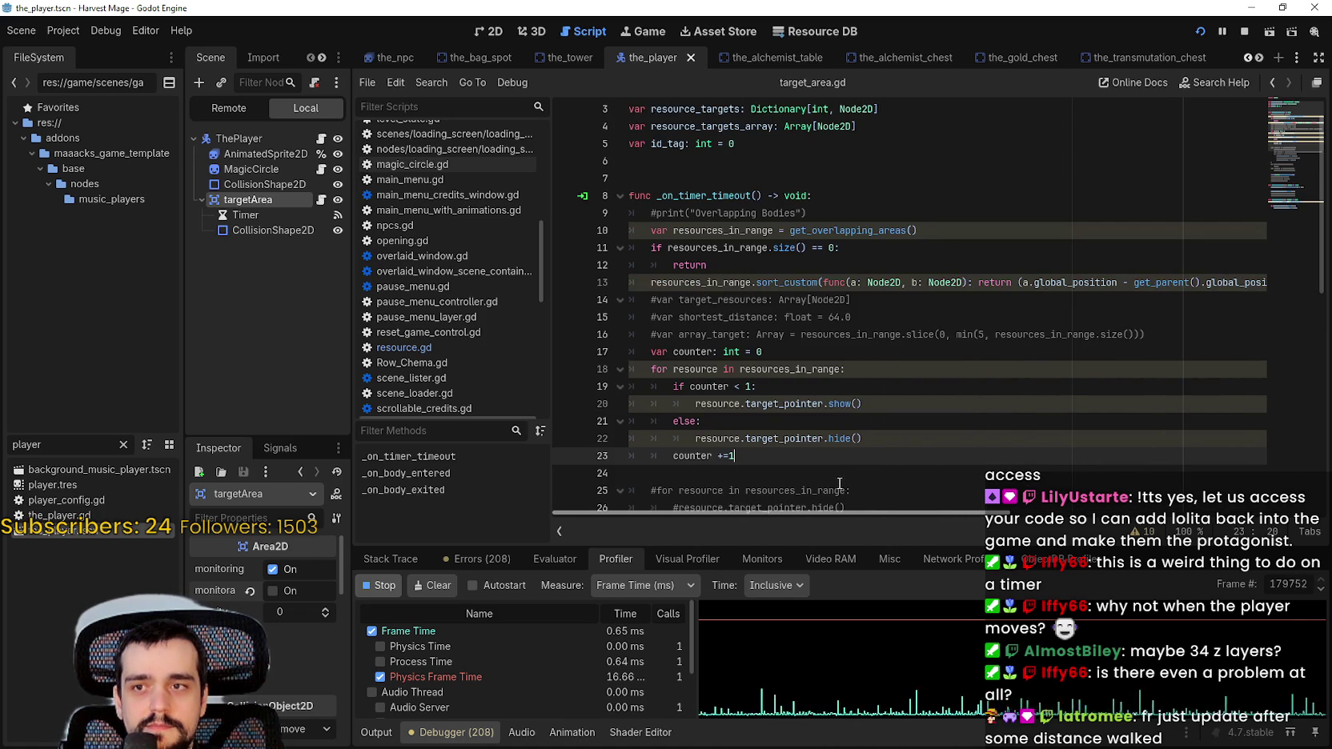
pyautogui.scroll(1, 956, 461)
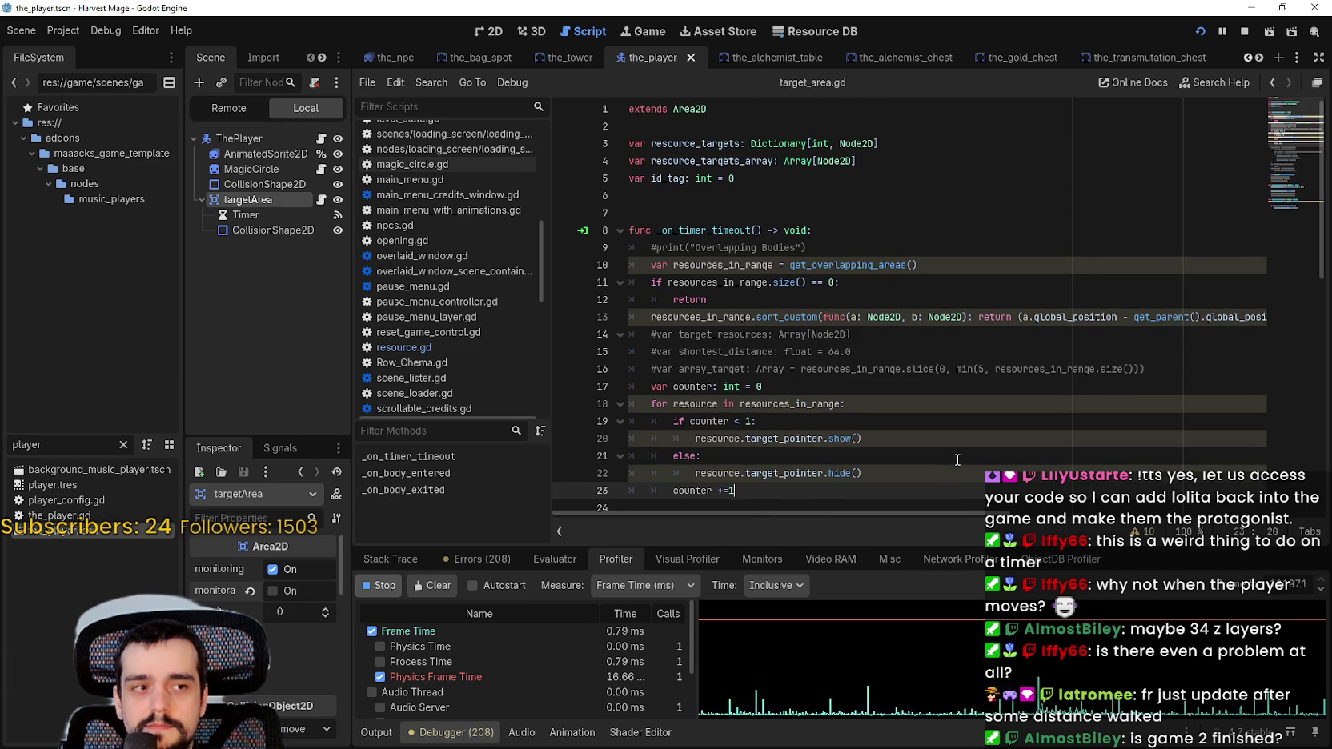
pyautogui.press('F5')
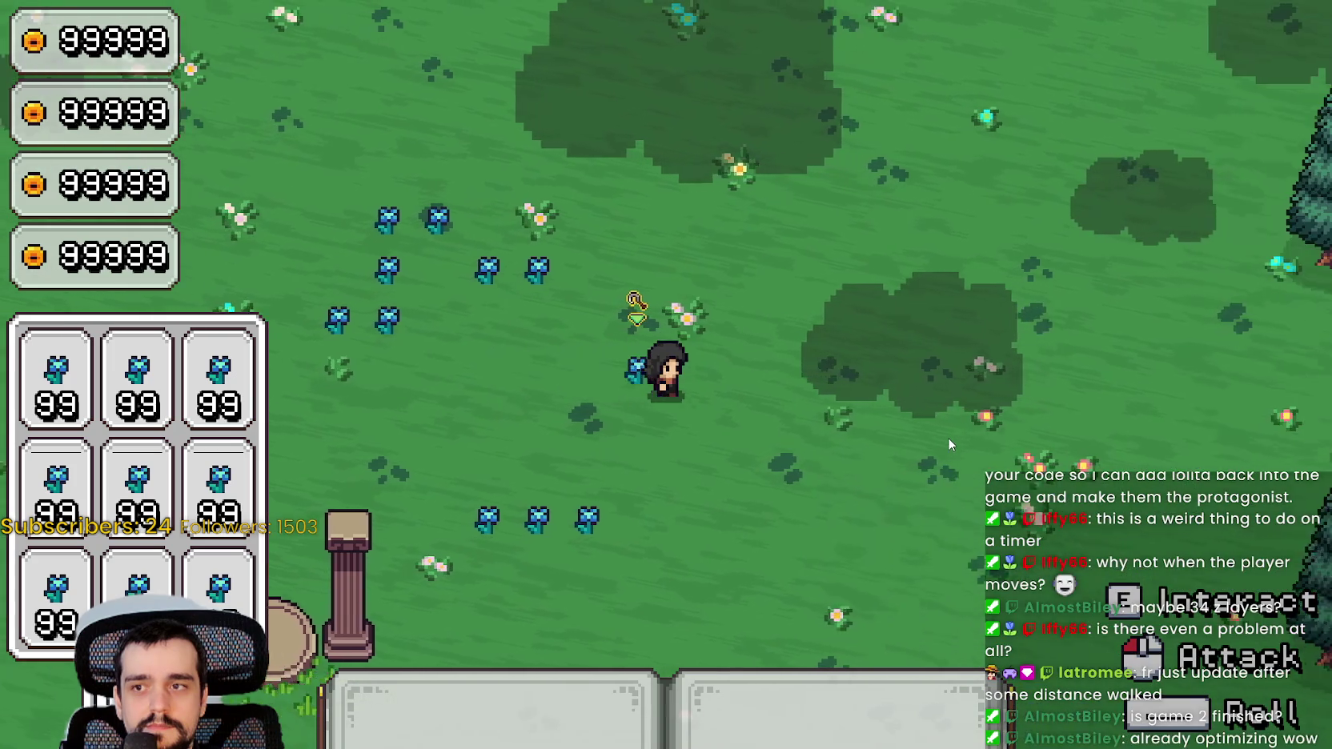
# Walk the character around the blue flower patch, checking that only one target pointer shows
pyautogui.press('s')
pyautogui.press('d')
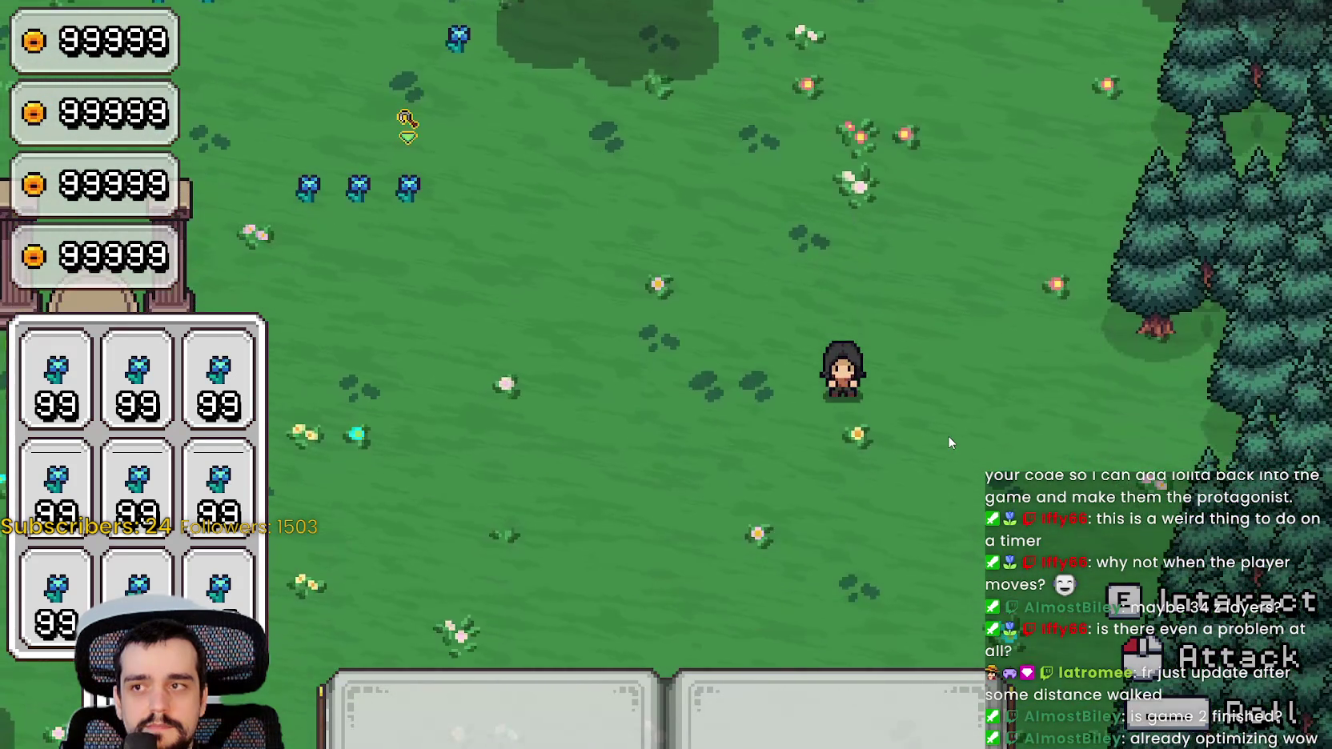
pyautogui.press('s')
pyautogui.press('a')
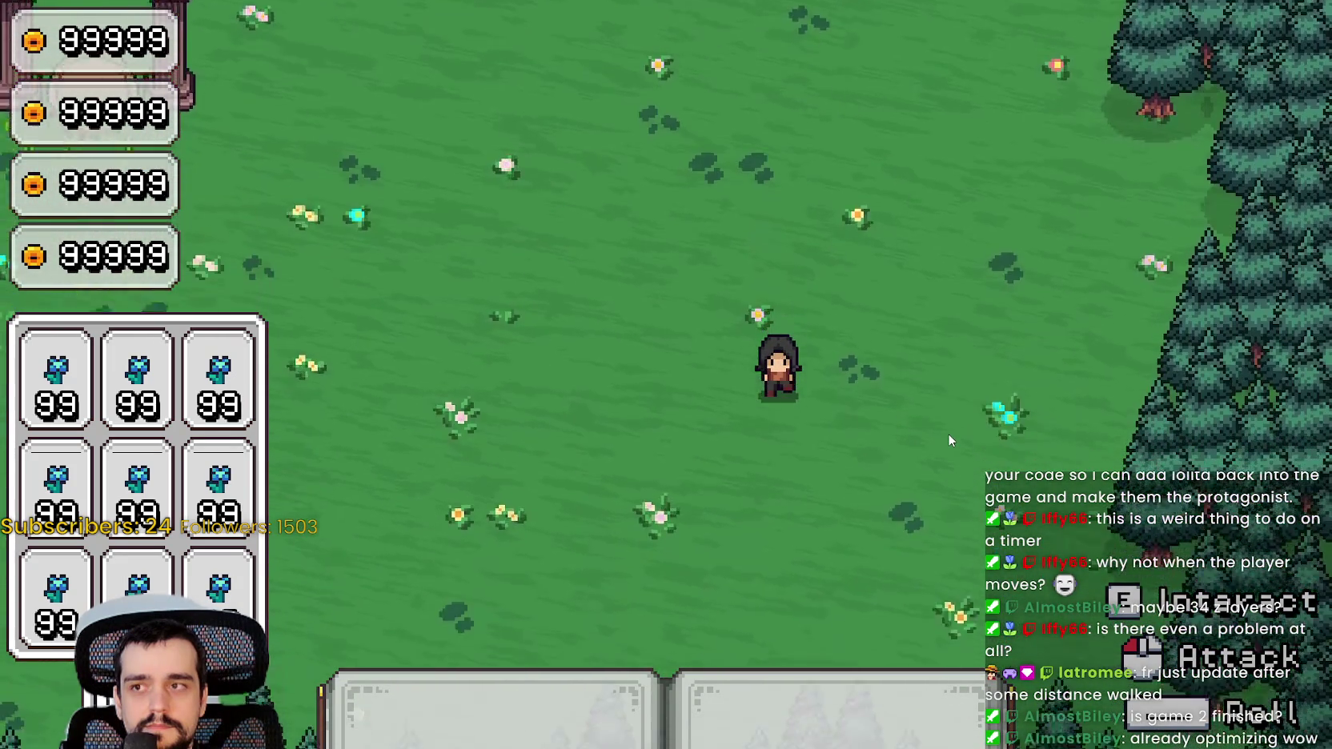
pyautogui.press('w')
pyautogui.press('a')
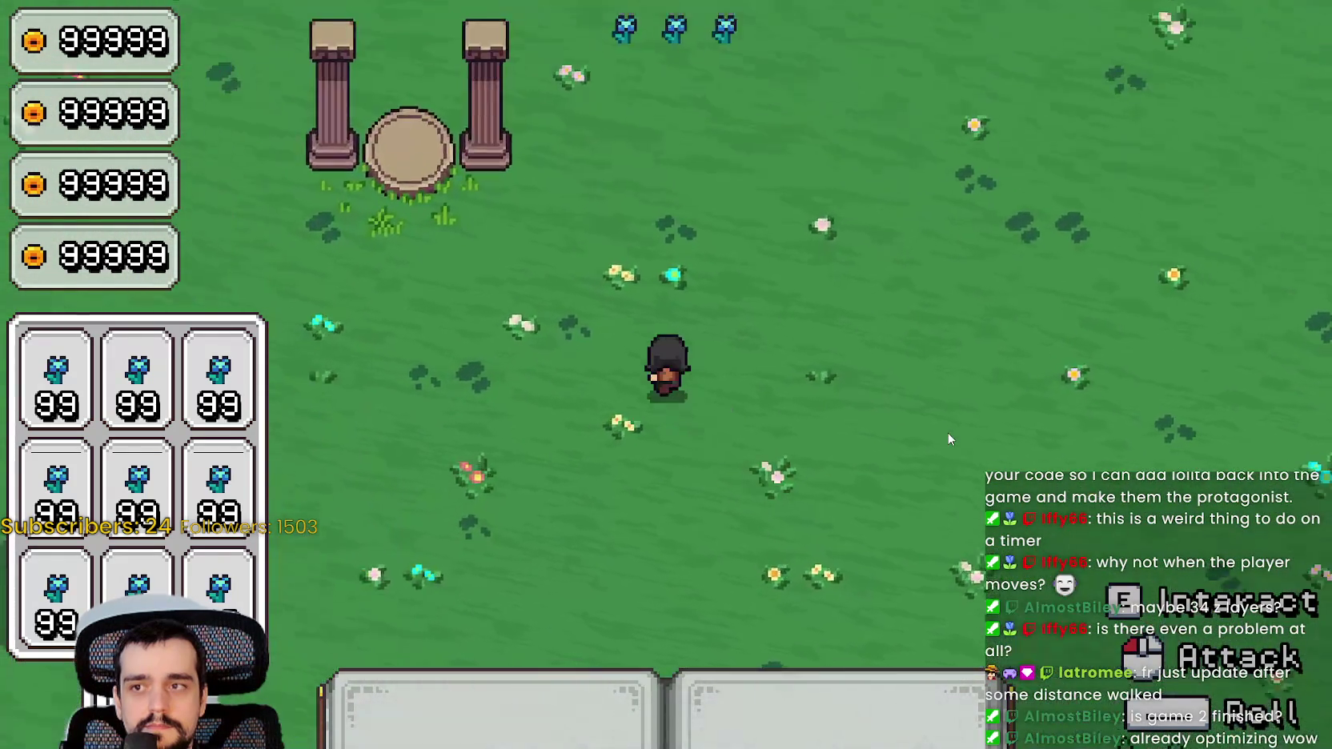
pyautogui.press('w')
pyautogui.press('a')
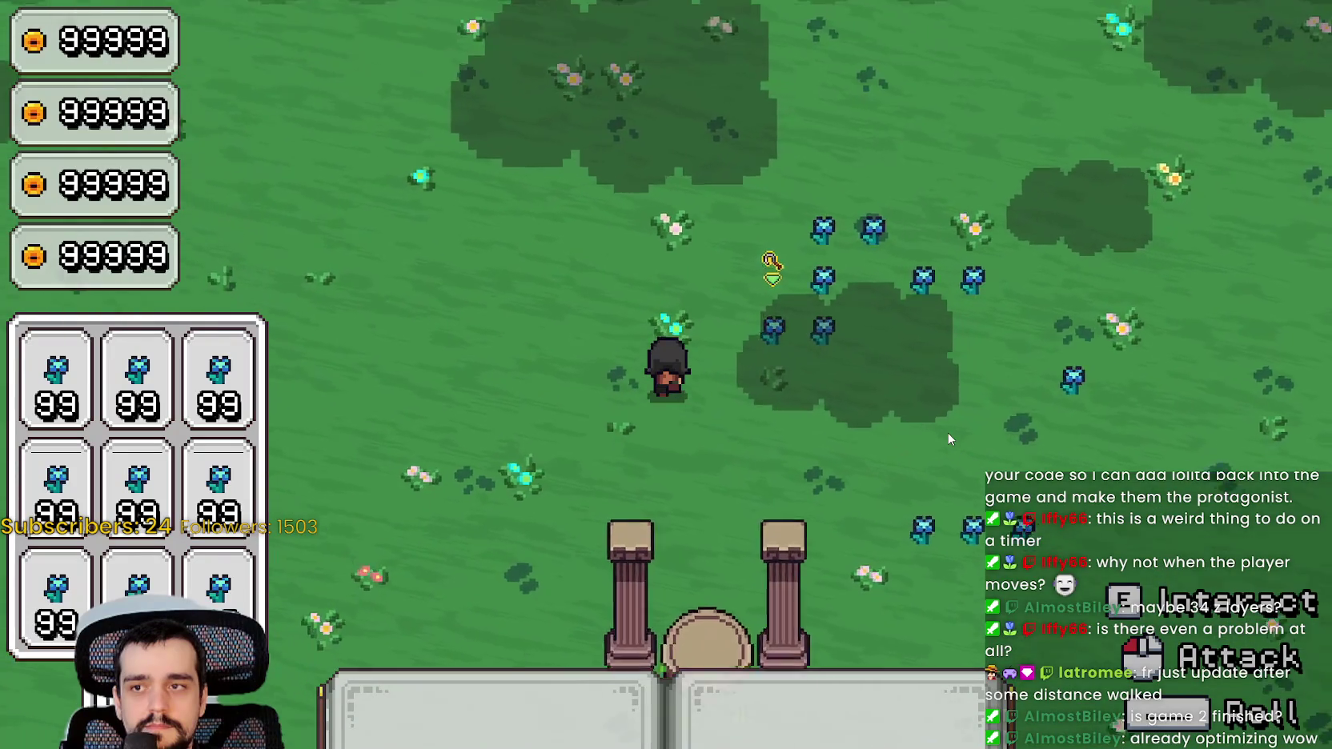
pyautogui.press('d')
pyautogui.press('w')
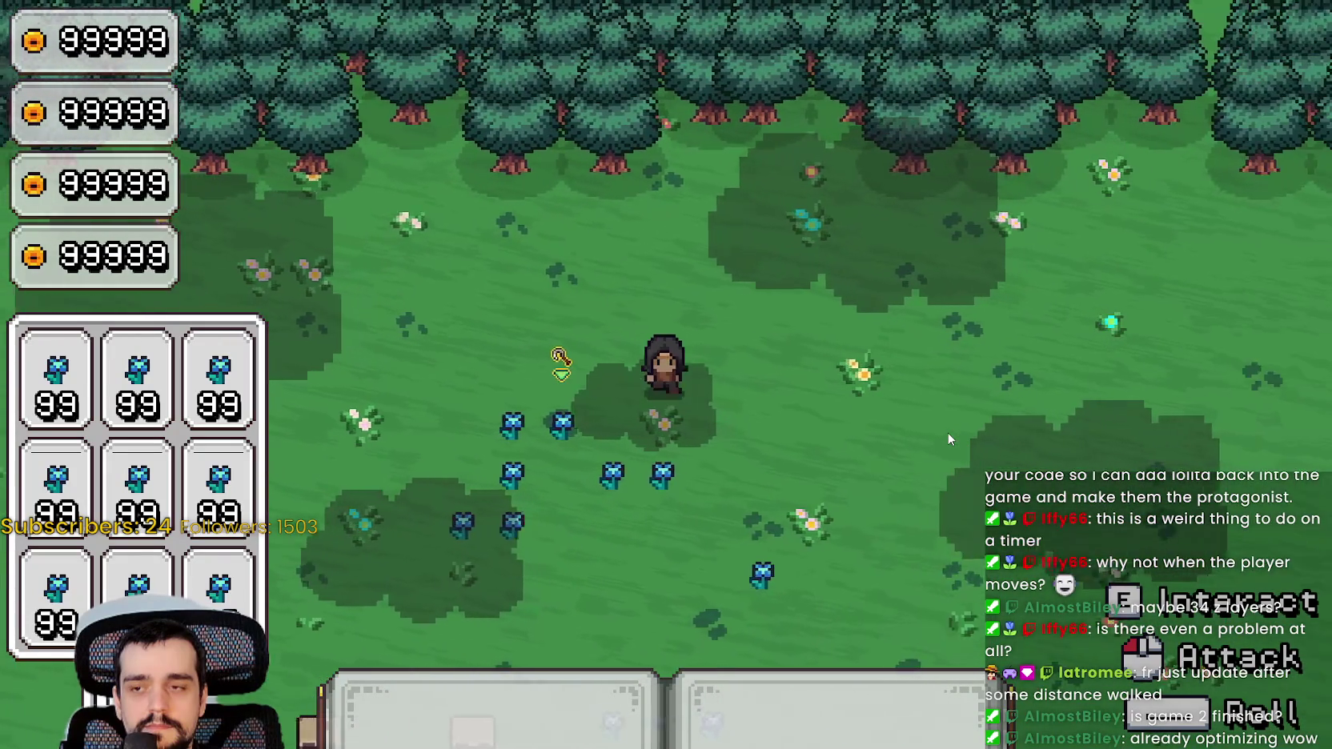
pyautogui.press('s')
pyautogui.press('s')
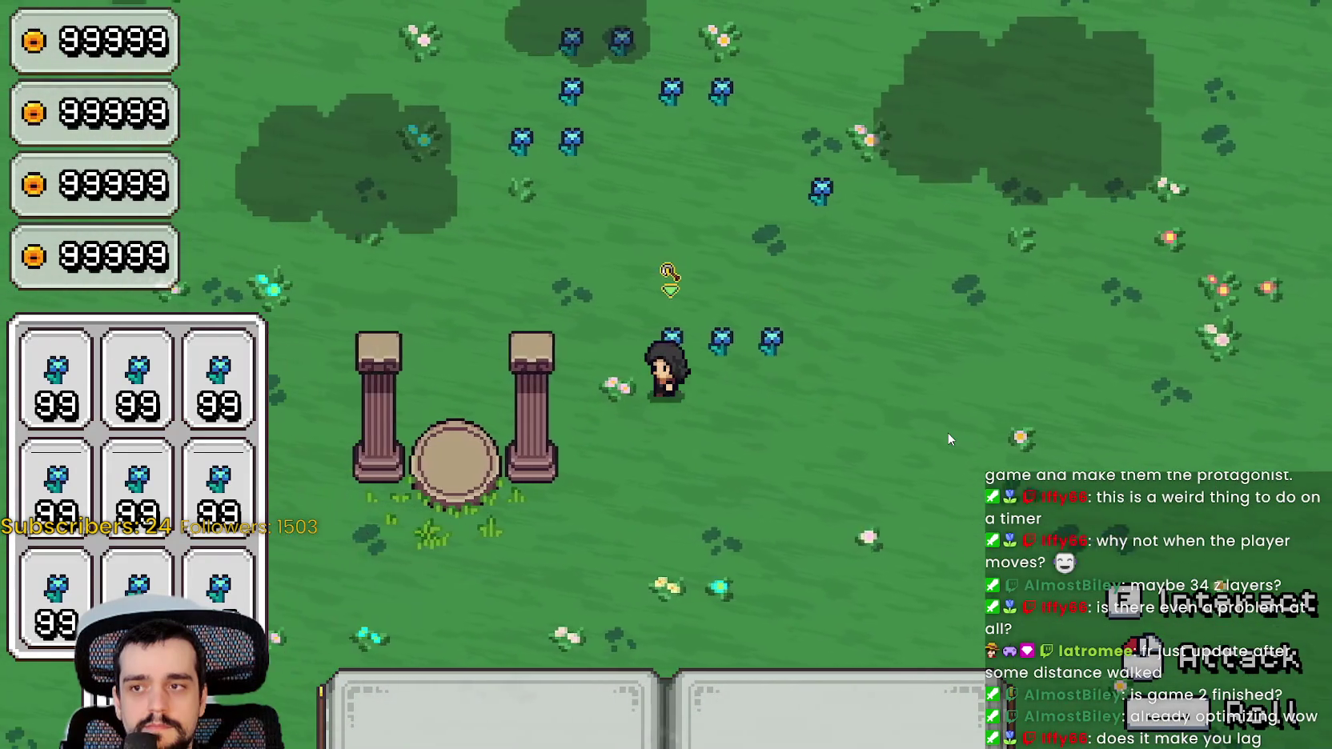
pyautogui.press('a')
pyautogui.press('w')
pyautogui.press('w')
pyautogui.press('d')
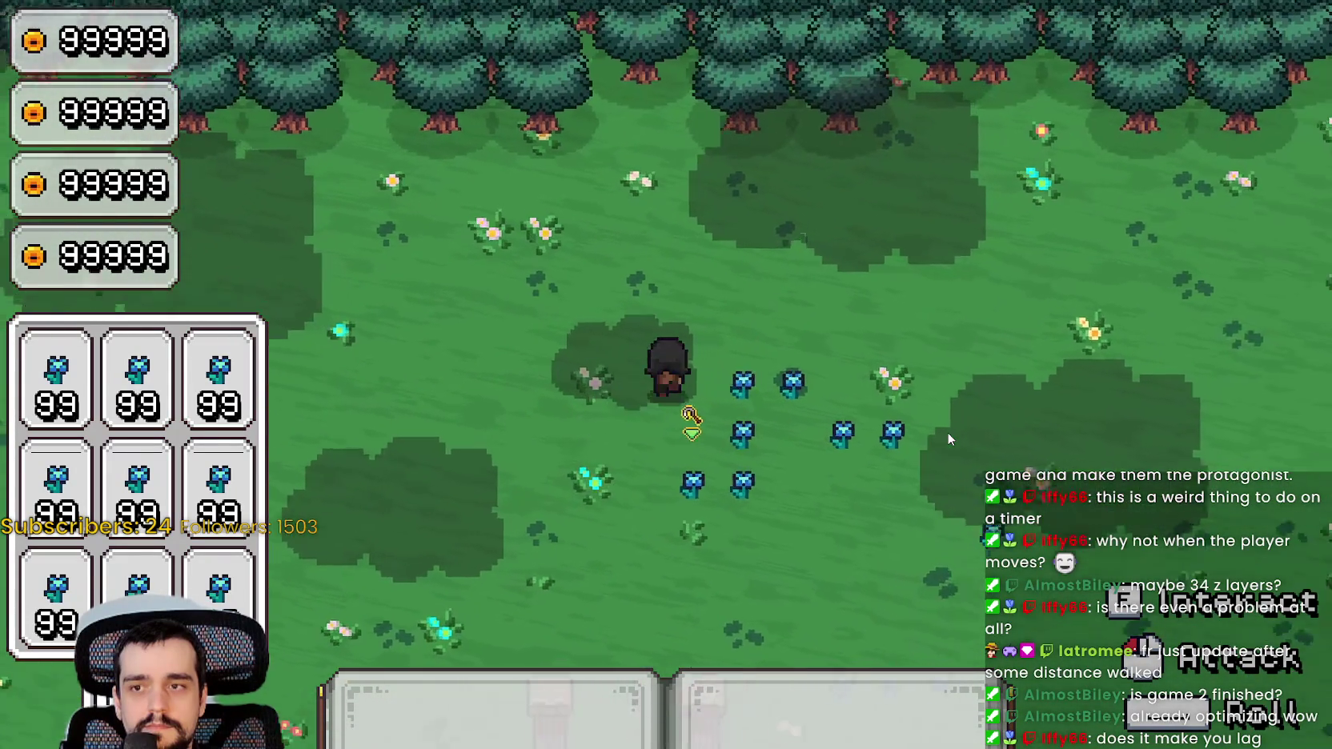
pyautogui.press('d')
pyautogui.press('s')
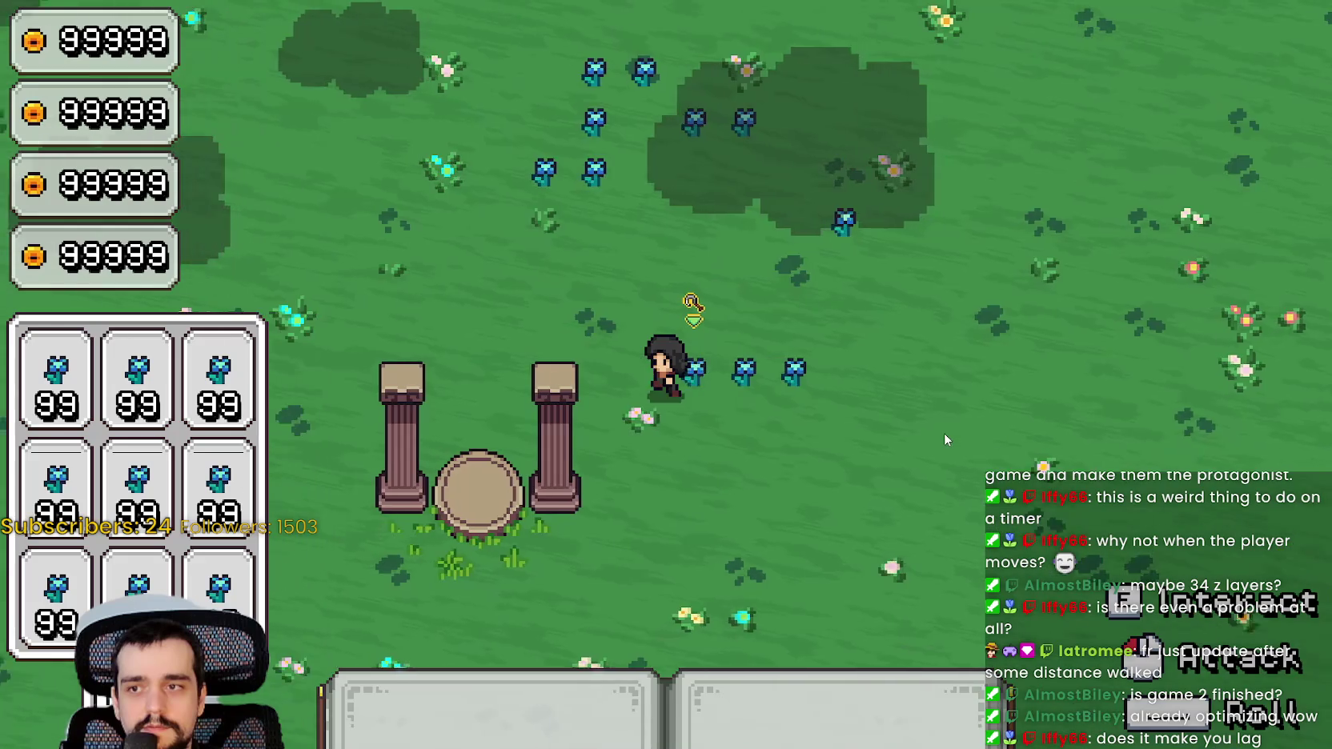
pyautogui.press('a')
# Keep walking toward the tree line and through the field, then switch back to the editor
pyautogui.press('w')
pyautogui.press('a')
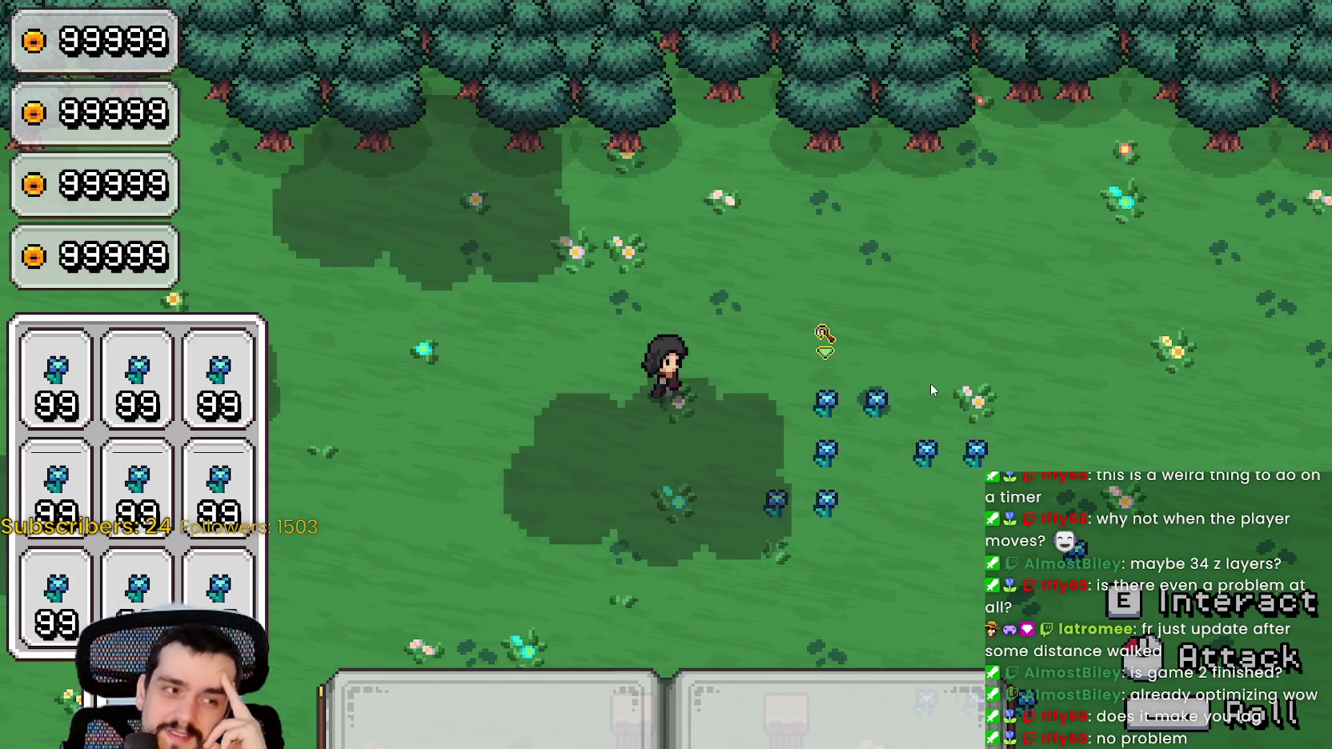
pyautogui.press('d')
pyautogui.press('w')
pyautogui.press('d')
pyautogui.press('s')
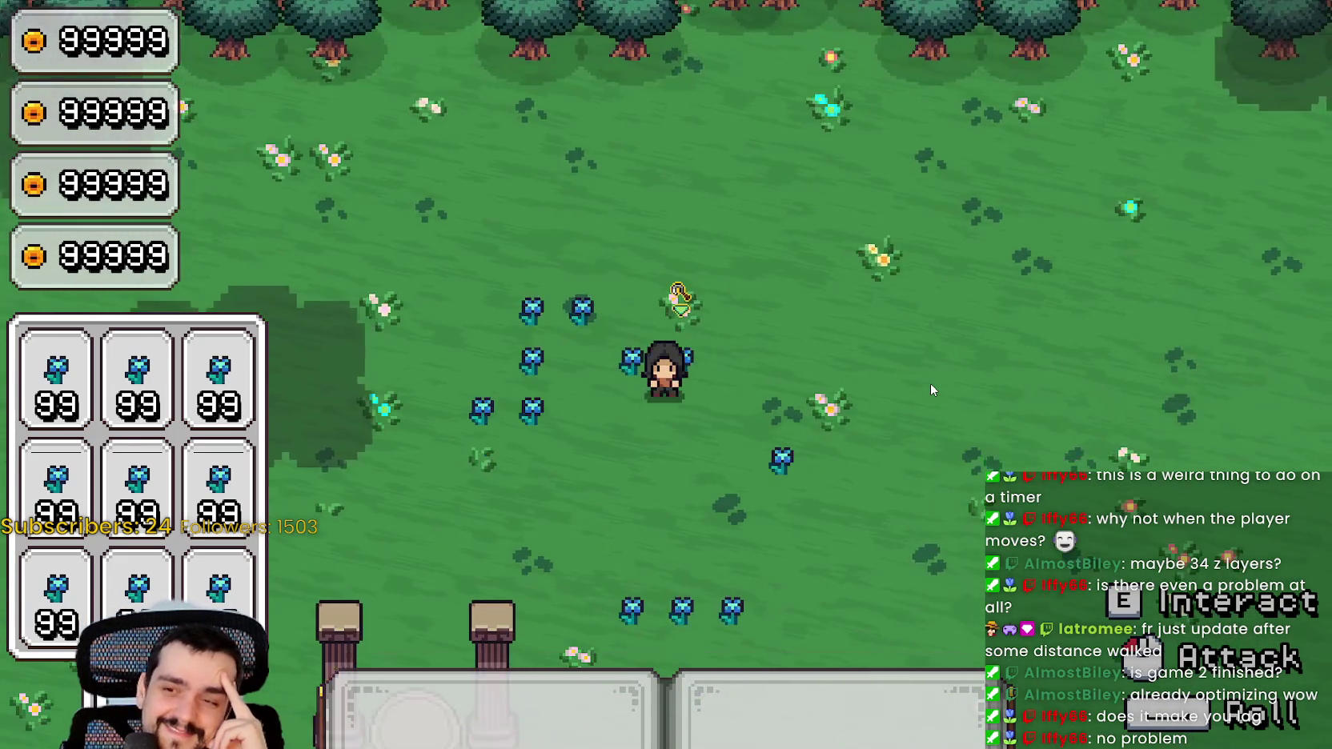
pyautogui.press('a')
pyautogui.press('w')
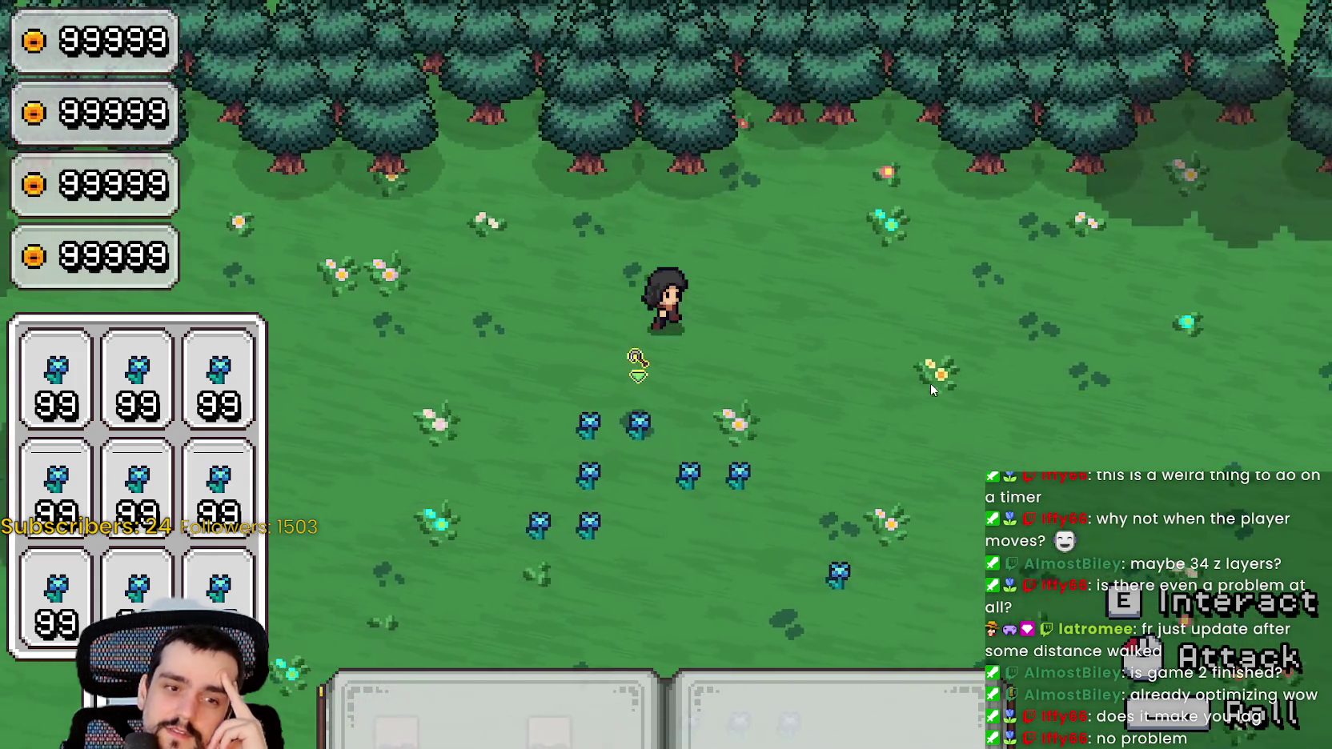
pyautogui.press('s')
pyautogui.press('a')
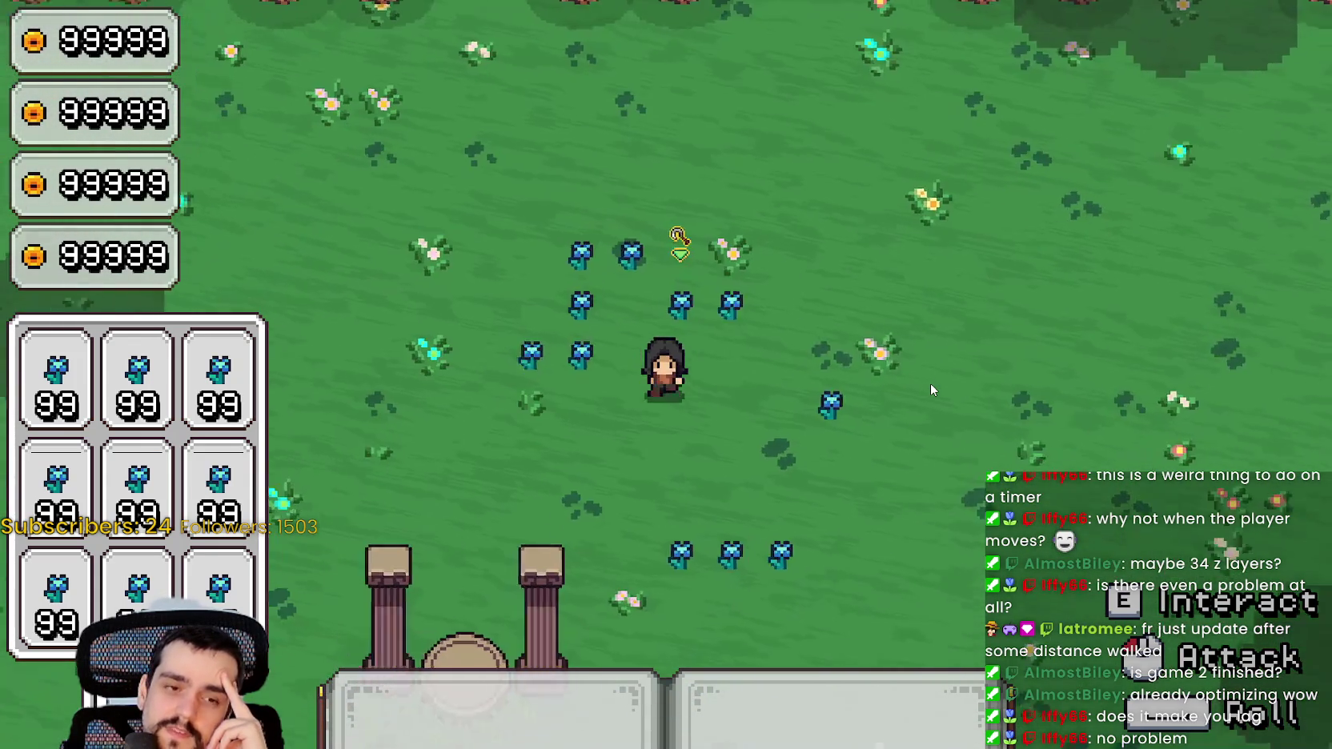
pyautogui.press('w')
pyautogui.press('d')
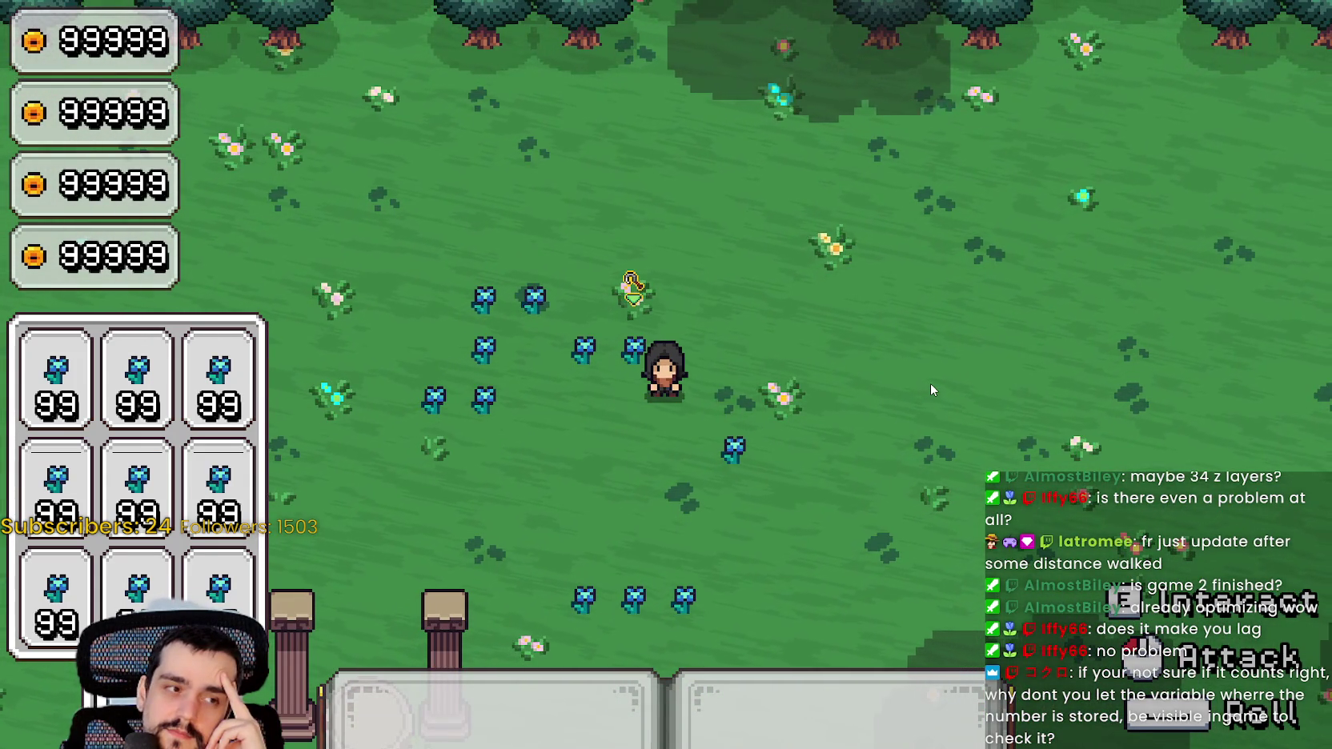
pyautogui.press('a')
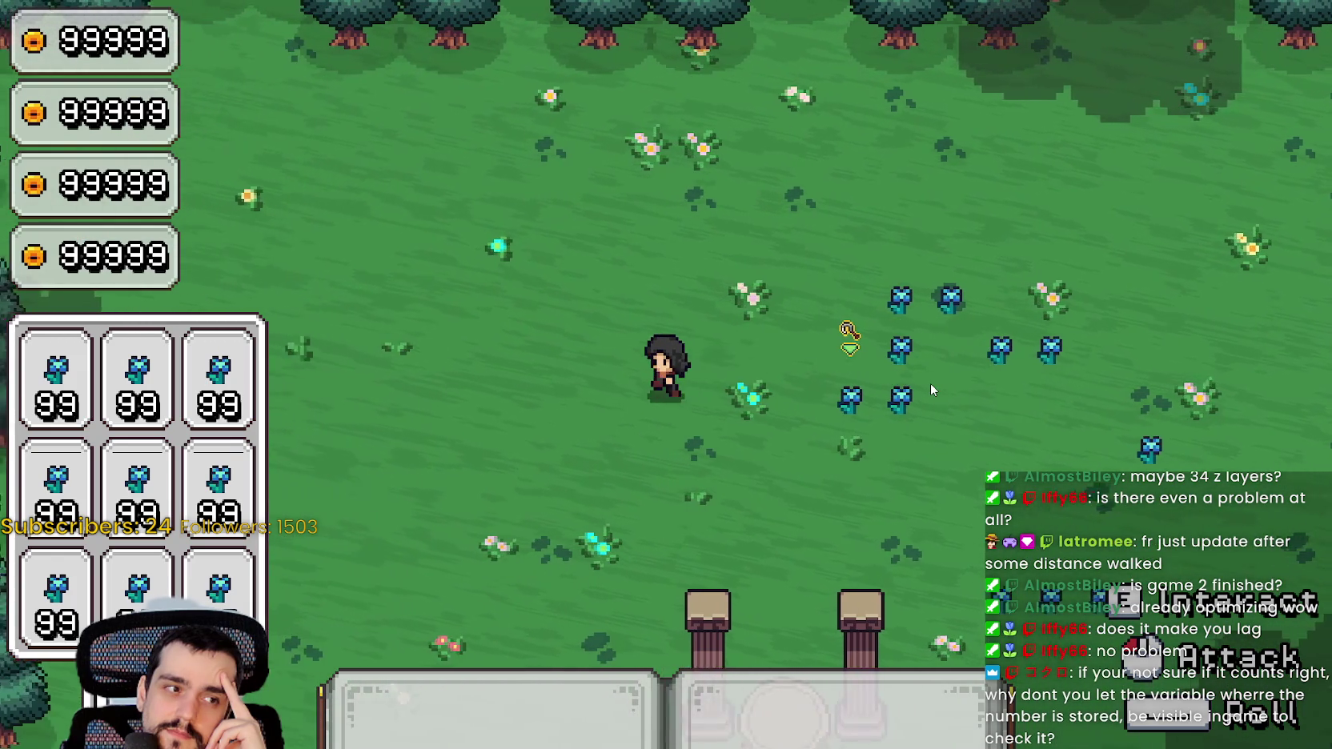
pyautogui.press('d')
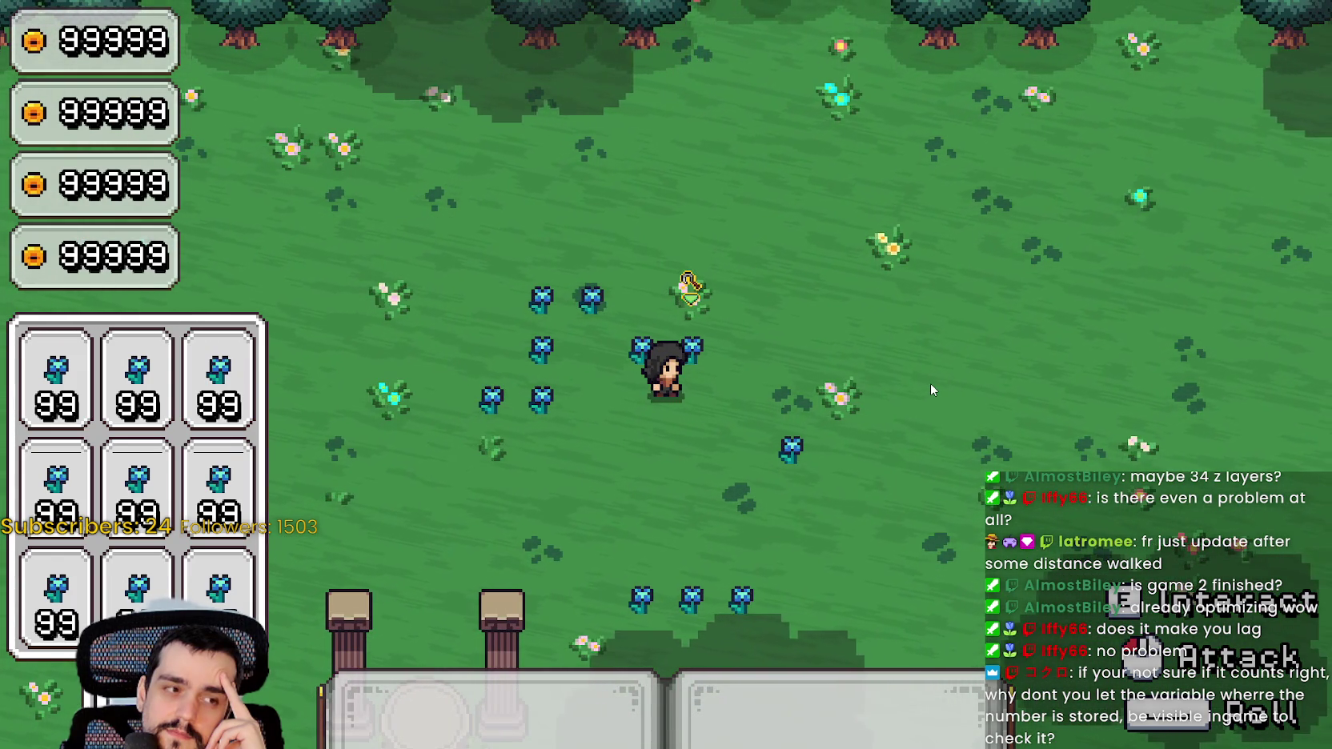
pyautogui.press('s')
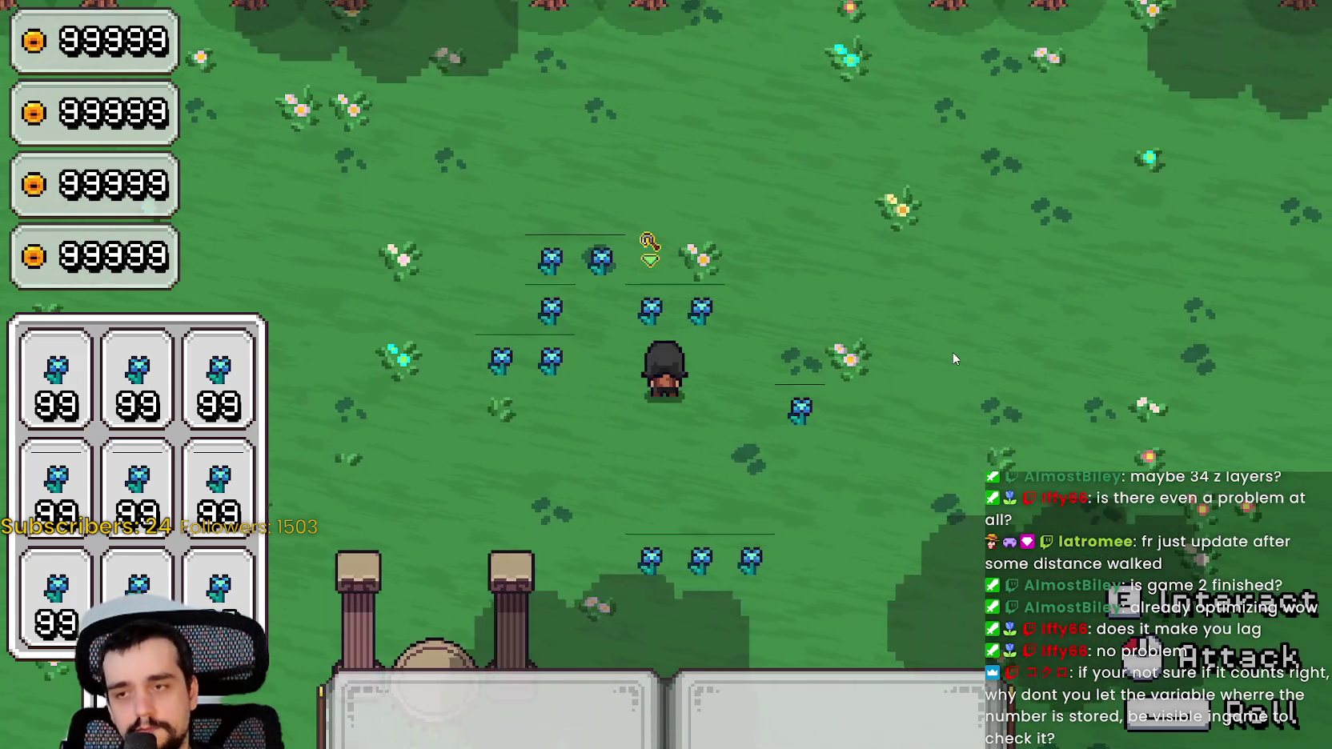
pyautogui.hotkey('alt', 'Tab')
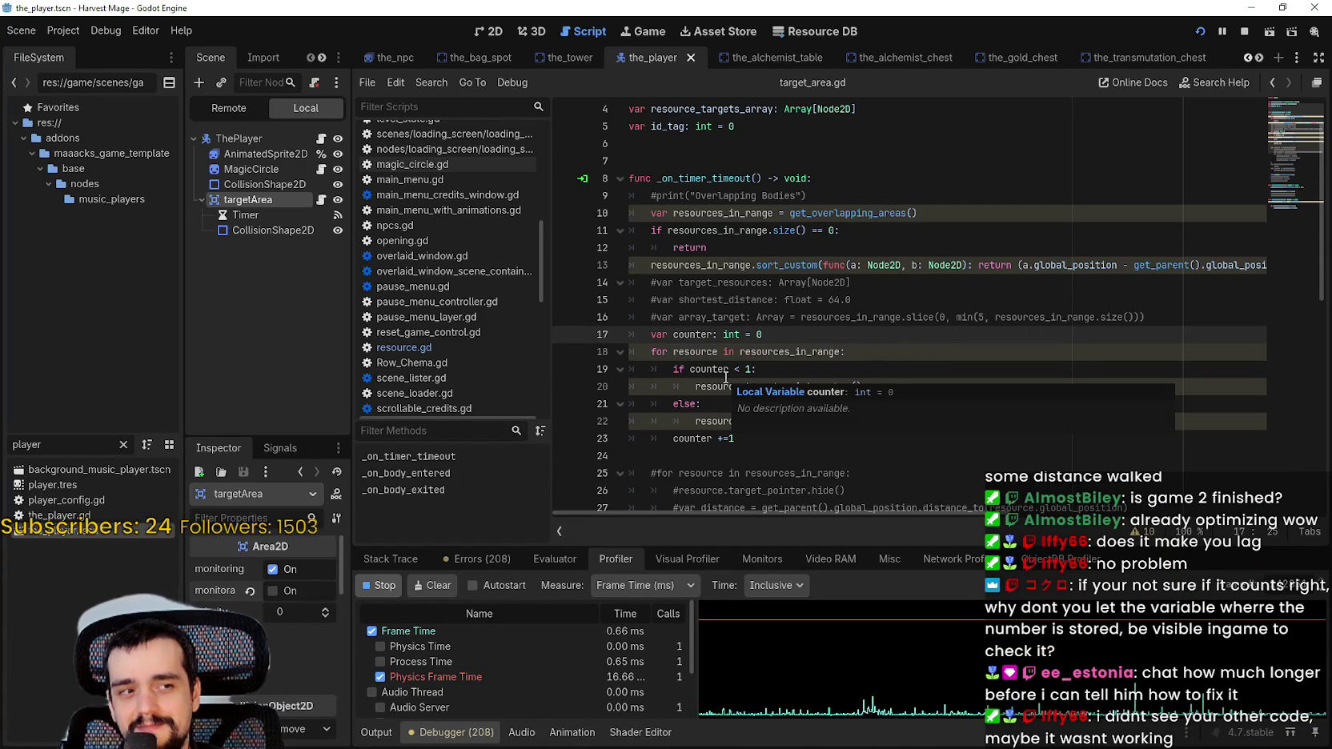
# Scroll through target_area.gd, restart the running game, and select the commented-out lines 14–16
pyautogui.scroll(-3, 726, 376)
pyautogui.scroll(-2, 752, 364)
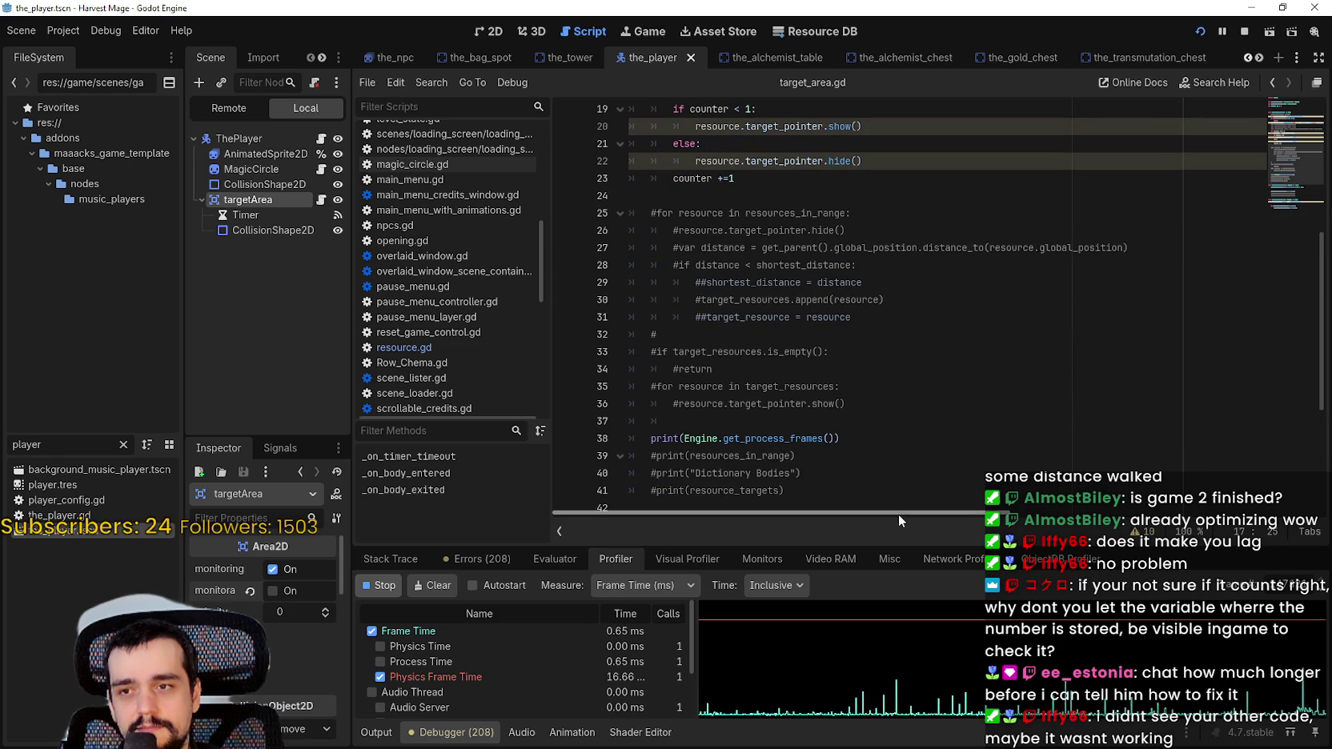
pyautogui.click(781, 334)
pyautogui.scroll(5, 807, 304)
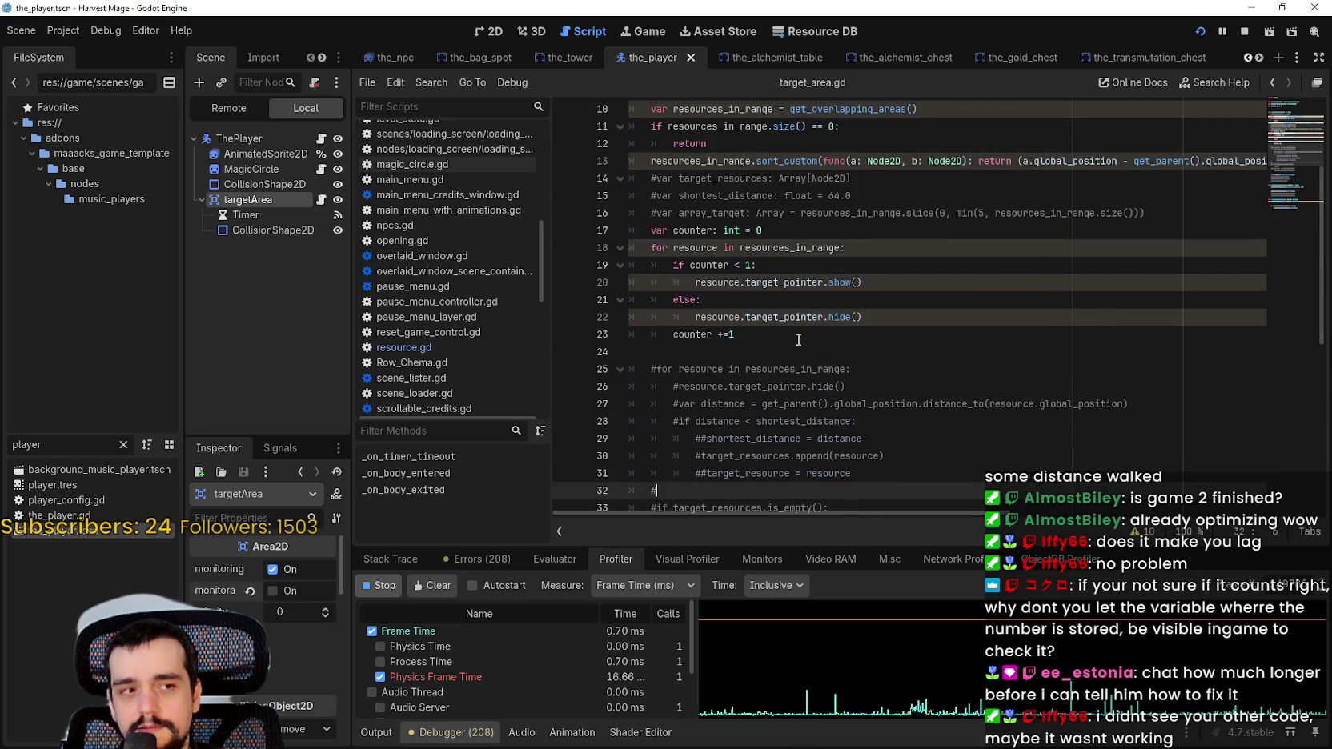
pyautogui.click(1200, 32)
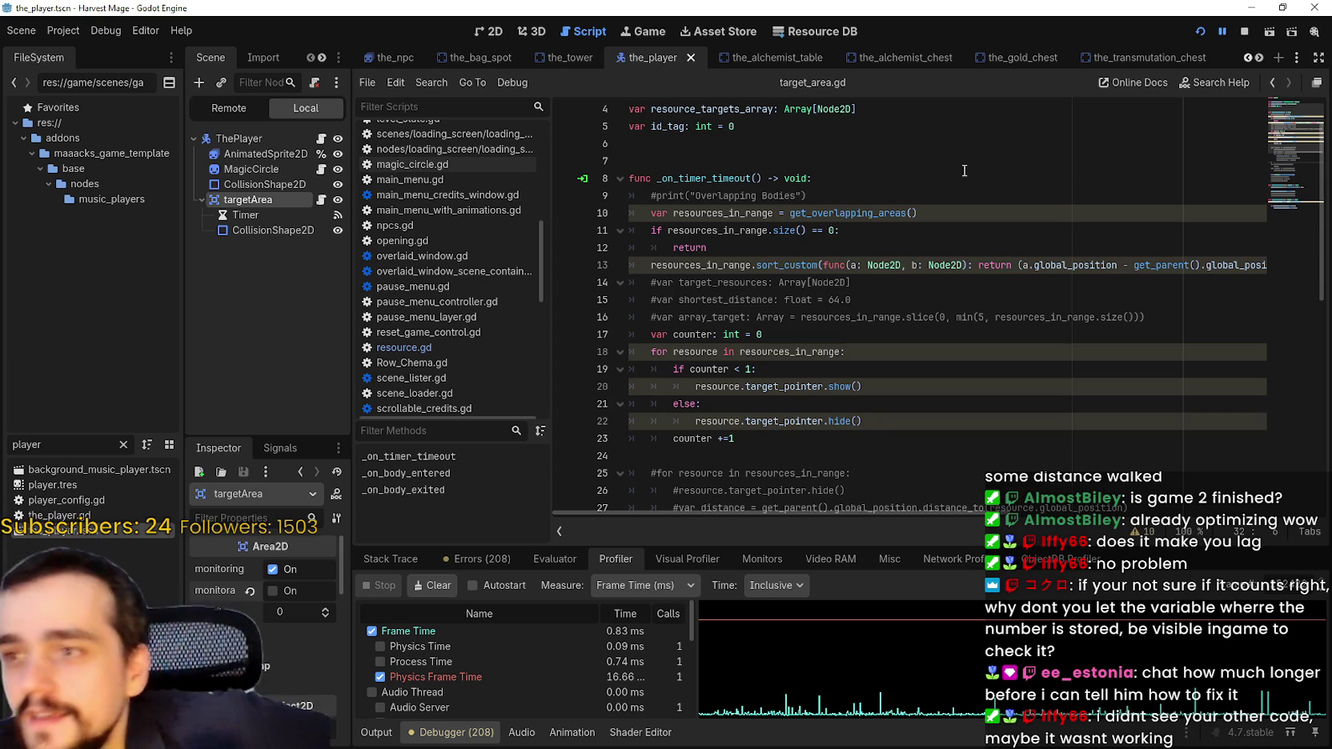
pyautogui.scroll(-1, 806, 250)
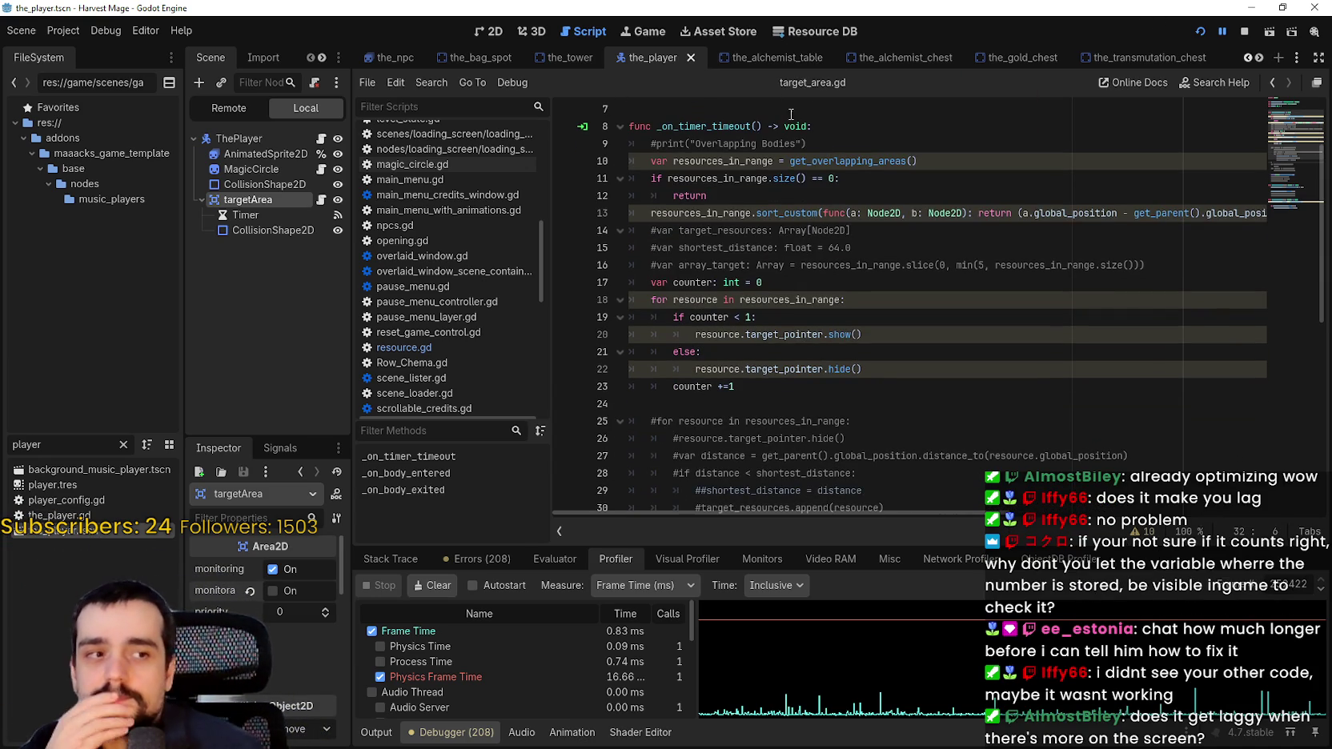
pyautogui.moveTo(1148, 268); pyautogui.dragTo(602, 232)
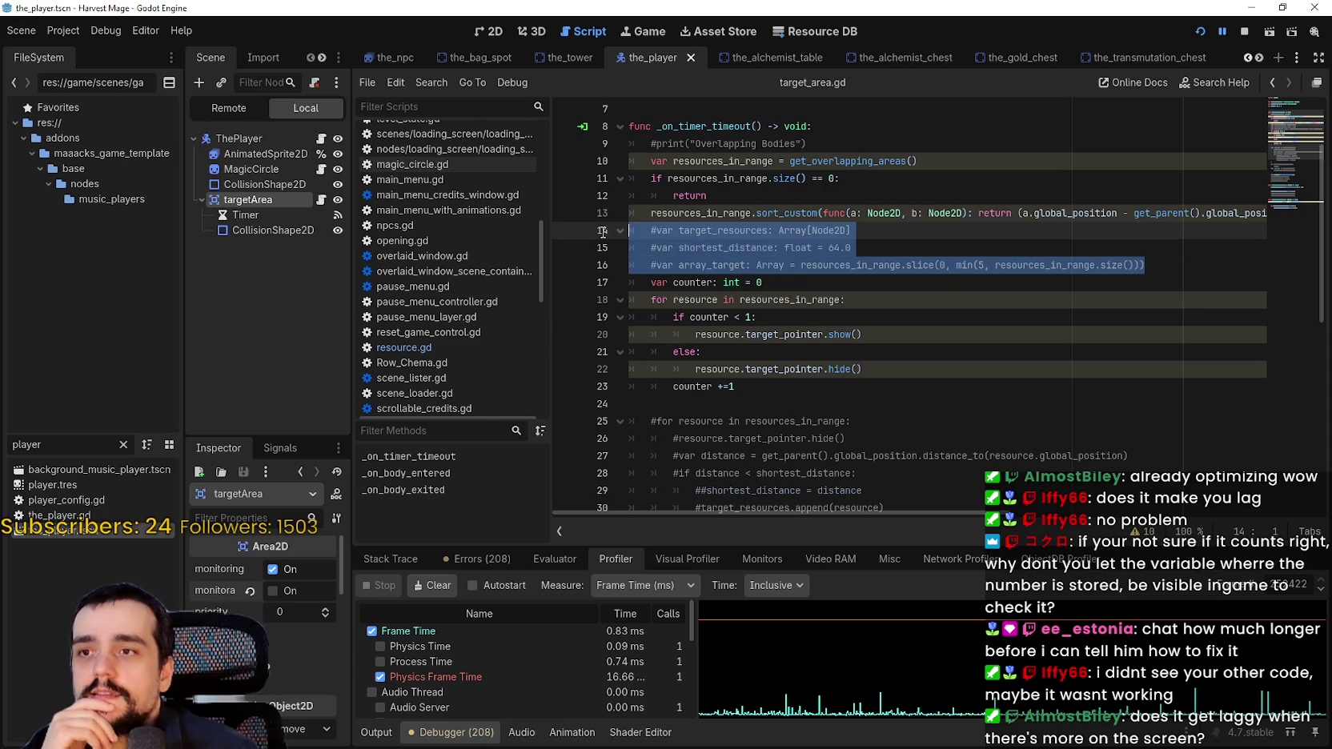
pyautogui.click(746, 231)
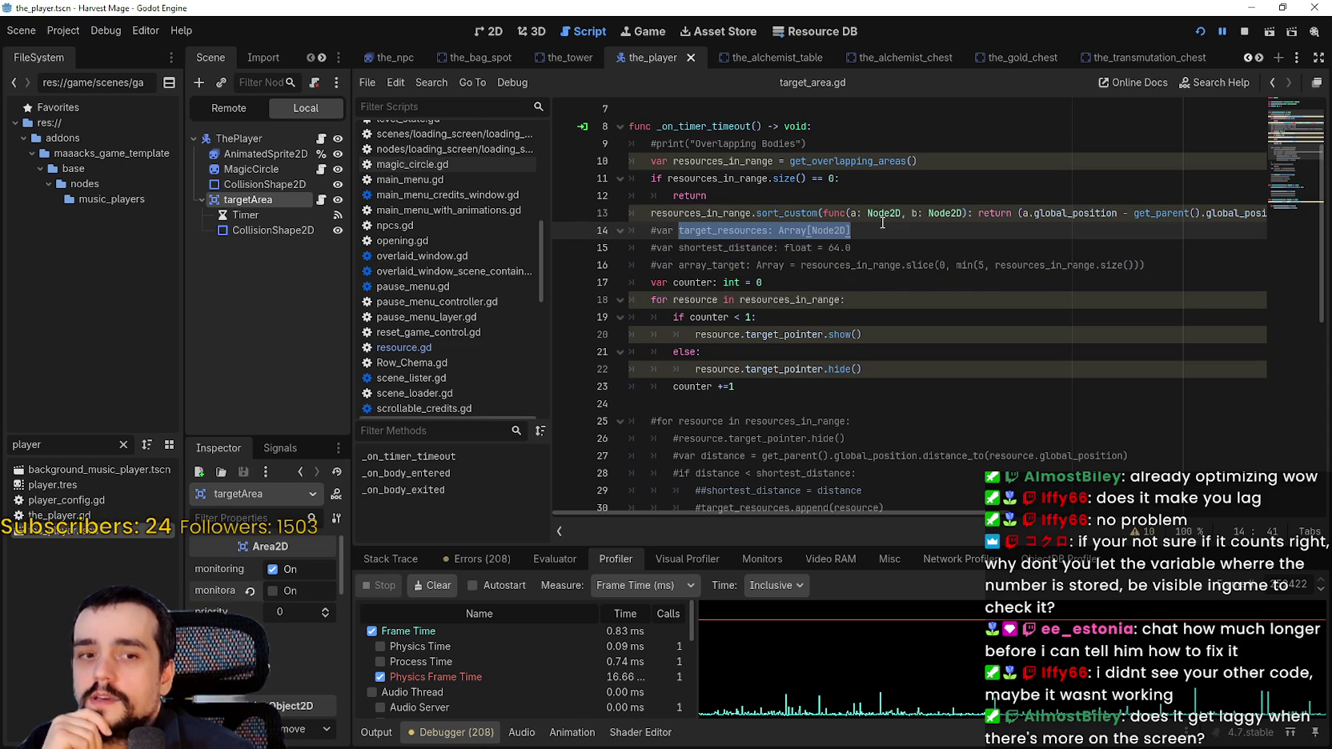
pyautogui.moveTo(883, 226); pyautogui.dragTo(891, 244)
pyautogui.doubleClick(832, 248)
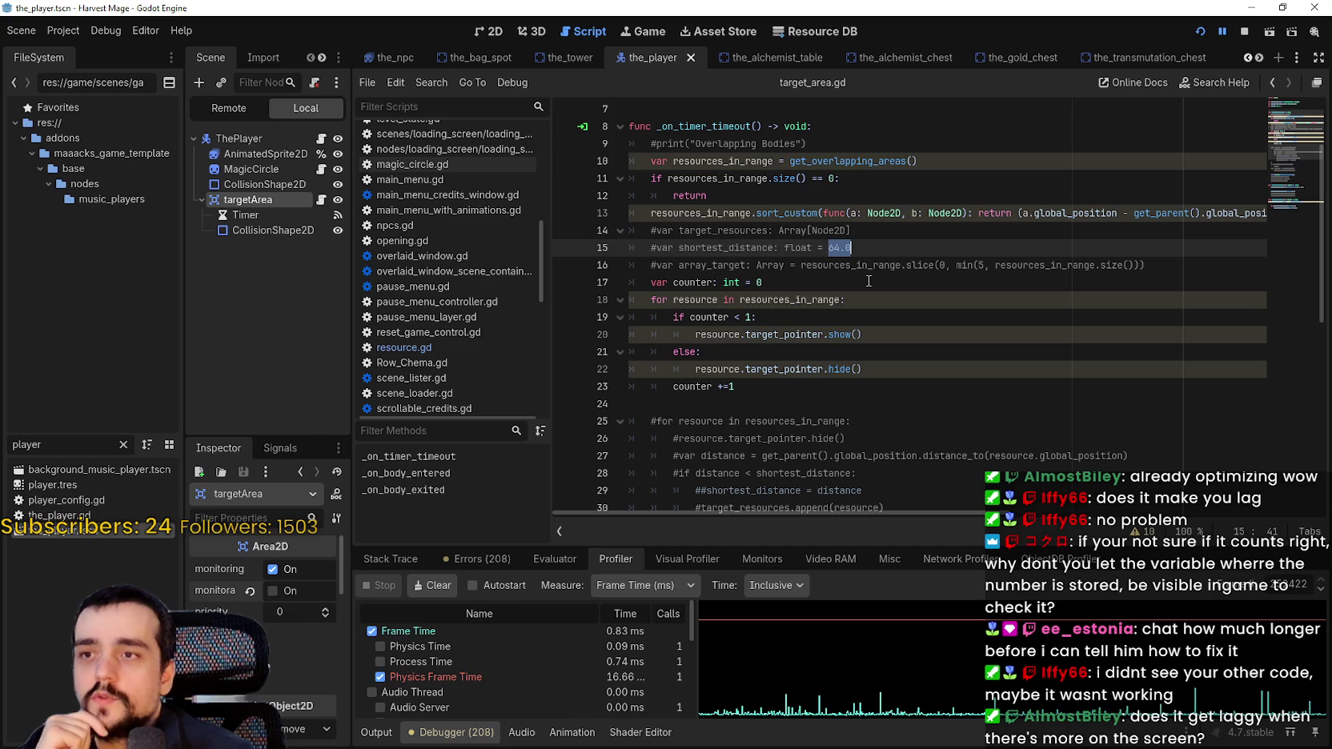
pyautogui.doubleClick(745, 265)
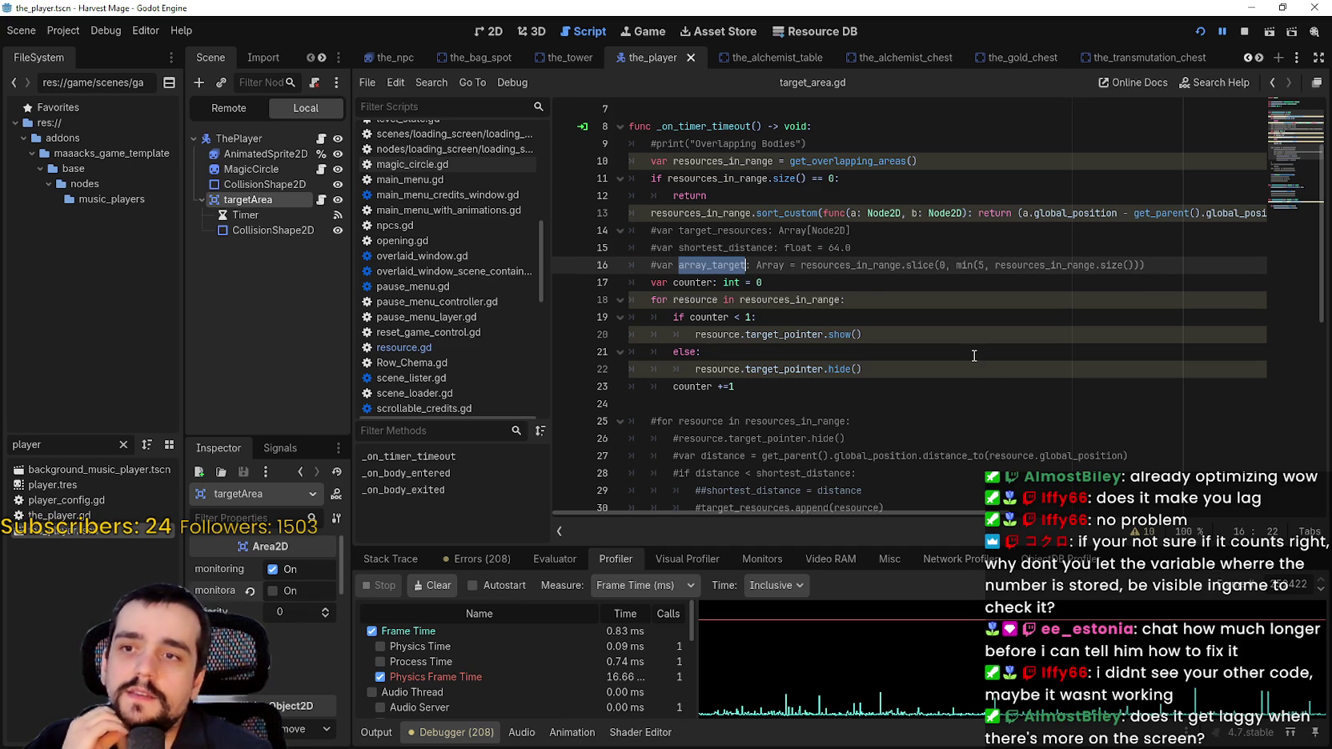
pyautogui.scroll(-2, 946, 322)
pyautogui.moveTo(660, 298)
pyautogui.mouseDown()
pyautogui.moveTo(928, 332)
pyautogui.moveTo(941, 348)
pyautogui.mouseUp()
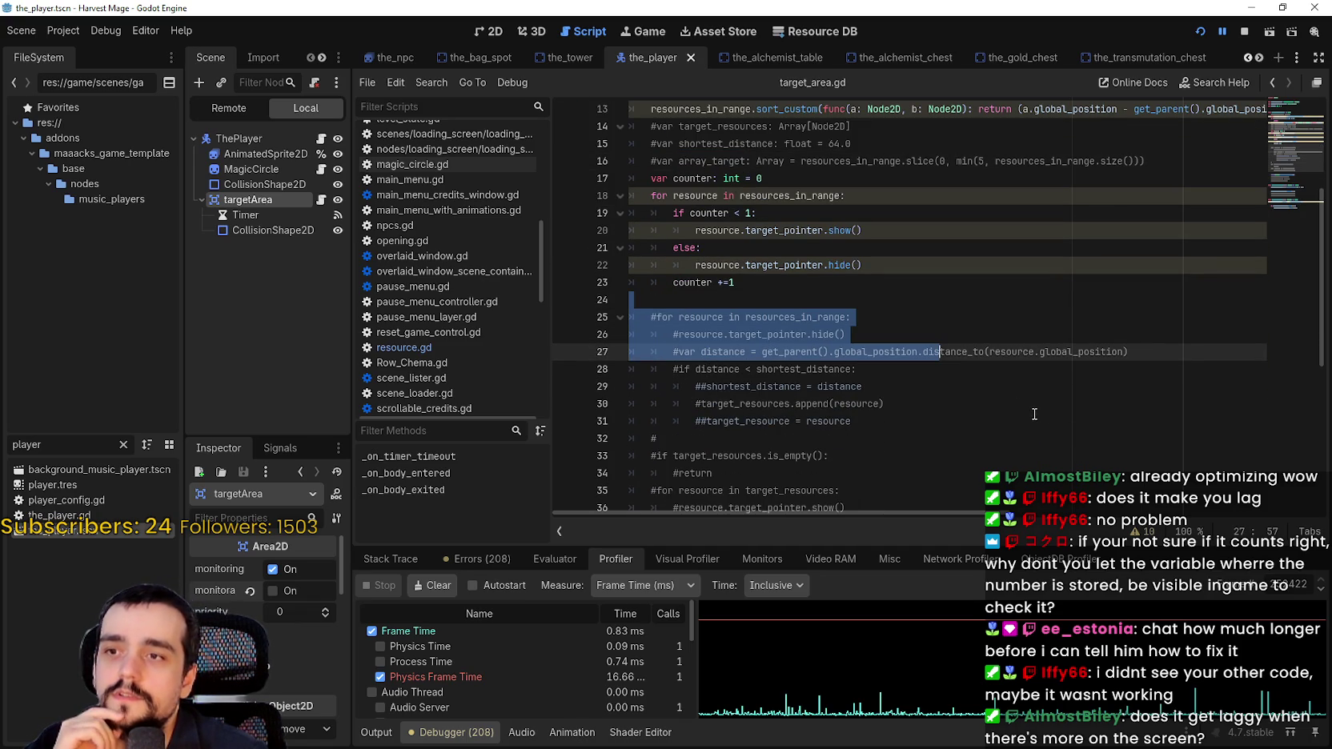
pyautogui.moveTo(633, 299)
pyautogui.mouseDown()
pyautogui.moveTo(920, 472)
pyautogui.moveTo(946, 417)
pyautogui.mouseUp()
pyautogui.scroll(-1, 947, 416)
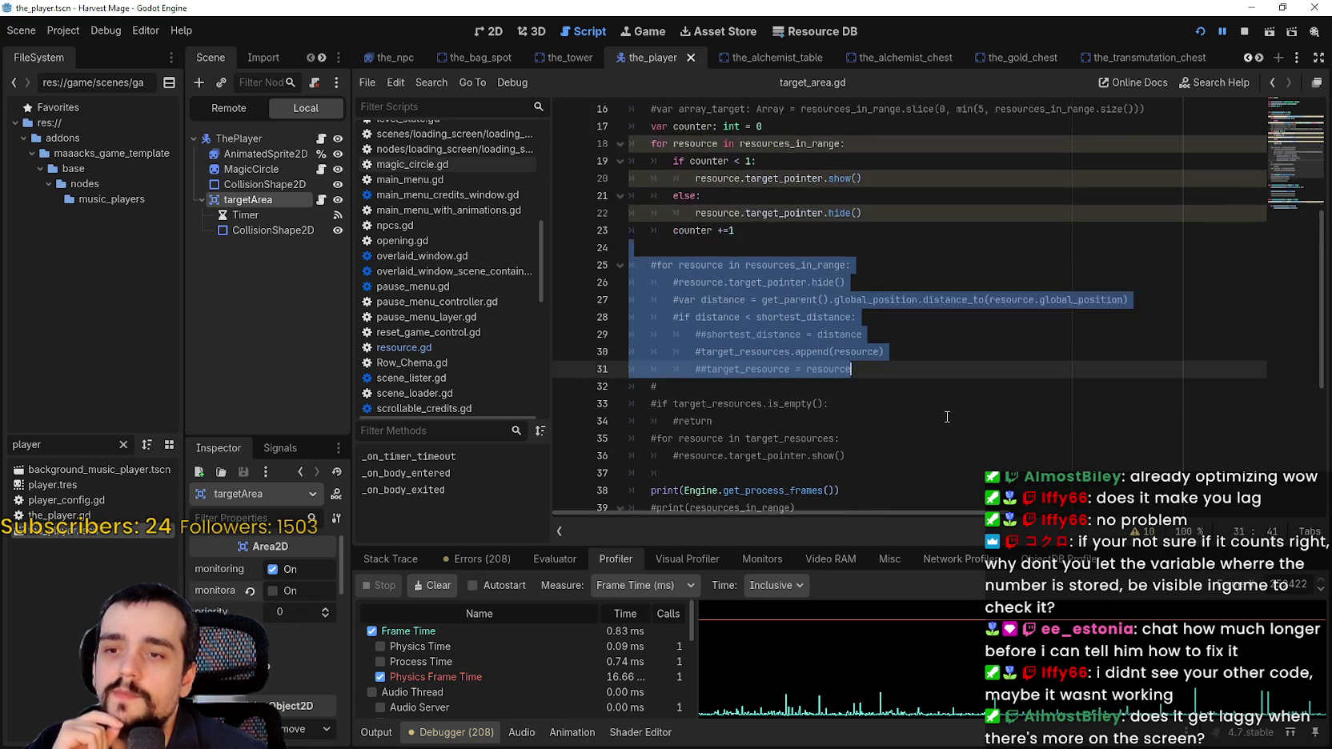
pyautogui.scroll(-1, 869, 396)
pyautogui.click(865, 380)
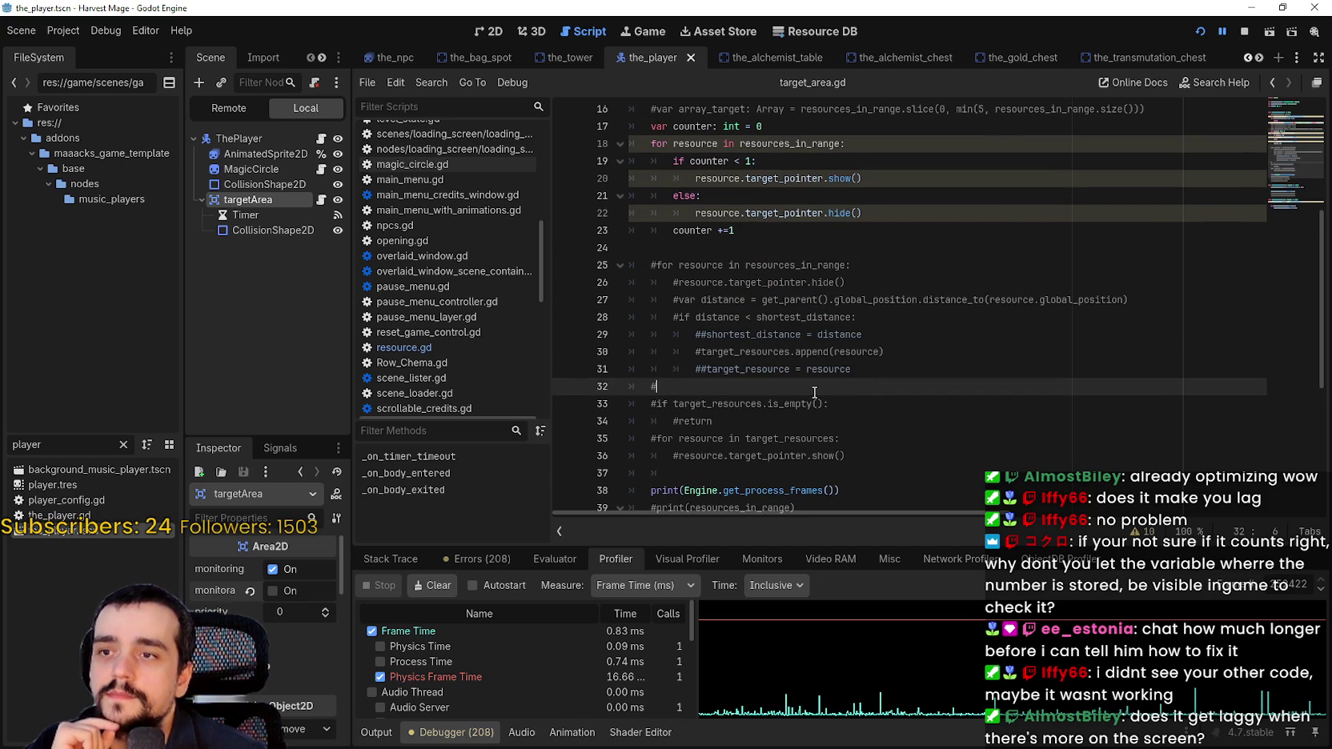
pyautogui.moveTo(701, 350)
pyautogui.mouseDown()
pyautogui.moveTo(919, 343)
pyautogui.moveTo(563, 329)
pyautogui.mouseUp()
pyautogui.scroll(-1, 908, 406)
pyautogui.click(747, 373)
pyautogui.scroll(-3, 747, 374)
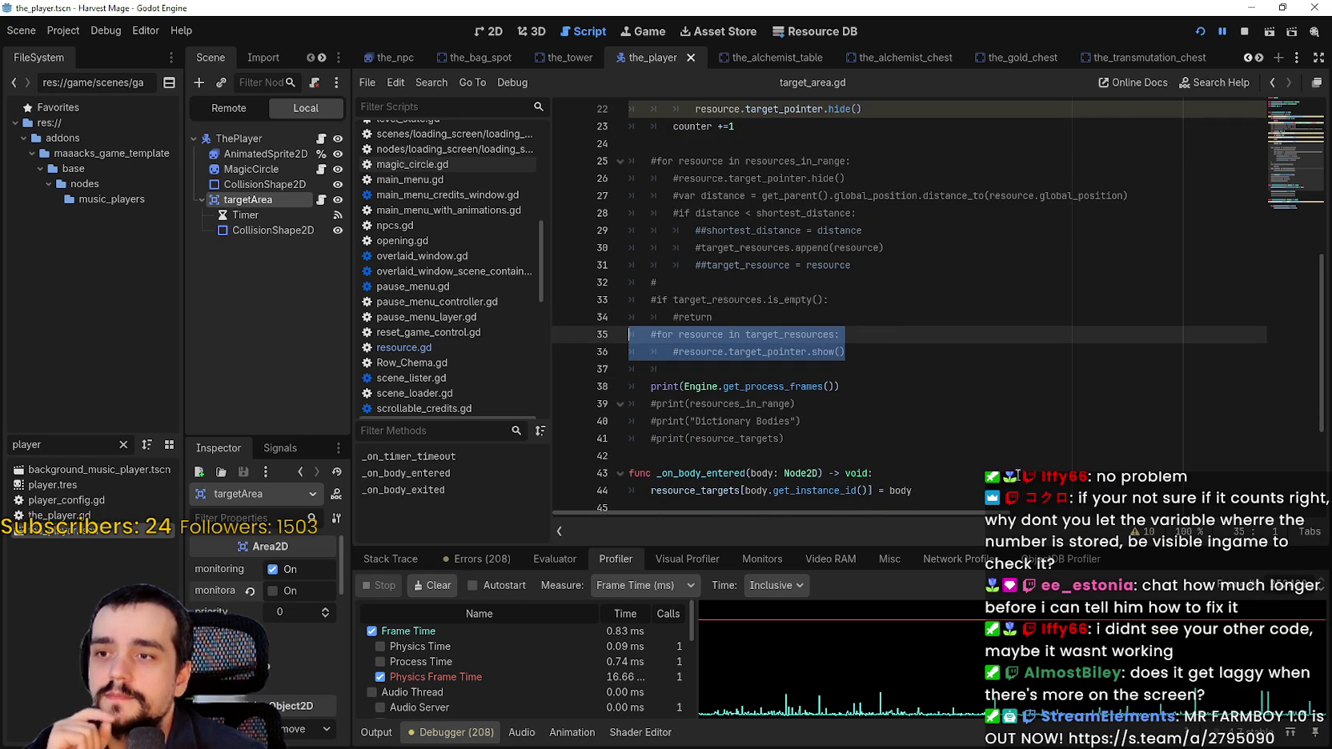
pyautogui.scroll(-2, 992, 452)
pyautogui.scroll(6, 982, 445)
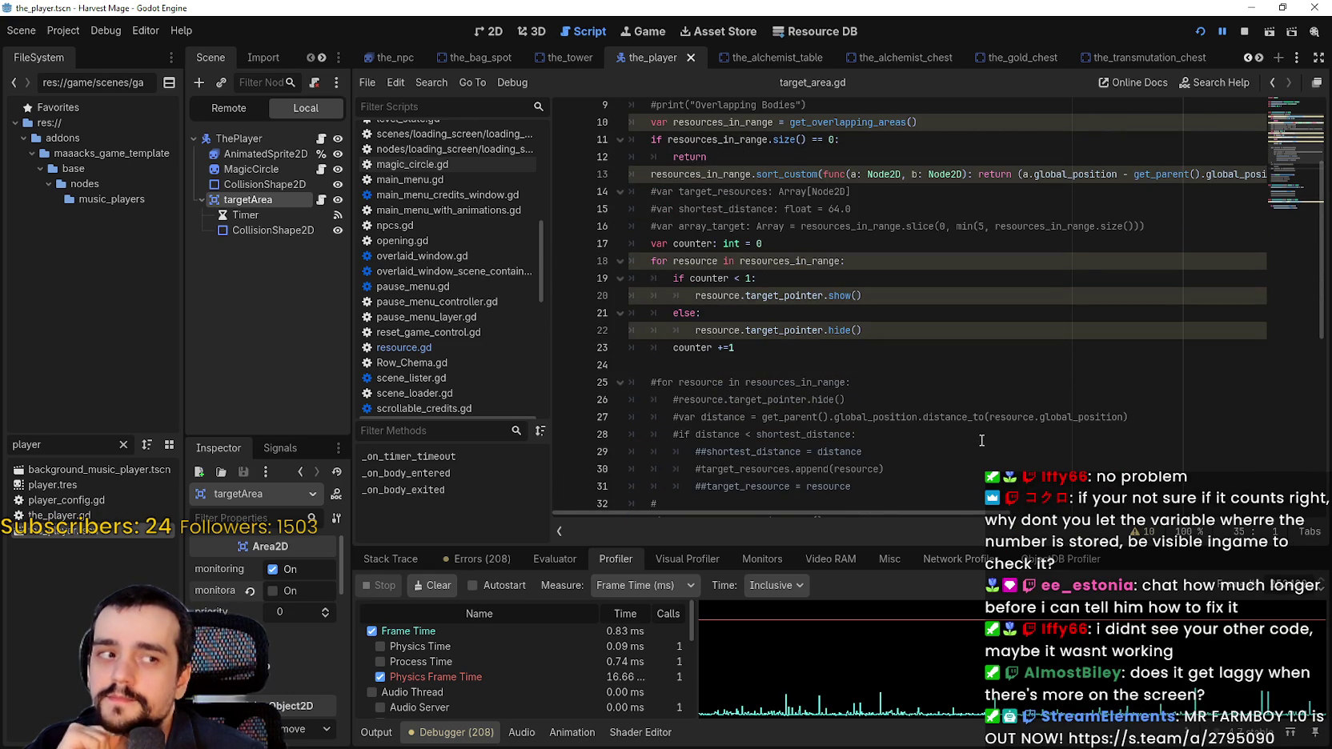
pyautogui.scroll(1, 981, 439)
pyautogui.scroll(-2, 981, 437)
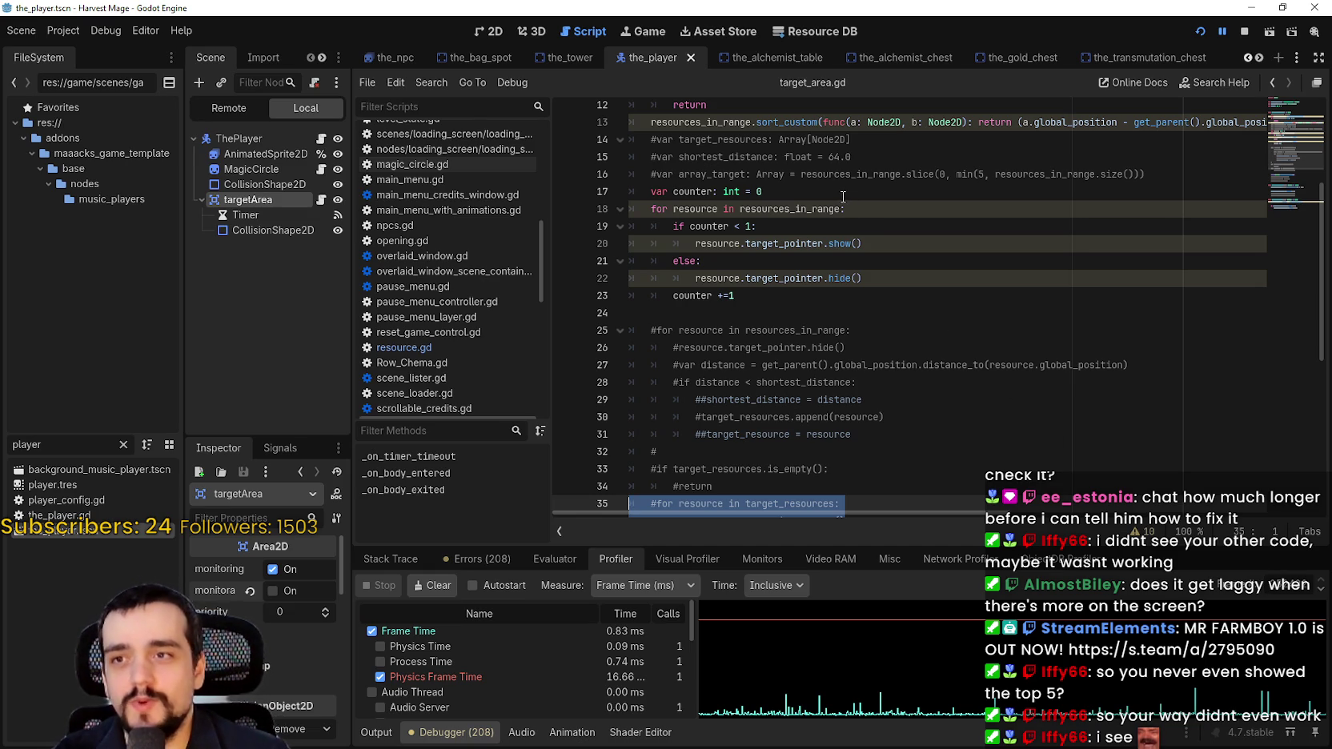
pyautogui.doubleClick(834, 158)
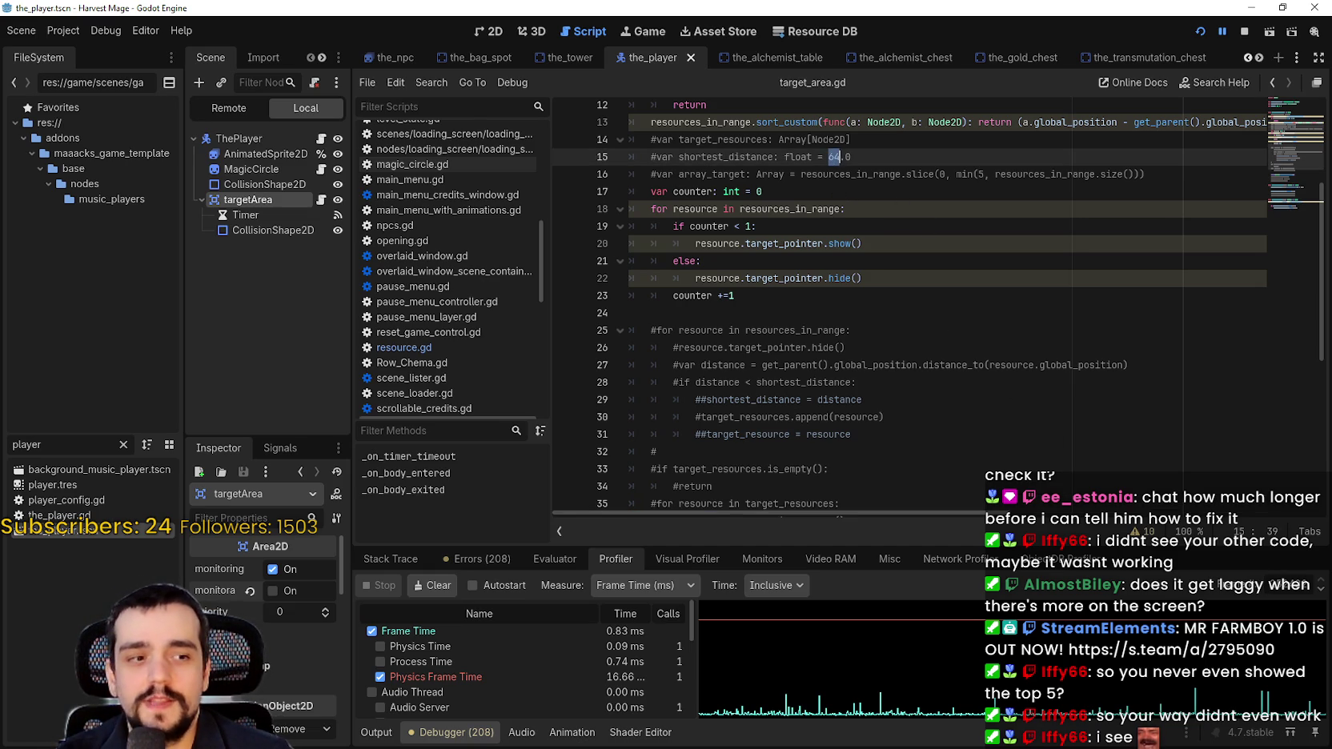
pyautogui.hotkey('alt', 'Tab')
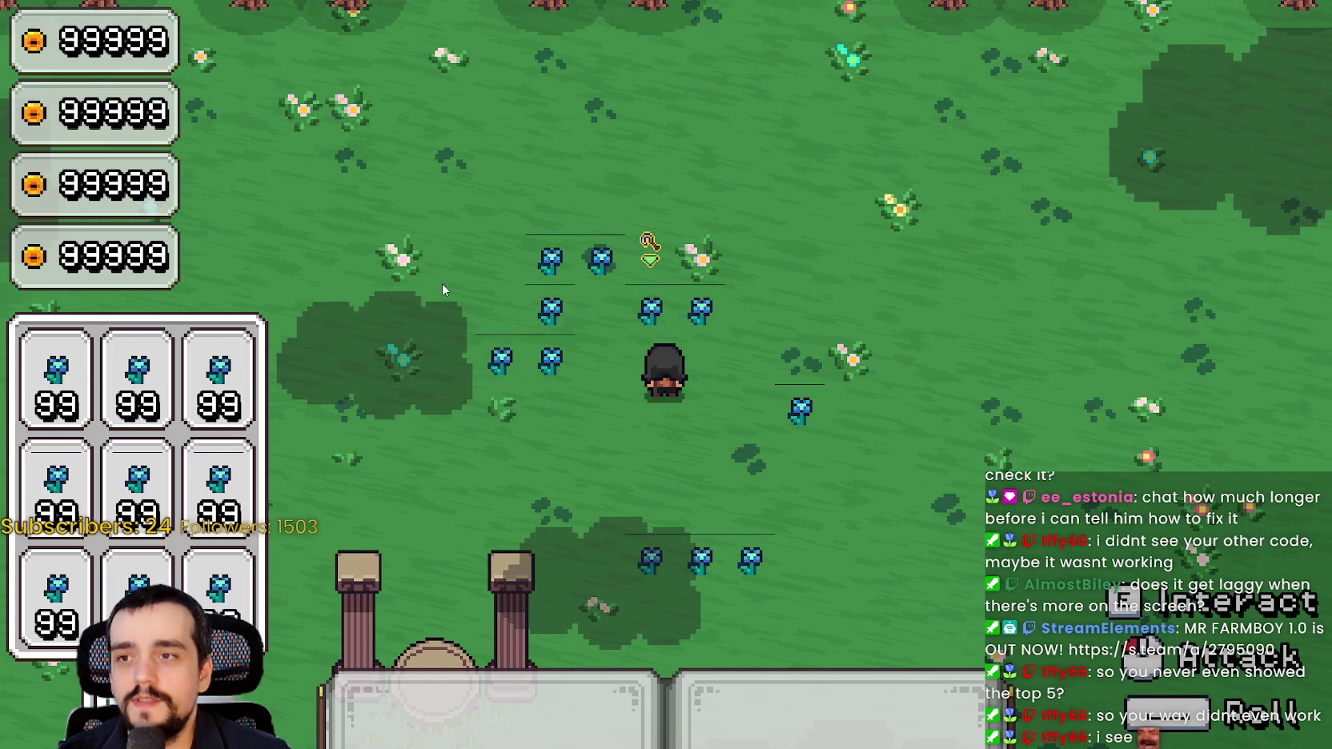
pyautogui.hotkey('alt', 'Tab')
pyautogui.hotkey('alt', 'Tab')
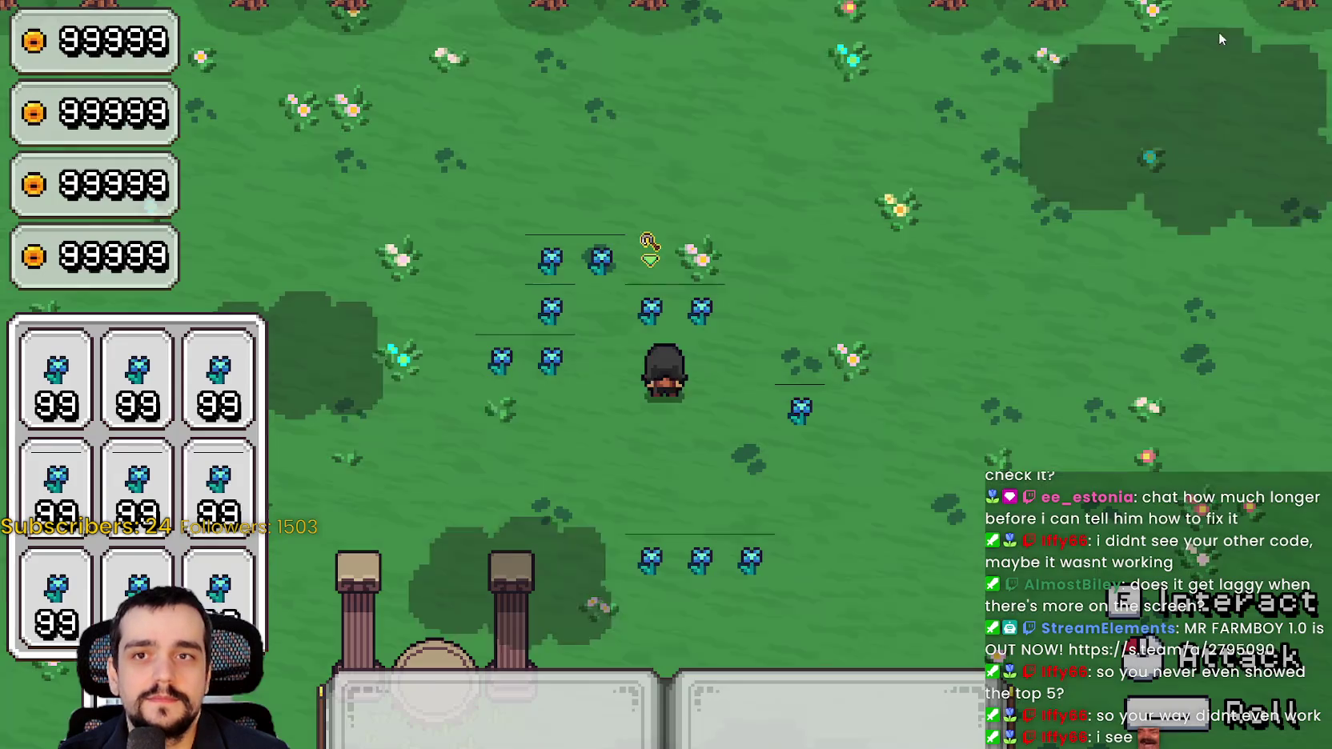
pyautogui.press('s')
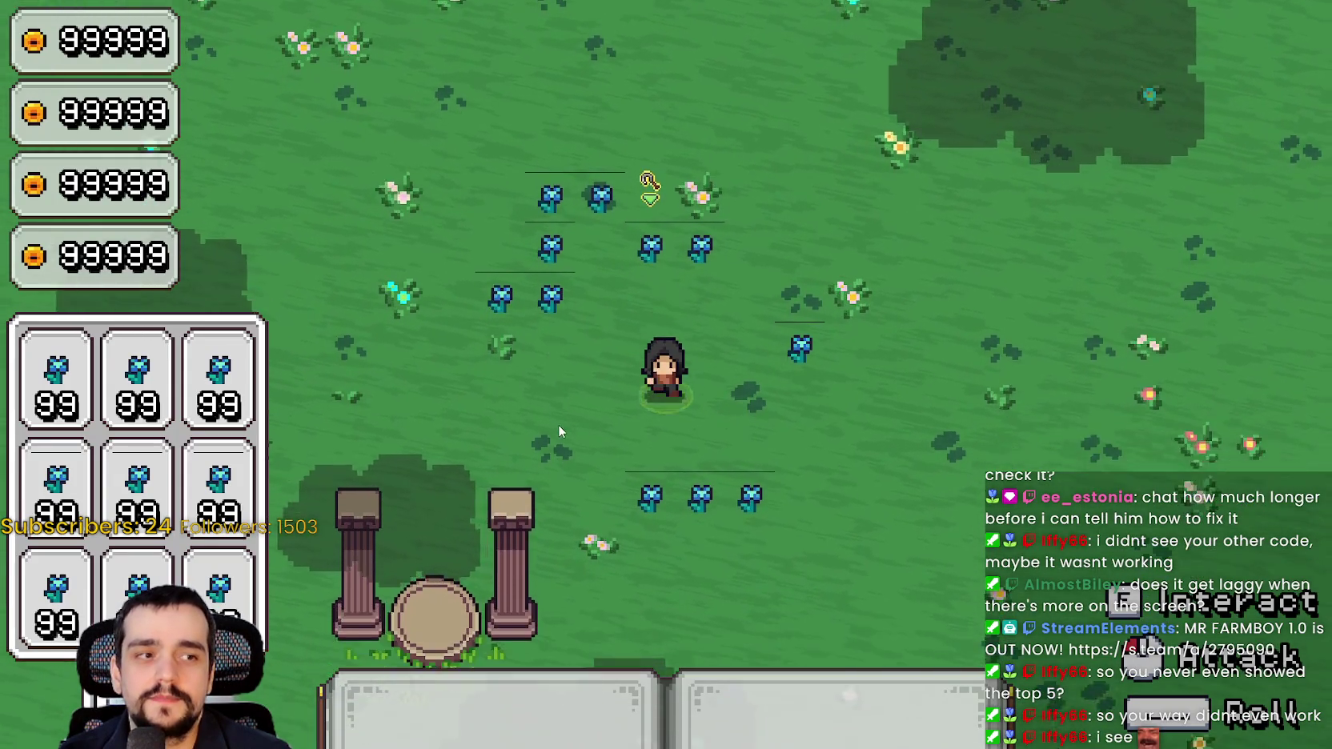
pyautogui.hotkey('w', 'a')
pyautogui.press('d')
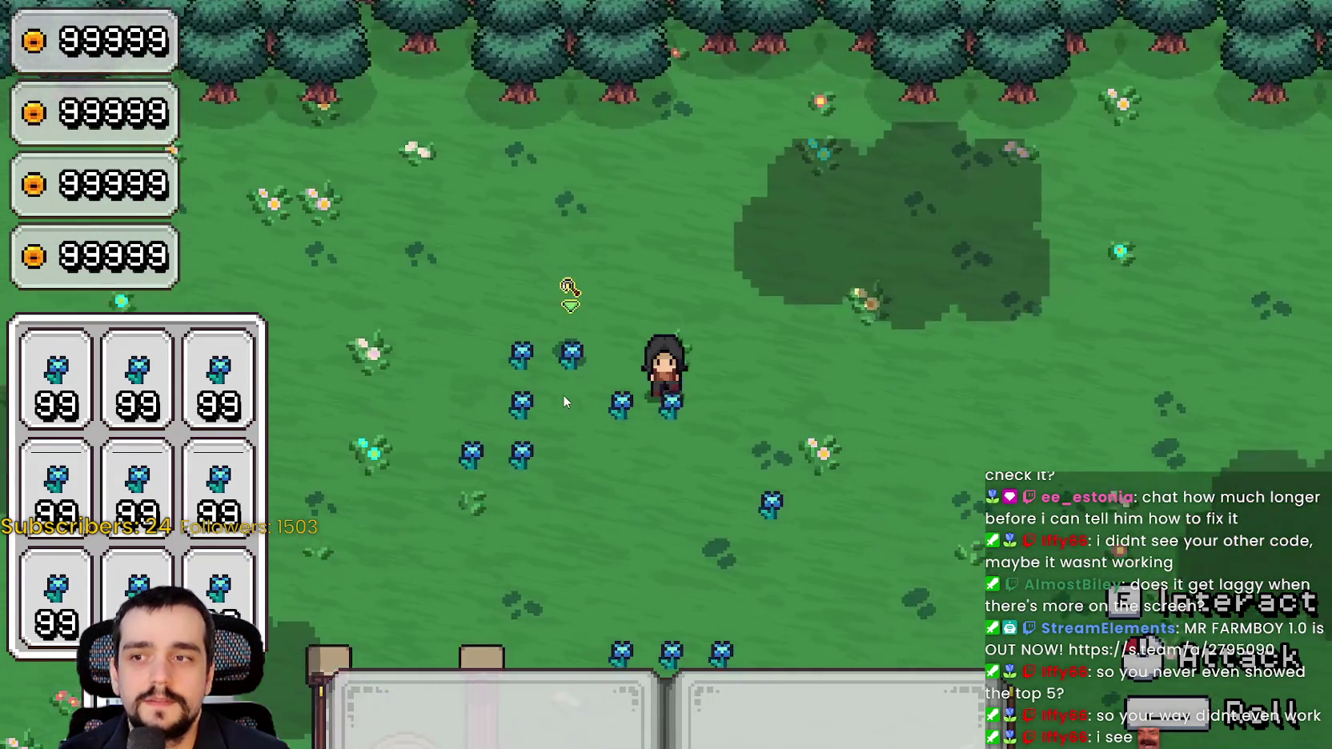
pyautogui.press('s')
pyautogui.press('w')
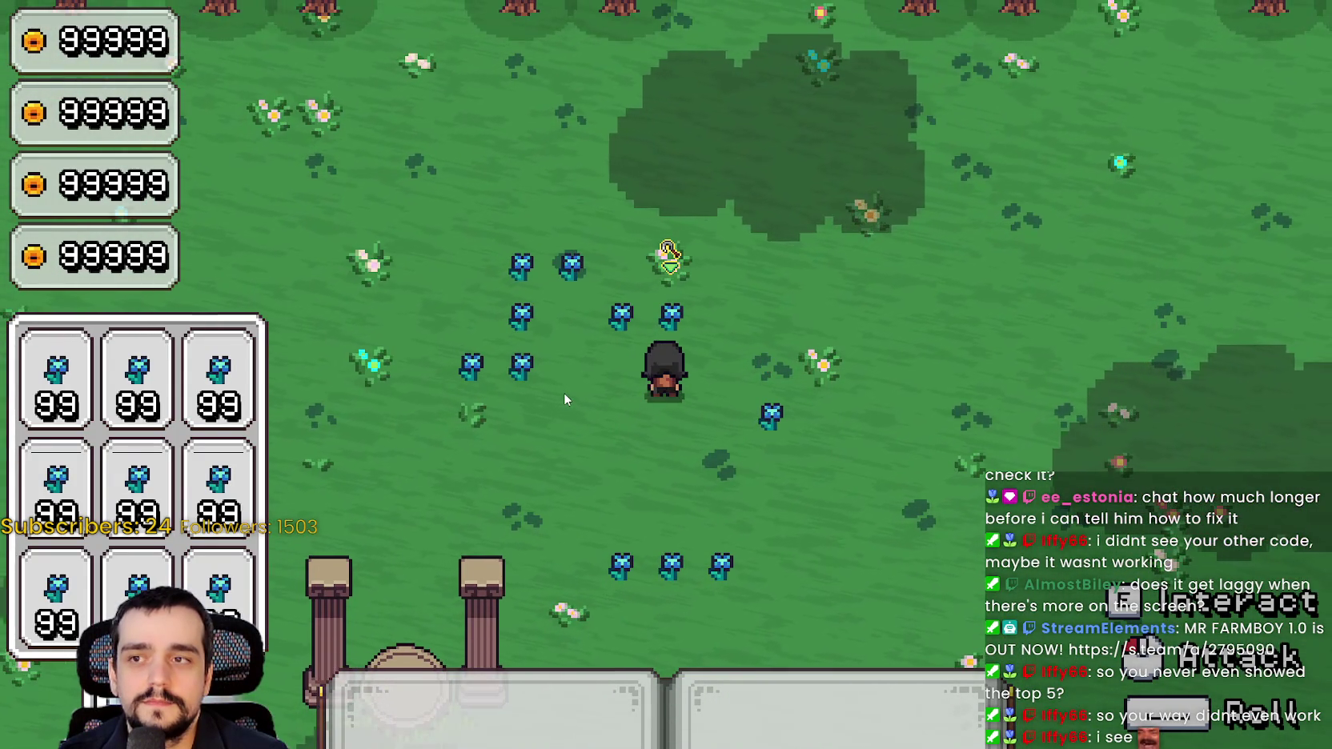
pyautogui.press('a')
pyautogui.hotkey('s', 'a')
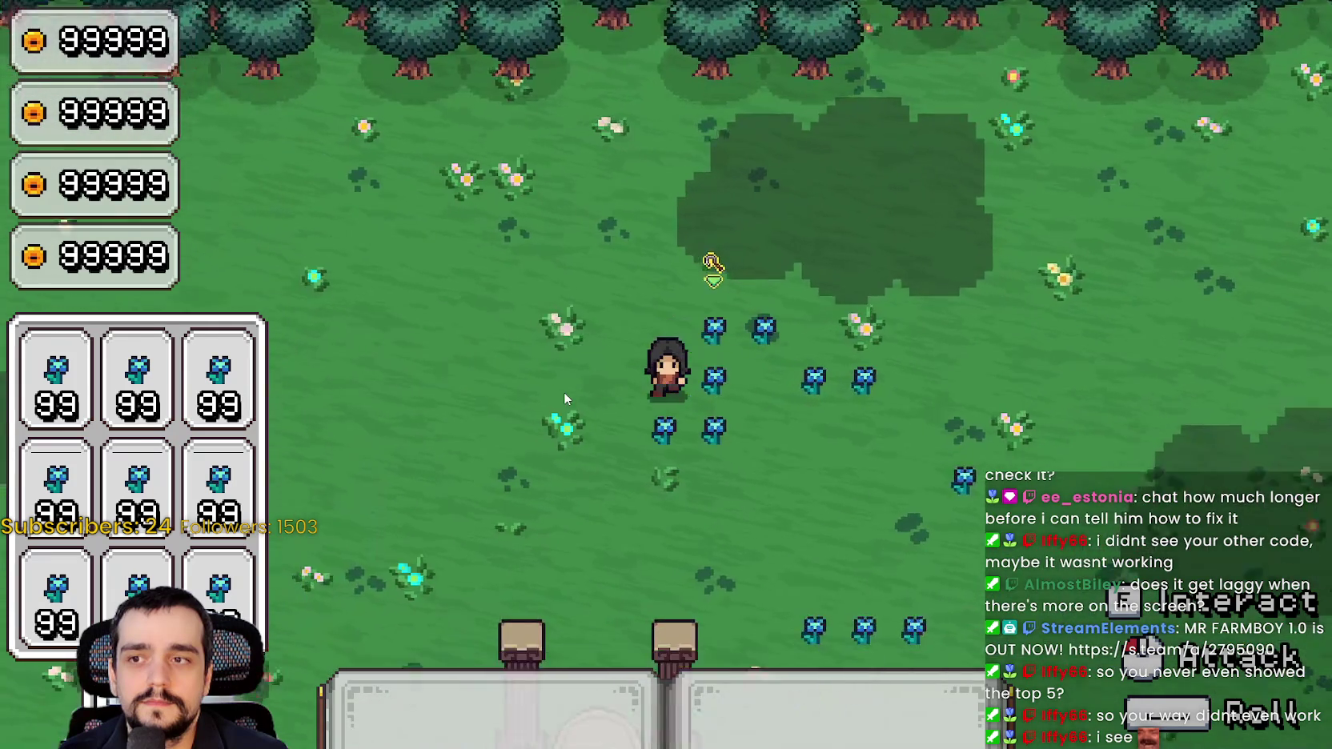
pyautogui.hotkey('s', 'd')
pyautogui.press('d')
pyautogui.hotkey('w', 'a')
pyautogui.press('a')
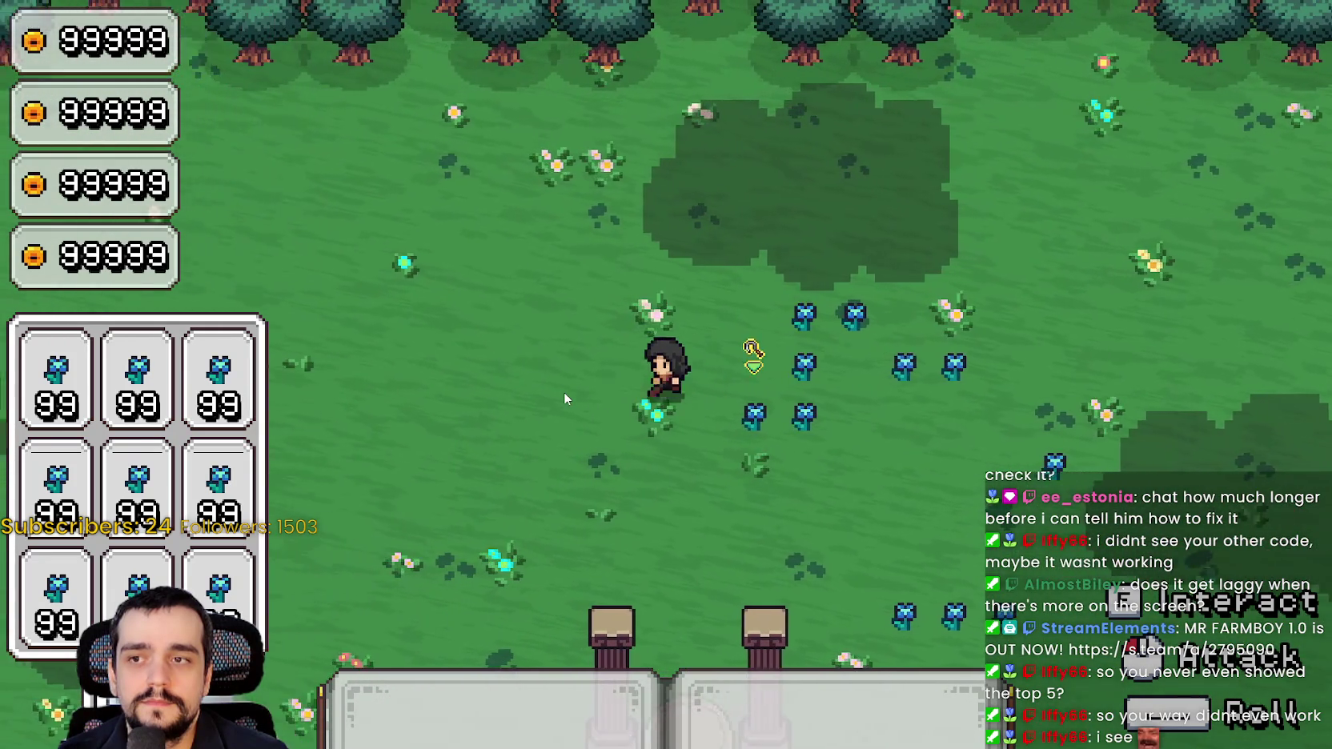
pyautogui.press('d')
pyautogui.press('s')
pyautogui.press('a')
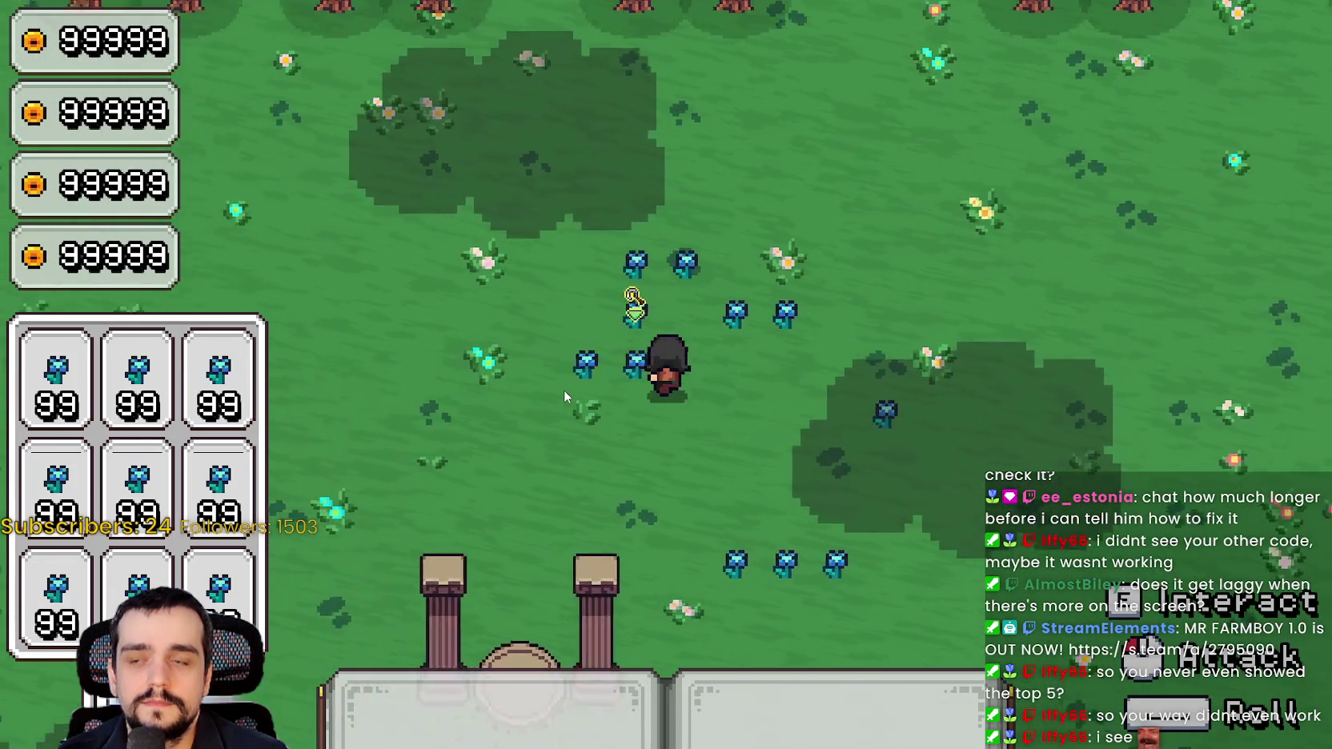
pyautogui.hotkey('w', 'd')
pyautogui.hotkey('s', 'd')
pyautogui.press('d')
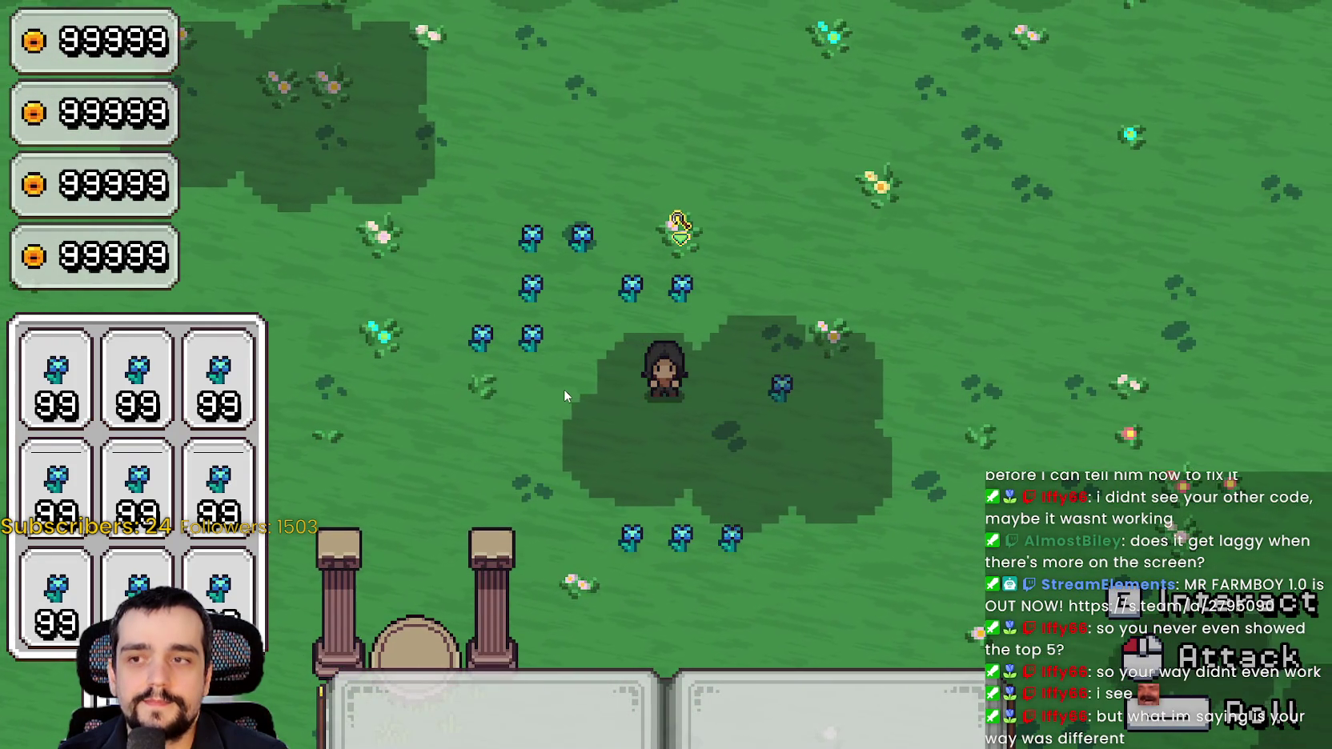
pyautogui.hotkey('alt', 'Tab')
pyautogui.click(852, 267)
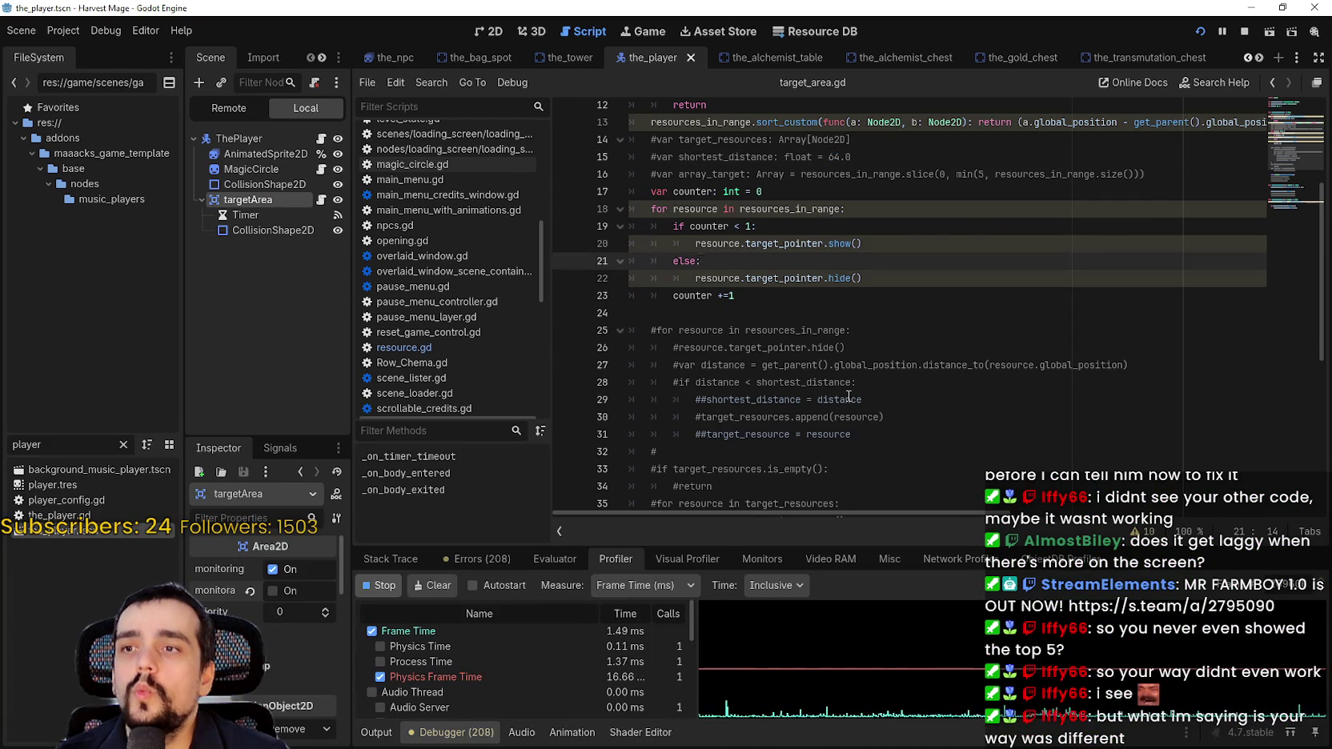
# In the 2D view, drag the targetArea collision circle's radius much smaller, then save and run
pyautogui.scroll(2, 848, 264)
pyautogui.doubleClick(838, 164)
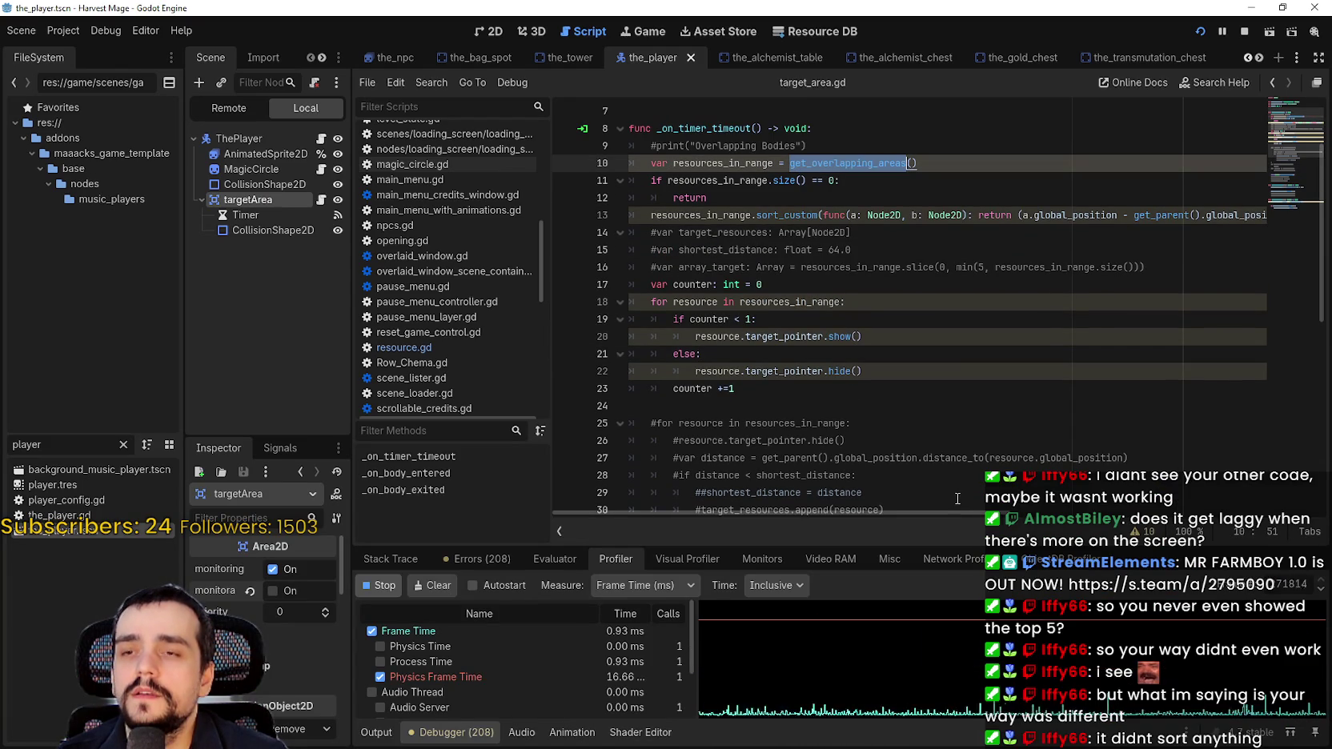
pyautogui.click(490, 32)
pyautogui.scroll(5, 978, 408)
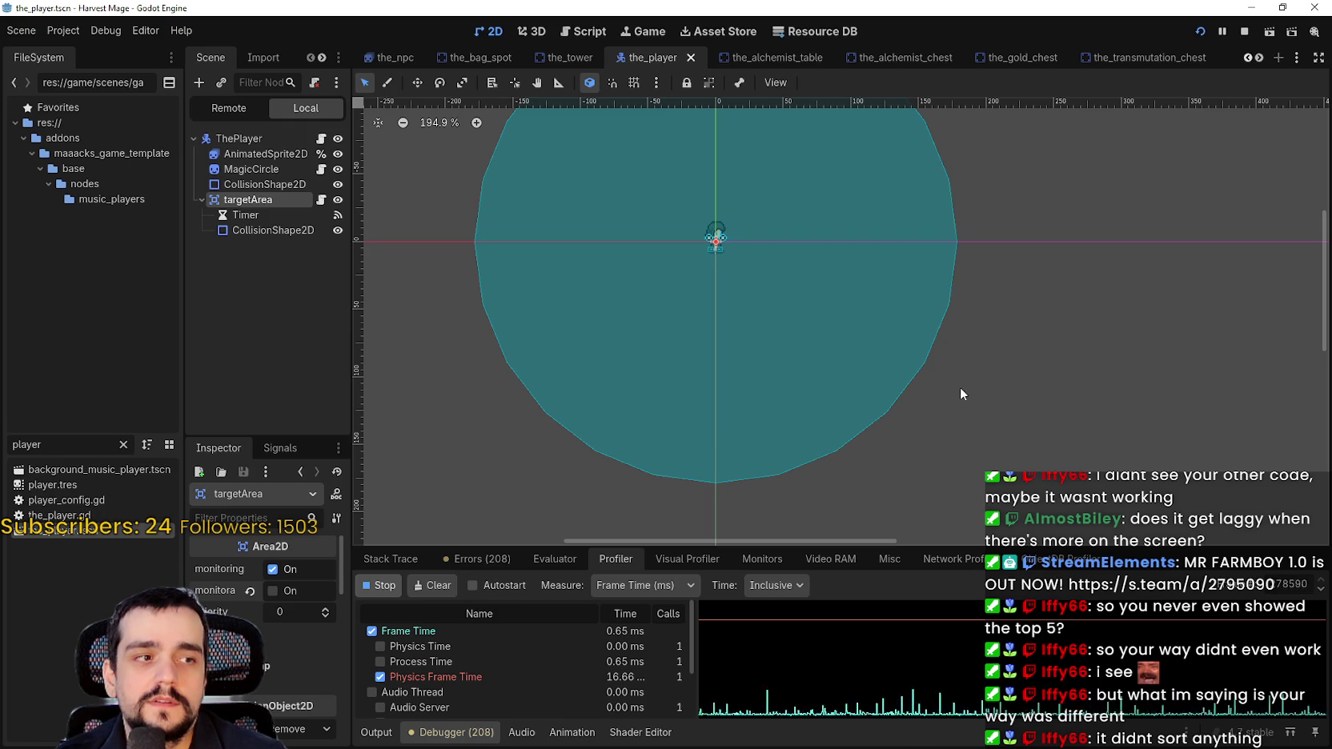
pyautogui.click(928, 364)
pyautogui.scroll(-2, 904, 352)
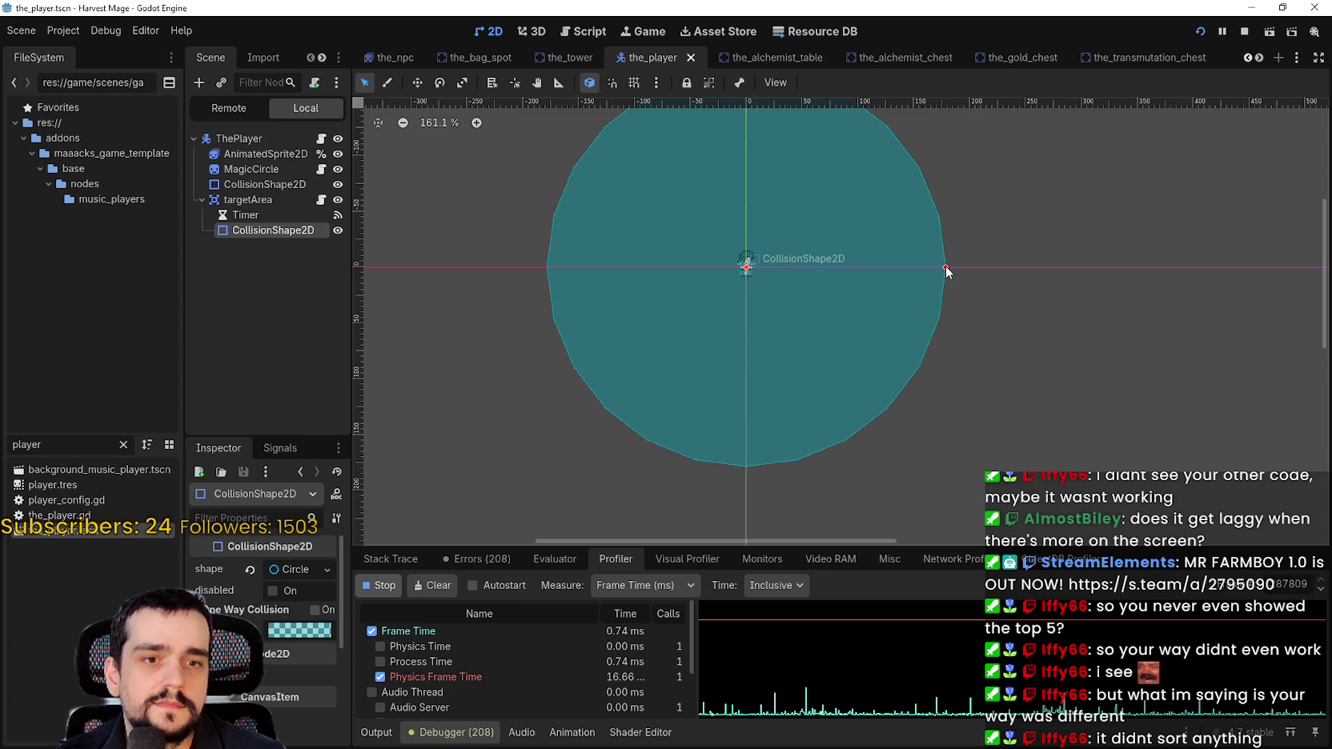
pyautogui.moveTo(944, 266); pyautogui.dragTo(828, 267)
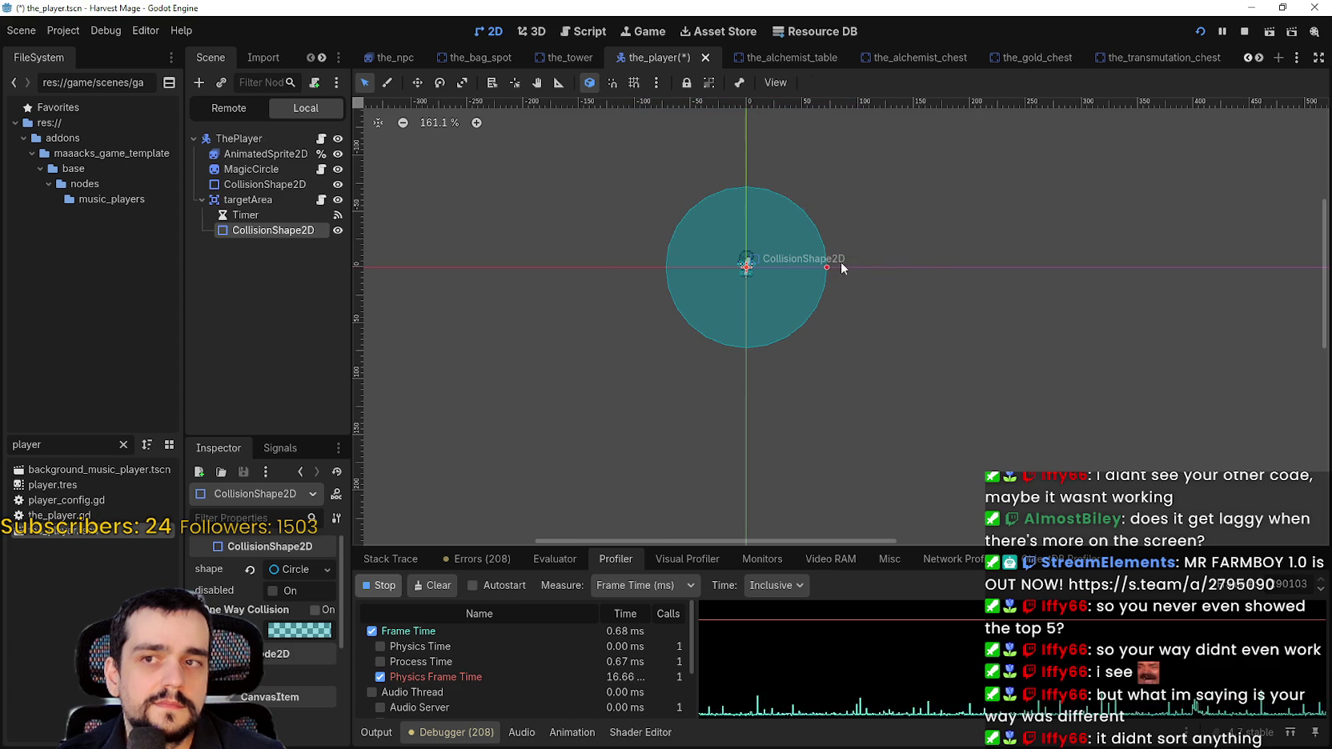
pyautogui.click(1199, 32)
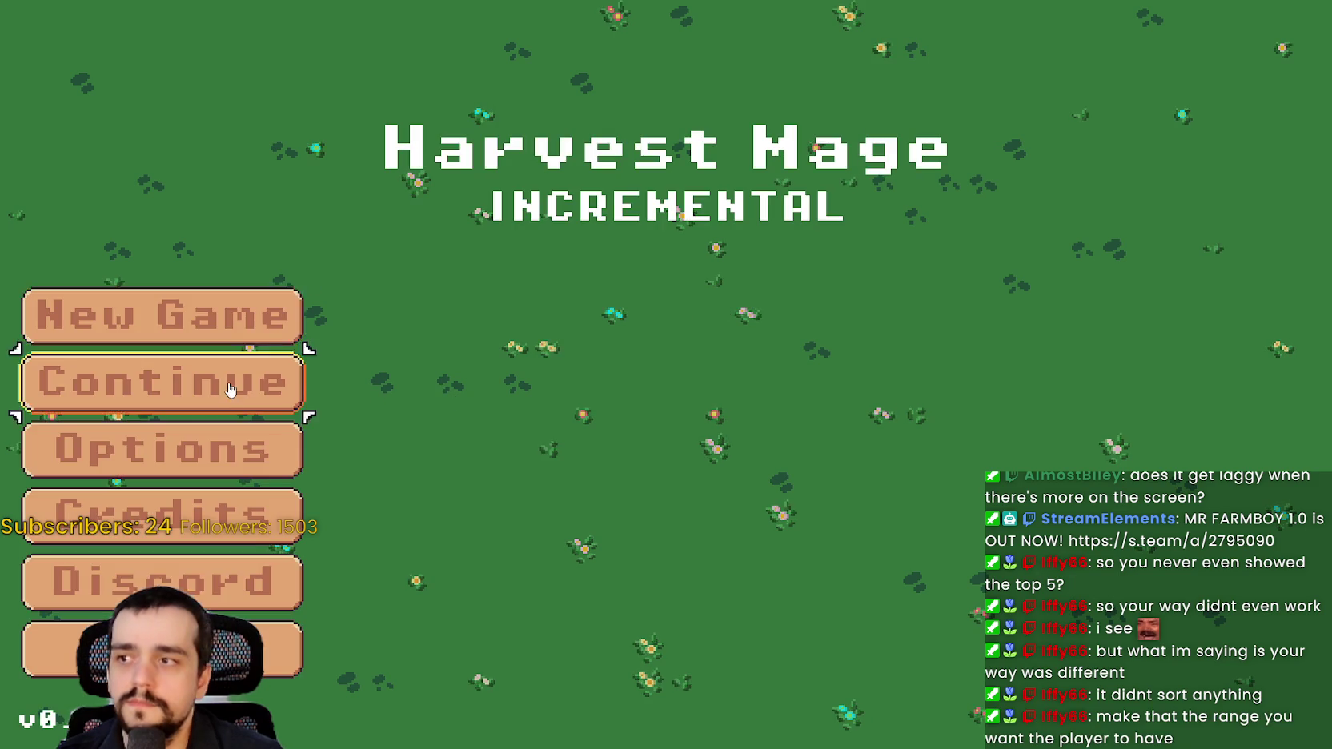
# Continue the saved game and walk the character through the flower meadow
pyautogui.click(243, 386)
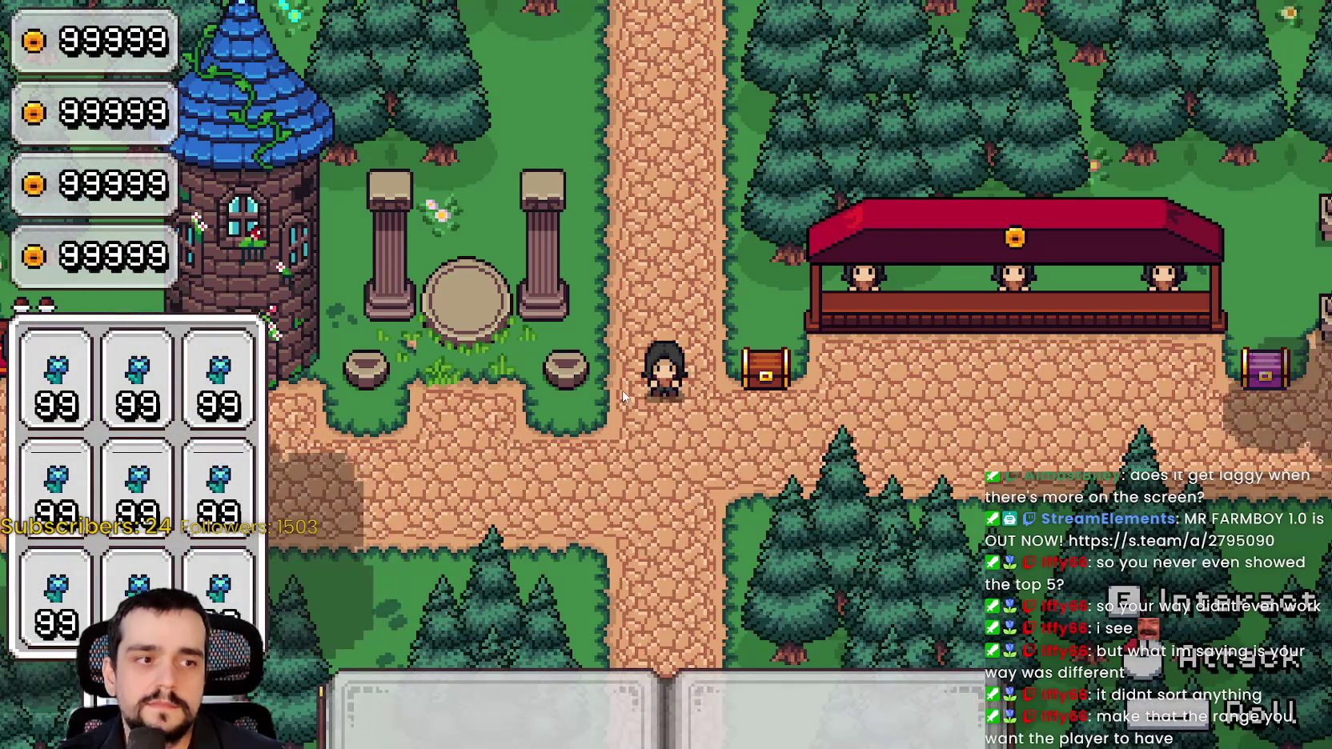
pyautogui.press('s')
pyautogui.press('a')
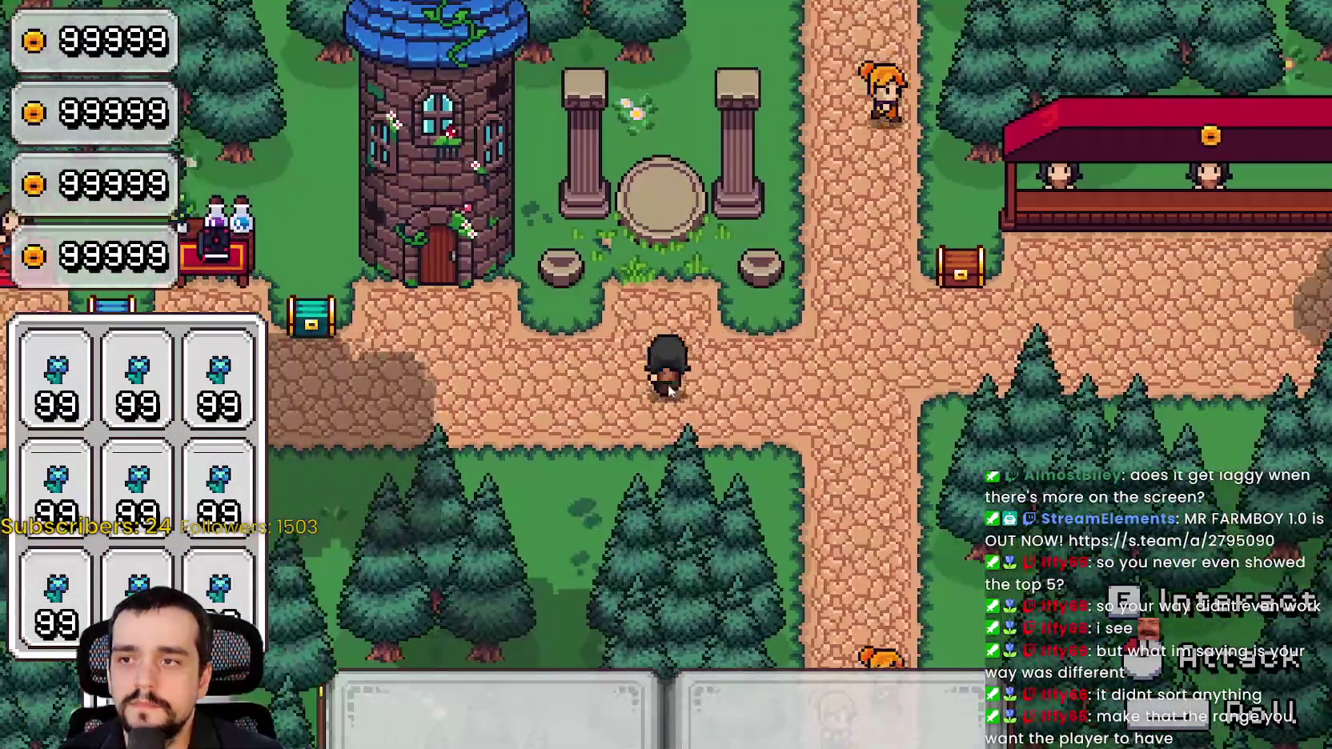
pyautogui.press('w')
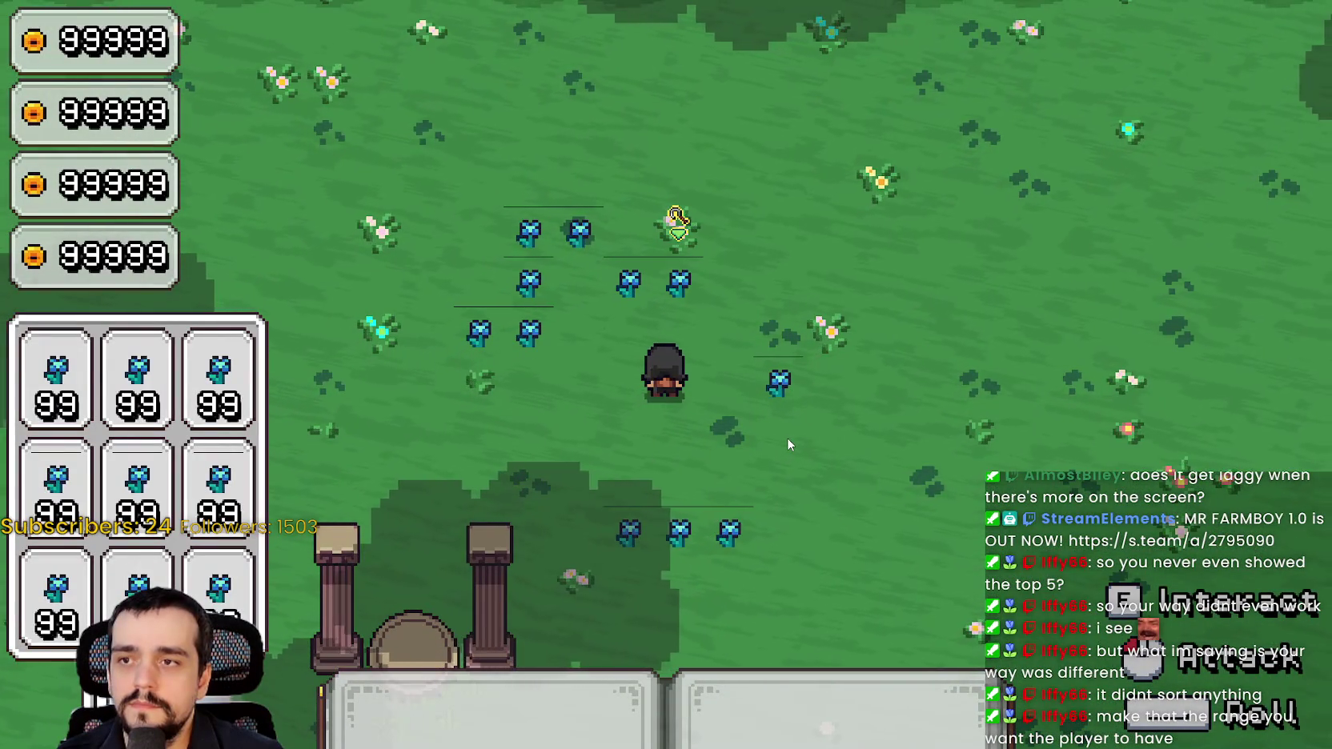
pyautogui.press('w')
pyautogui.press('s')
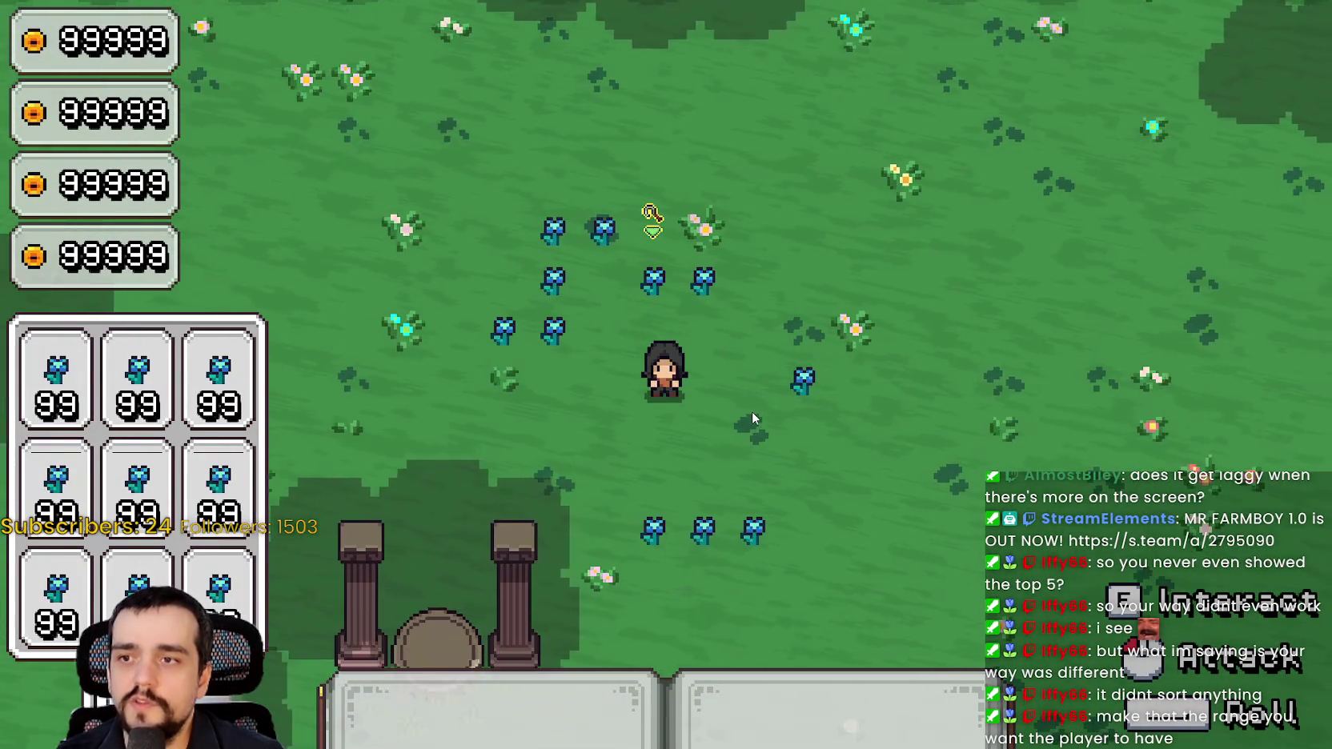
pyautogui.press('w')
pyautogui.press('a')
pyautogui.press('s')
pyautogui.press('d')
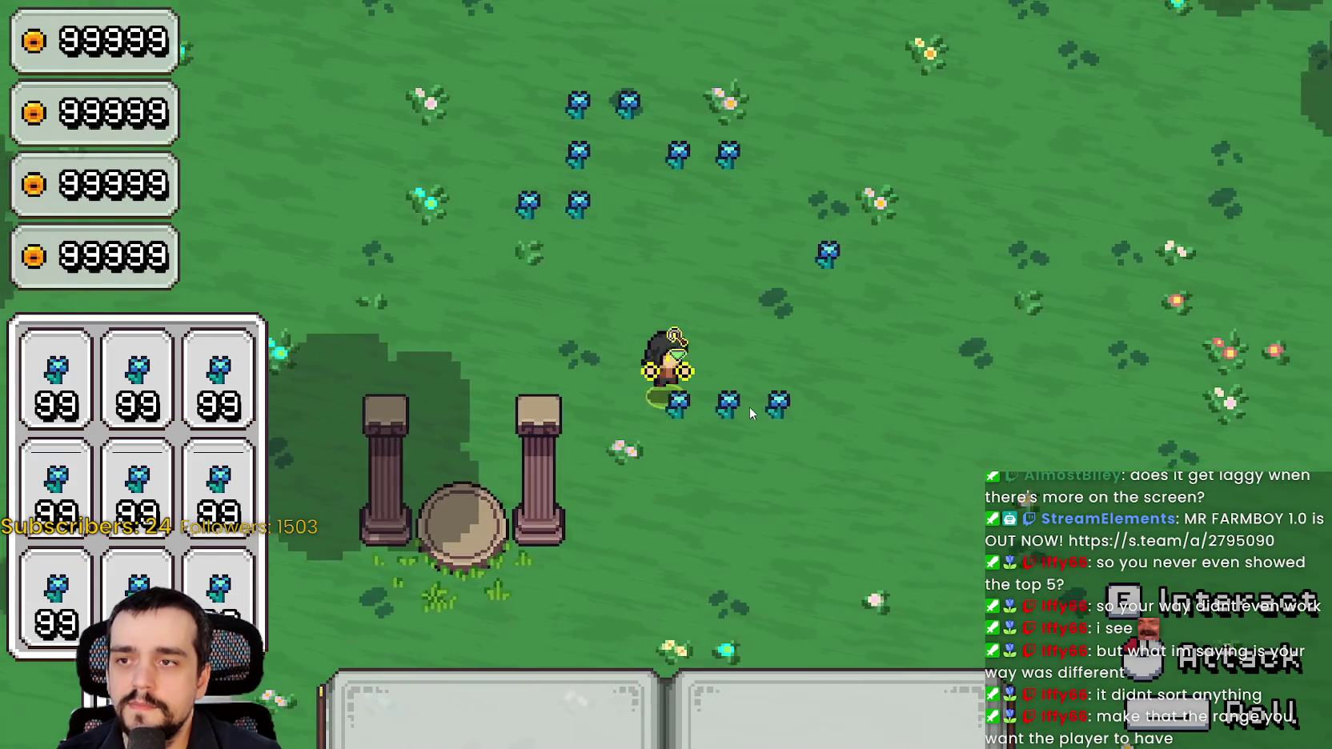
pyautogui.press('w')
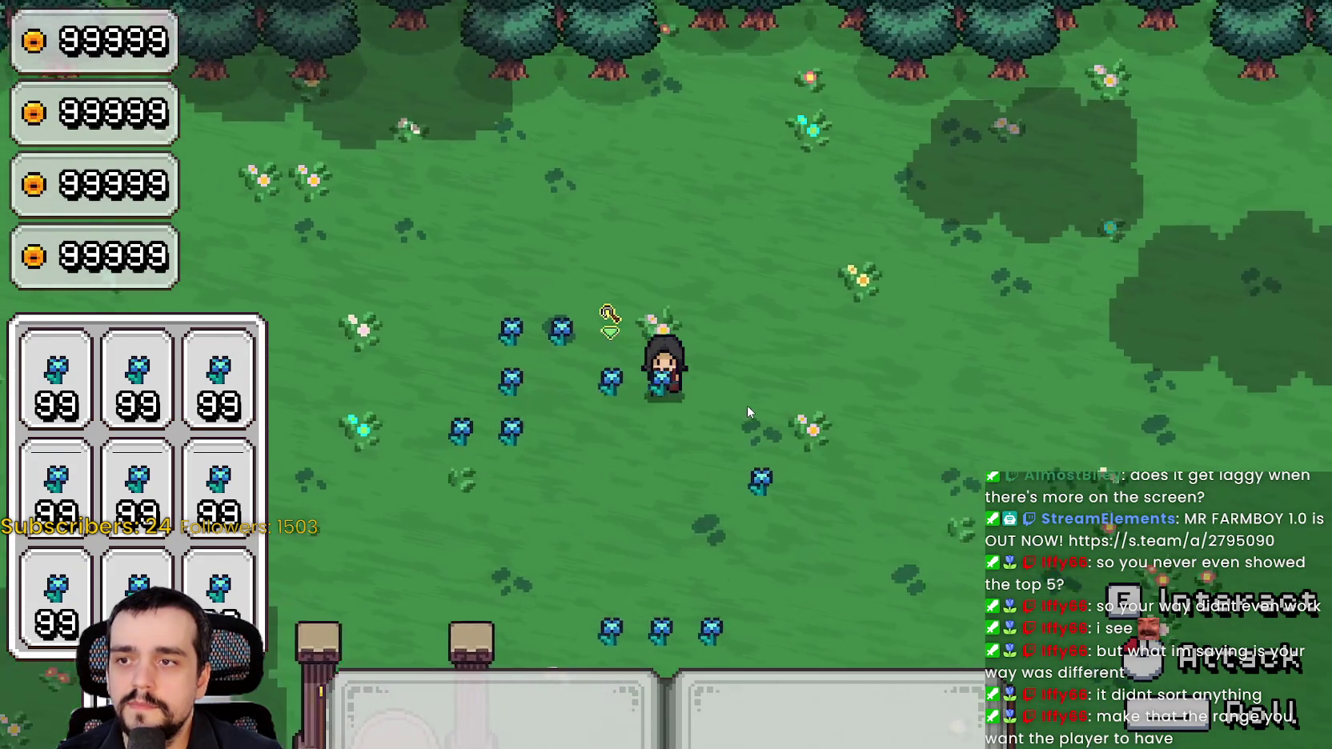
# Stop the game, raise the line 19 pointer limit to counter < 15, and rerun
pyautogui.press('F8')
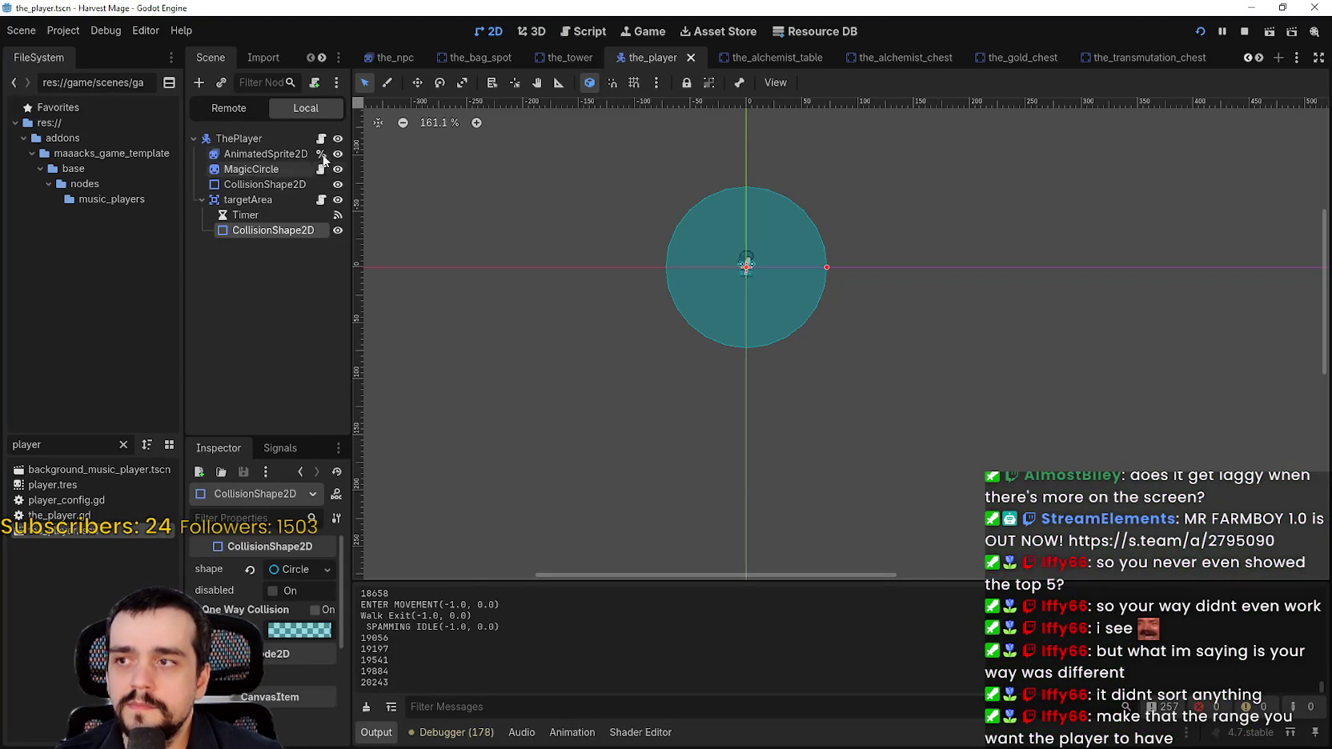
pyautogui.click(321, 199)
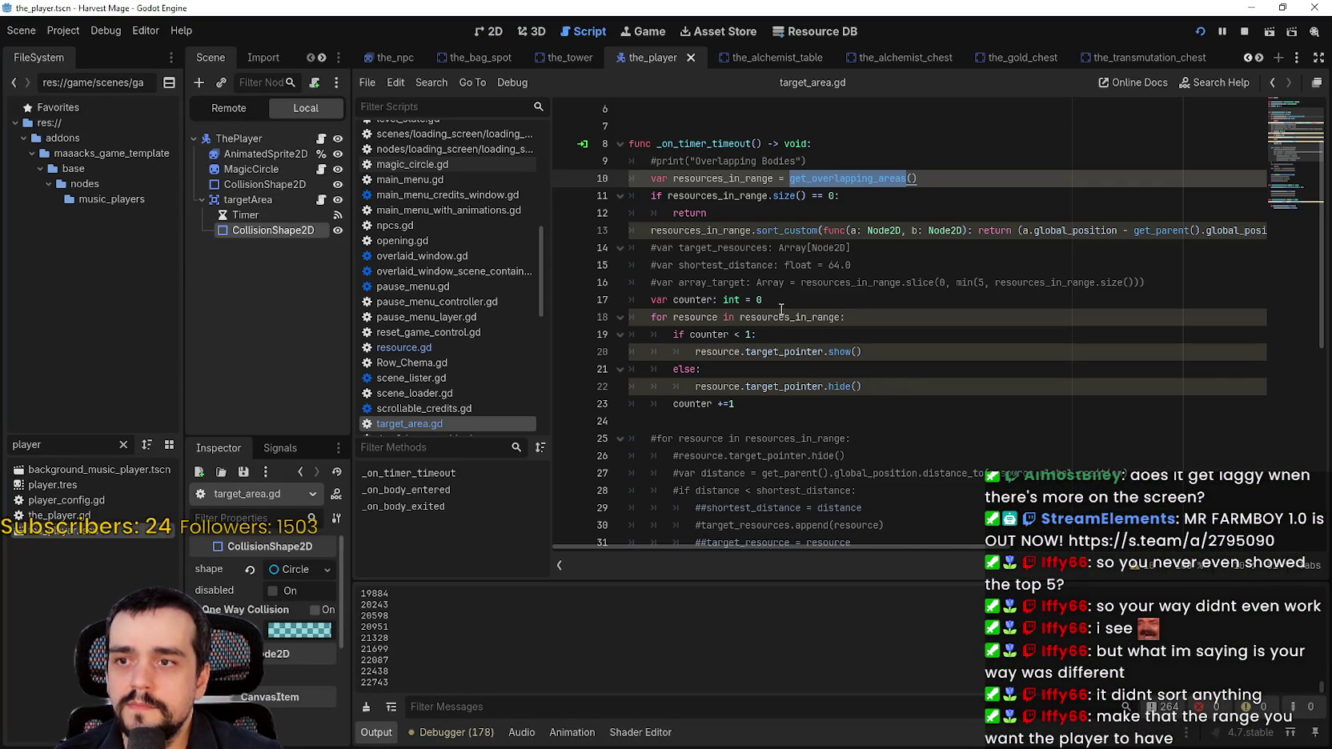
pyautogui.click(749, 335)
pyautogui.press('F5')
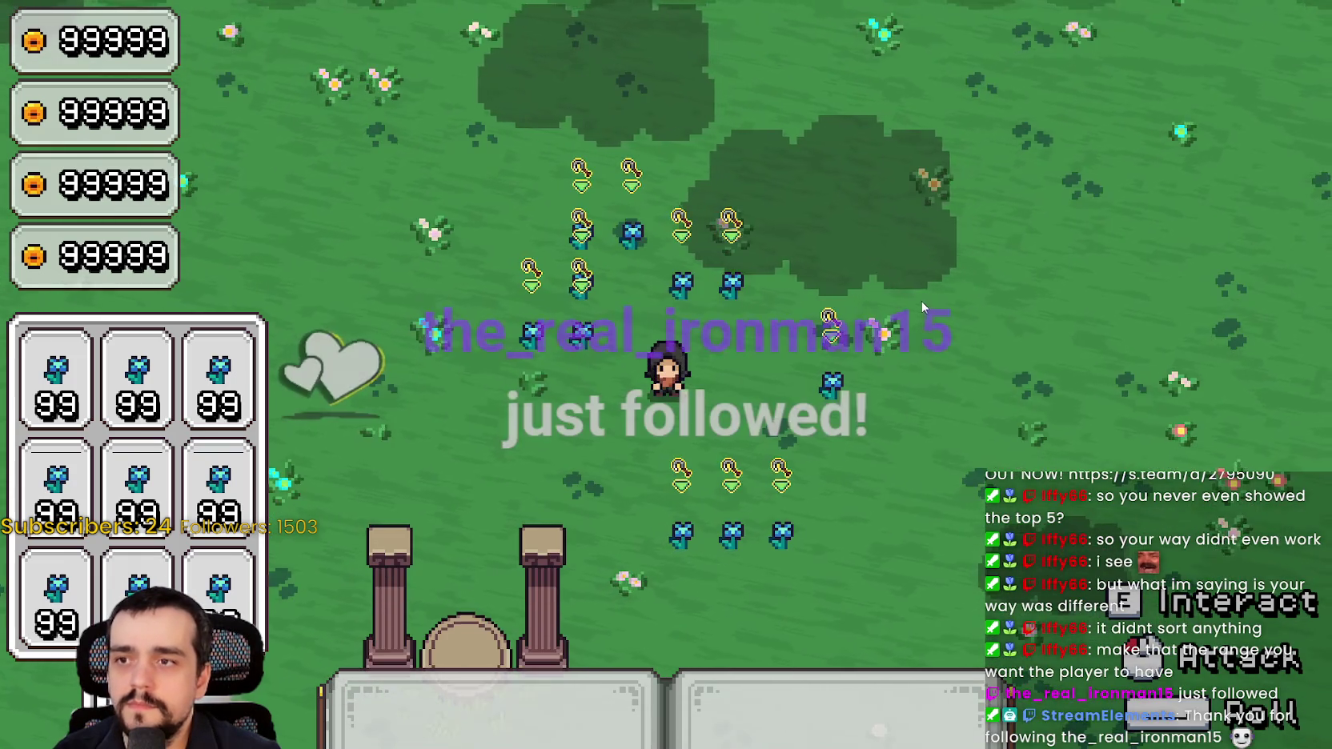
# Walk the character right, then left and up among the flowers to check the pointers
pyautogui.press('d')
pyautogui.press('a')
pyautogui.press('s')
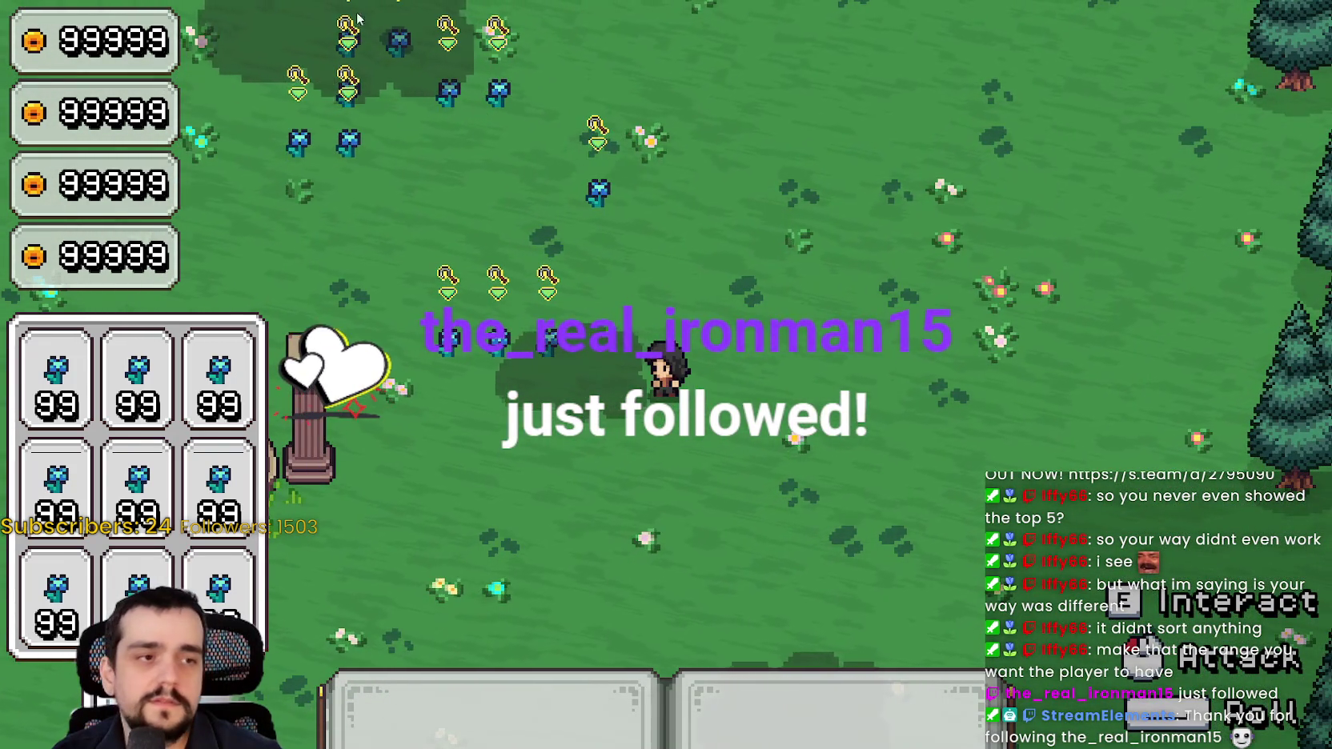
pyautogui.press('d')
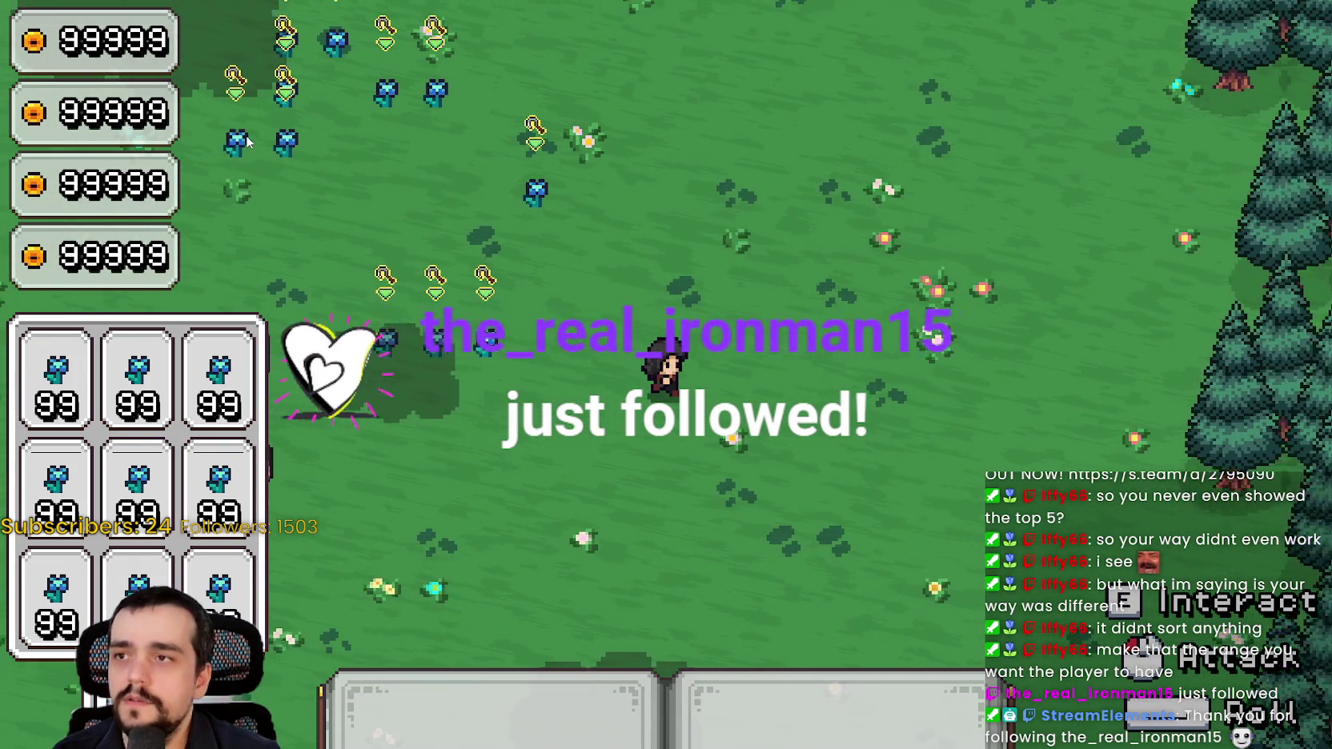
pyautogui.press('a')
pyautogui.press('w')
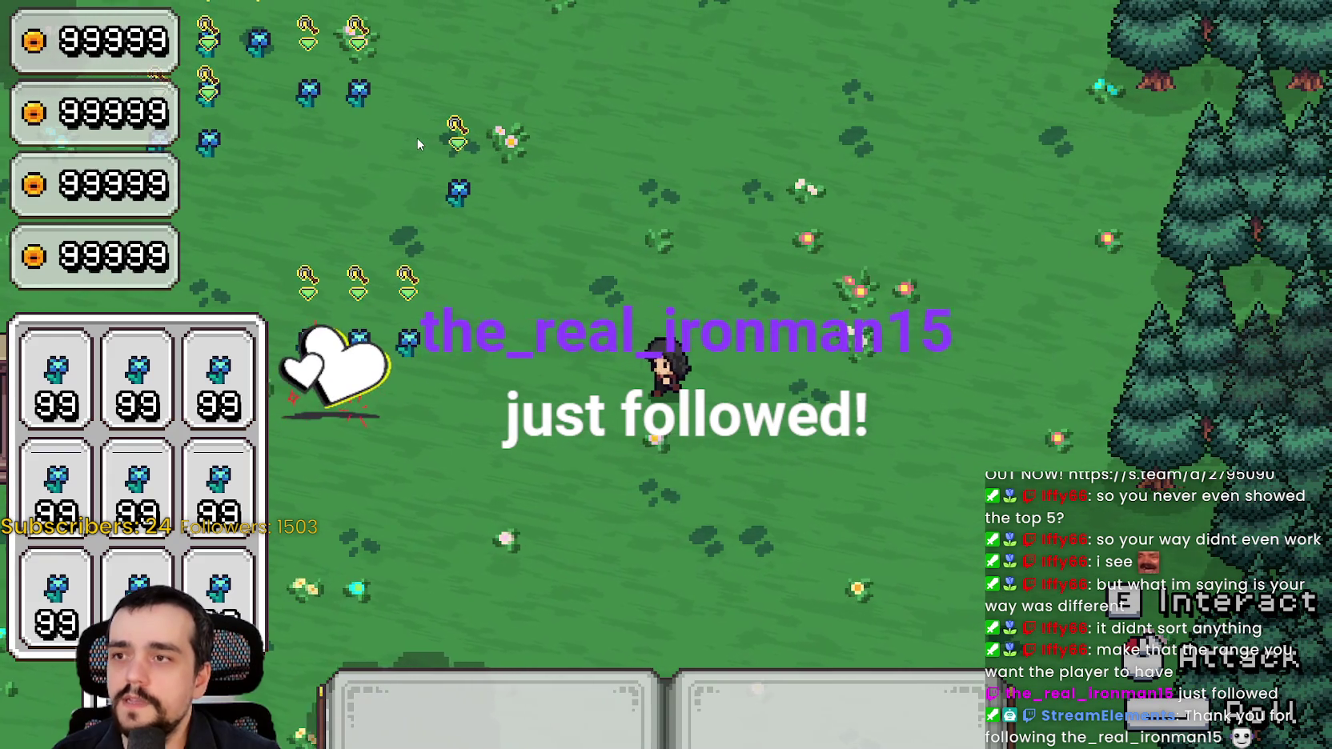
pyautogui.press('a')
pyautogui.press('w')
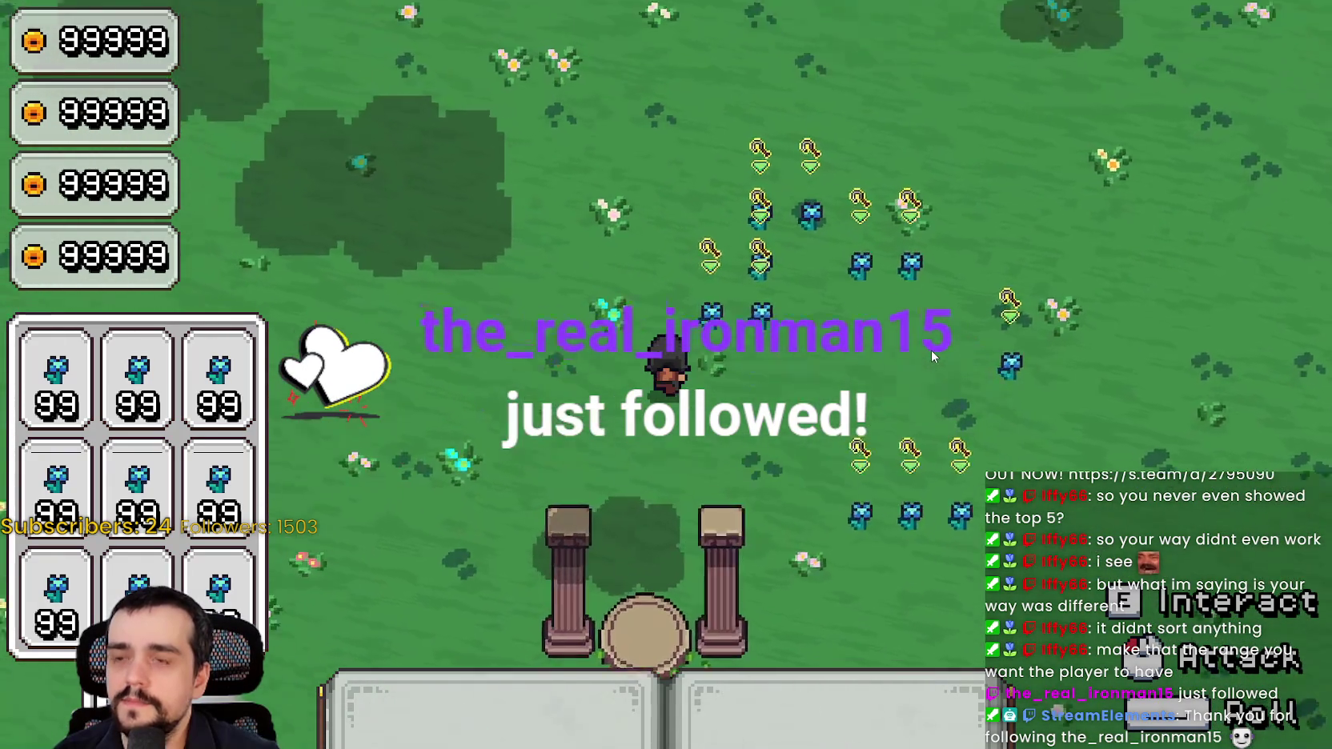
# Walk right and back across the flower grid, then stop the game and return to the script
pyautogui.press('d')
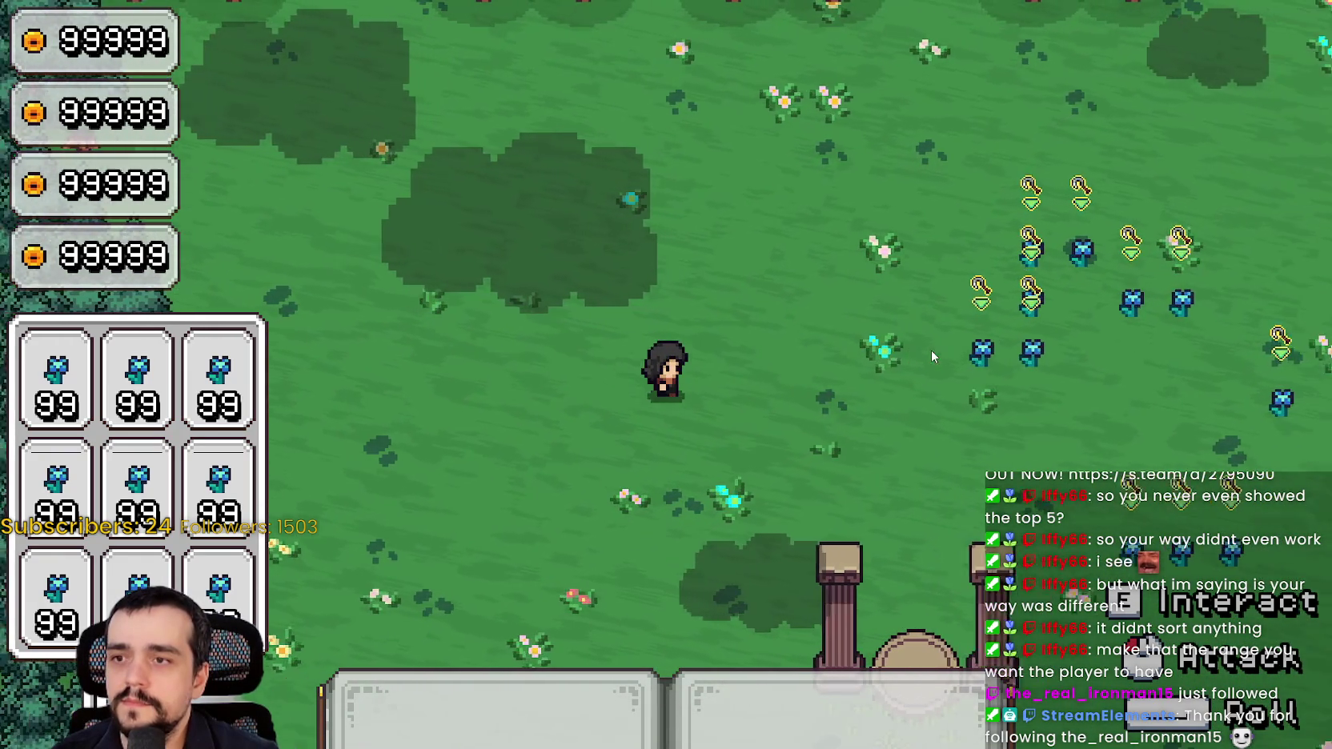
pyautogui.press('d')
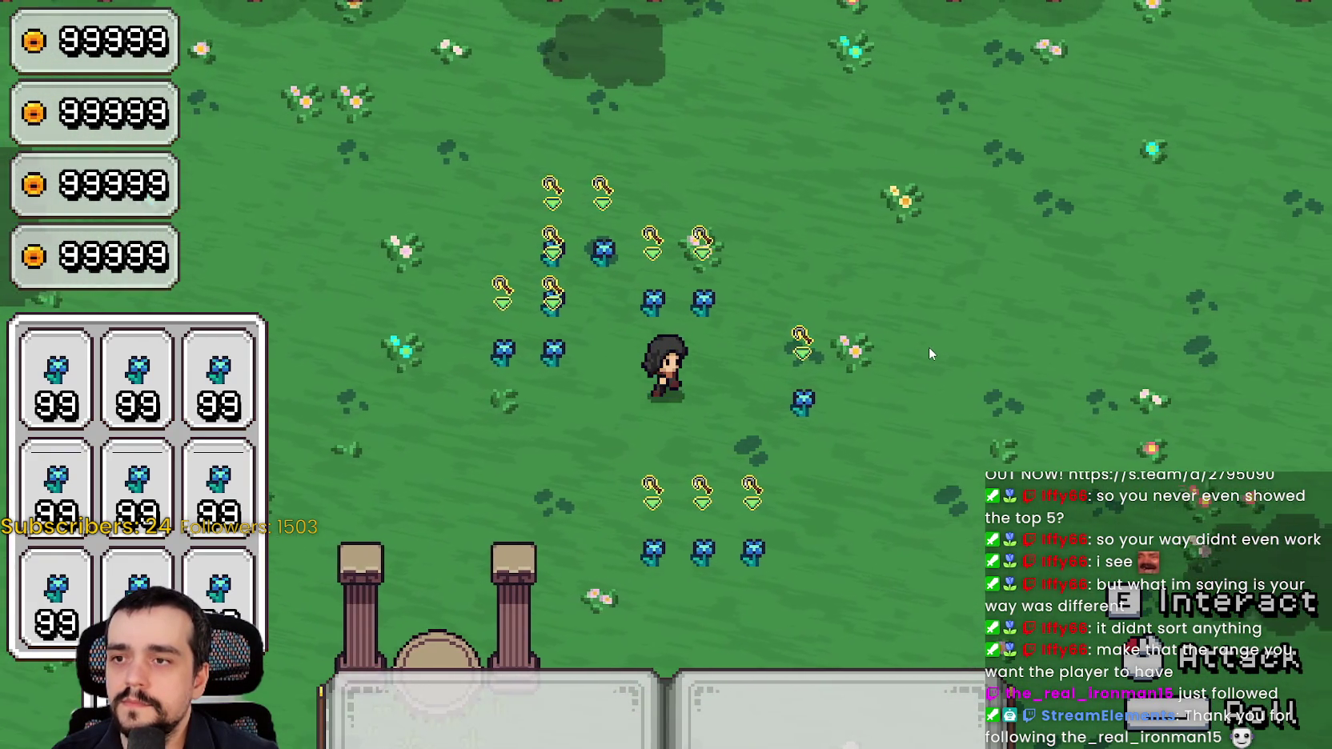
pyautogui.press('d')
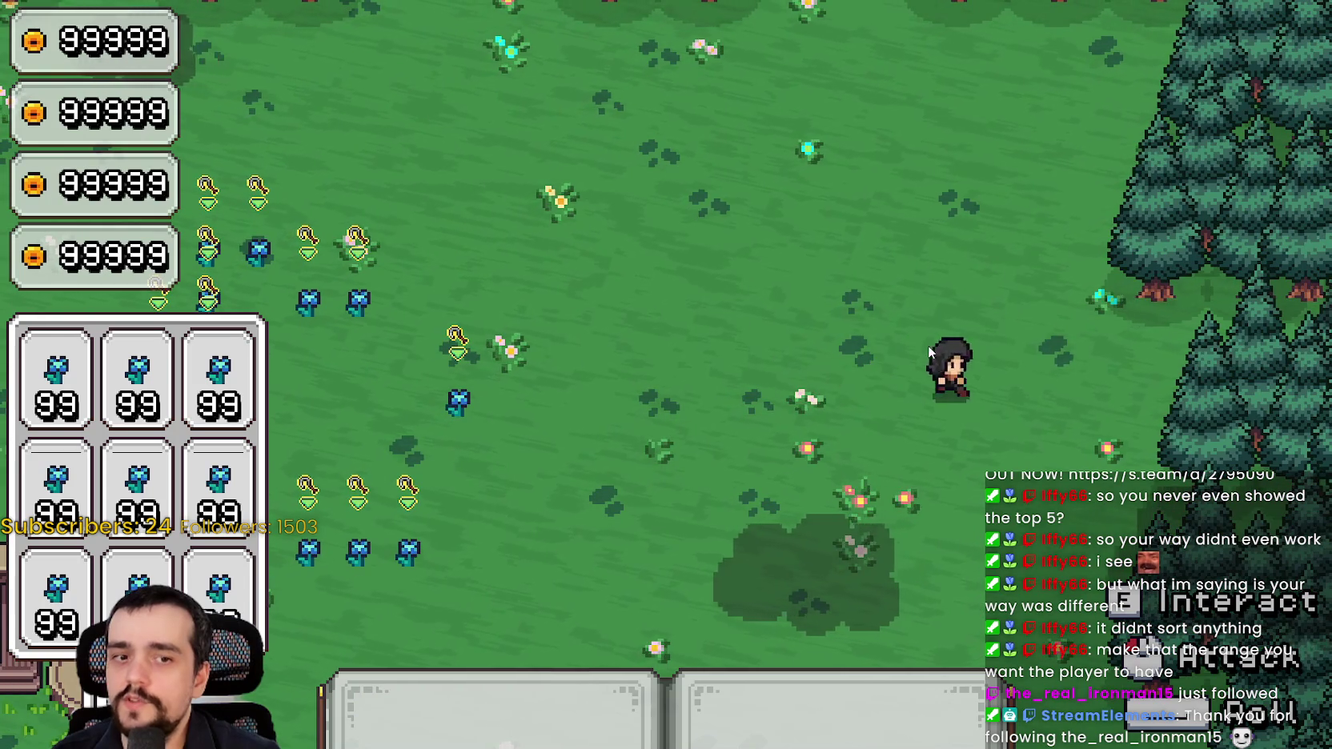
pyautogui.press('a')
pyautogui.press('a')
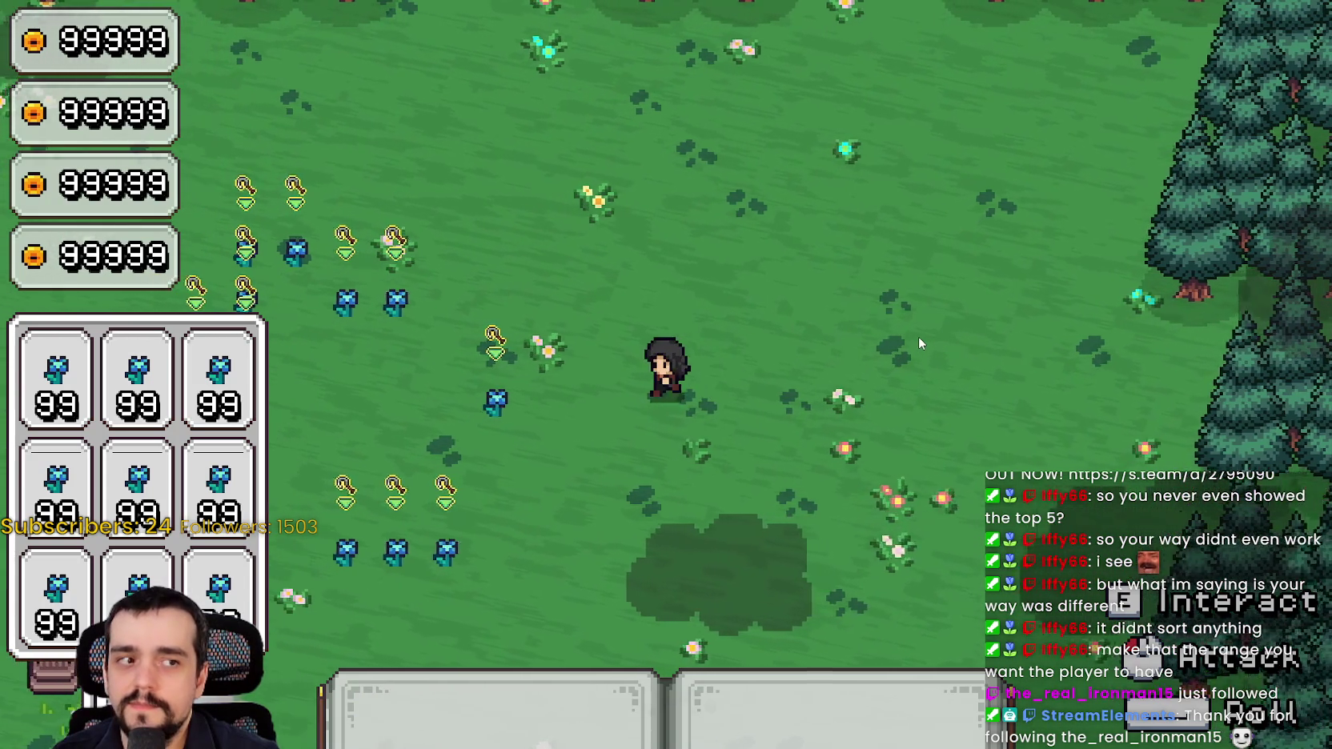
pyautogui.press('a')
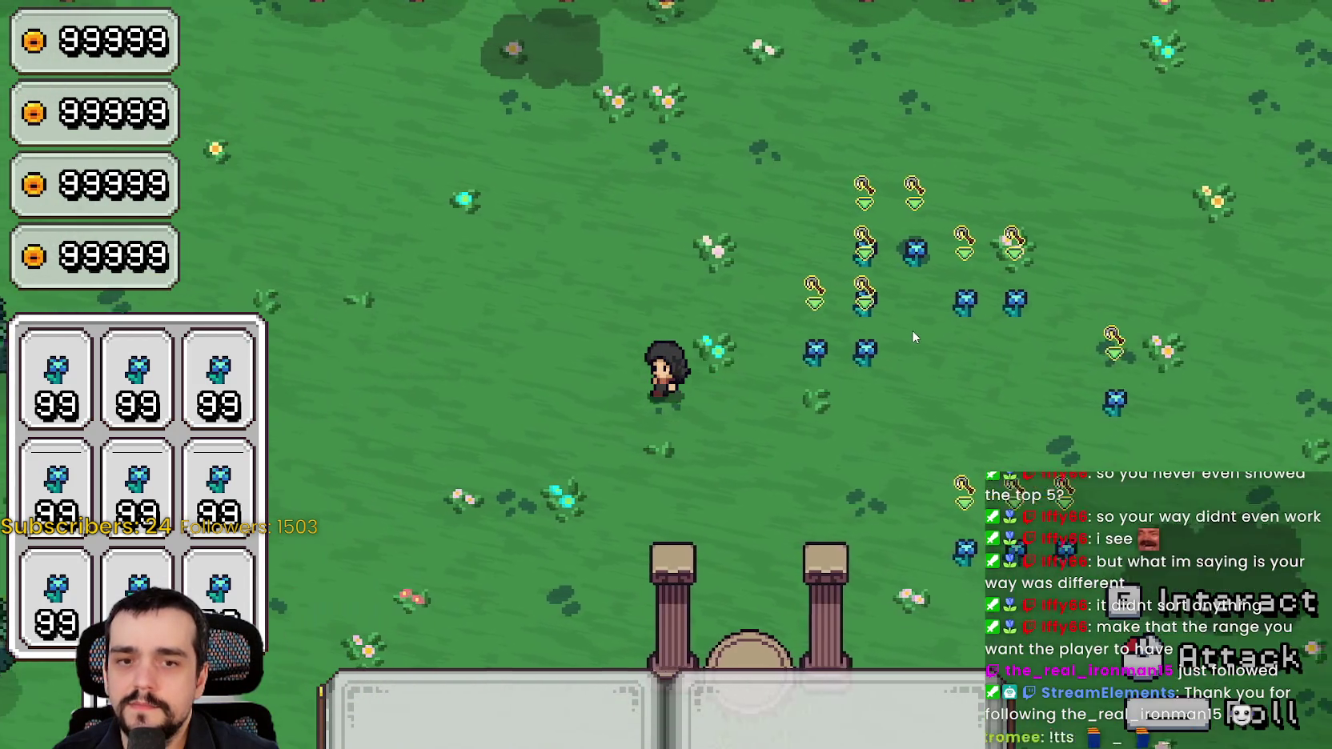
pyautogui.press('d')
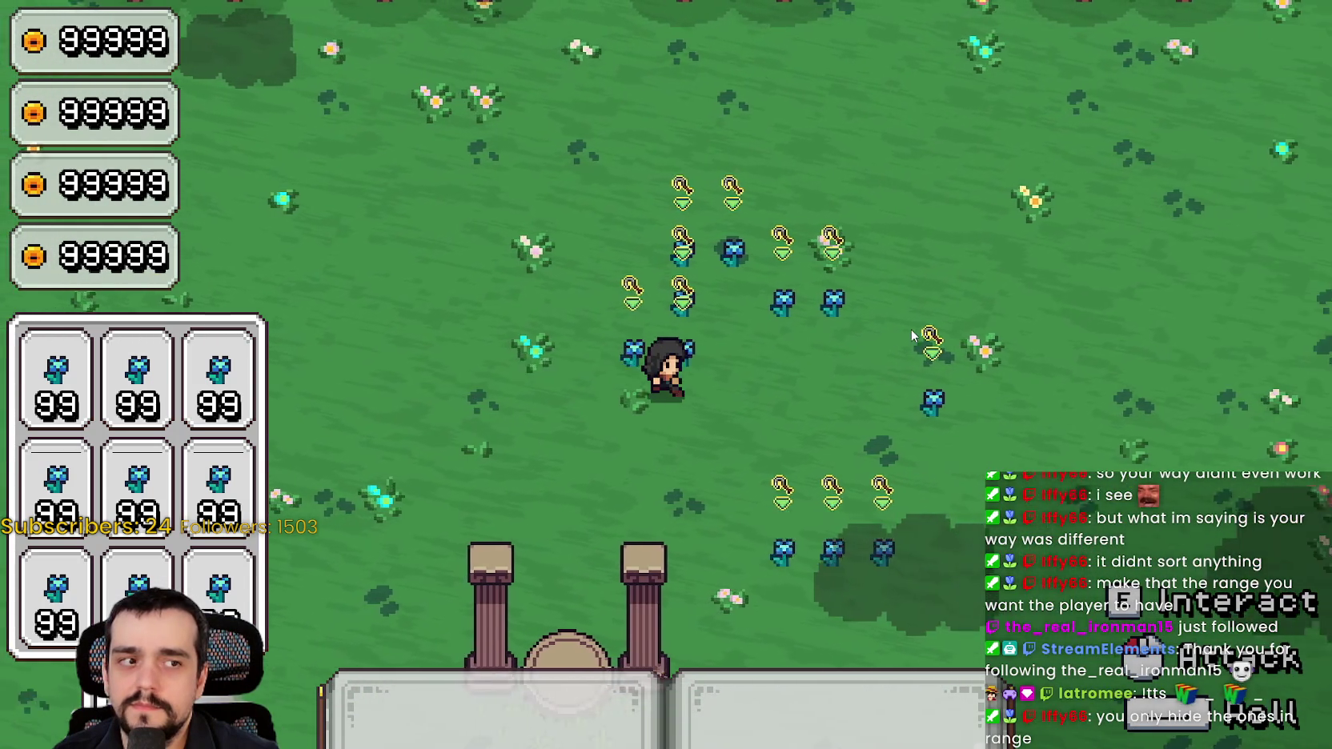
pyautogui.press('a')
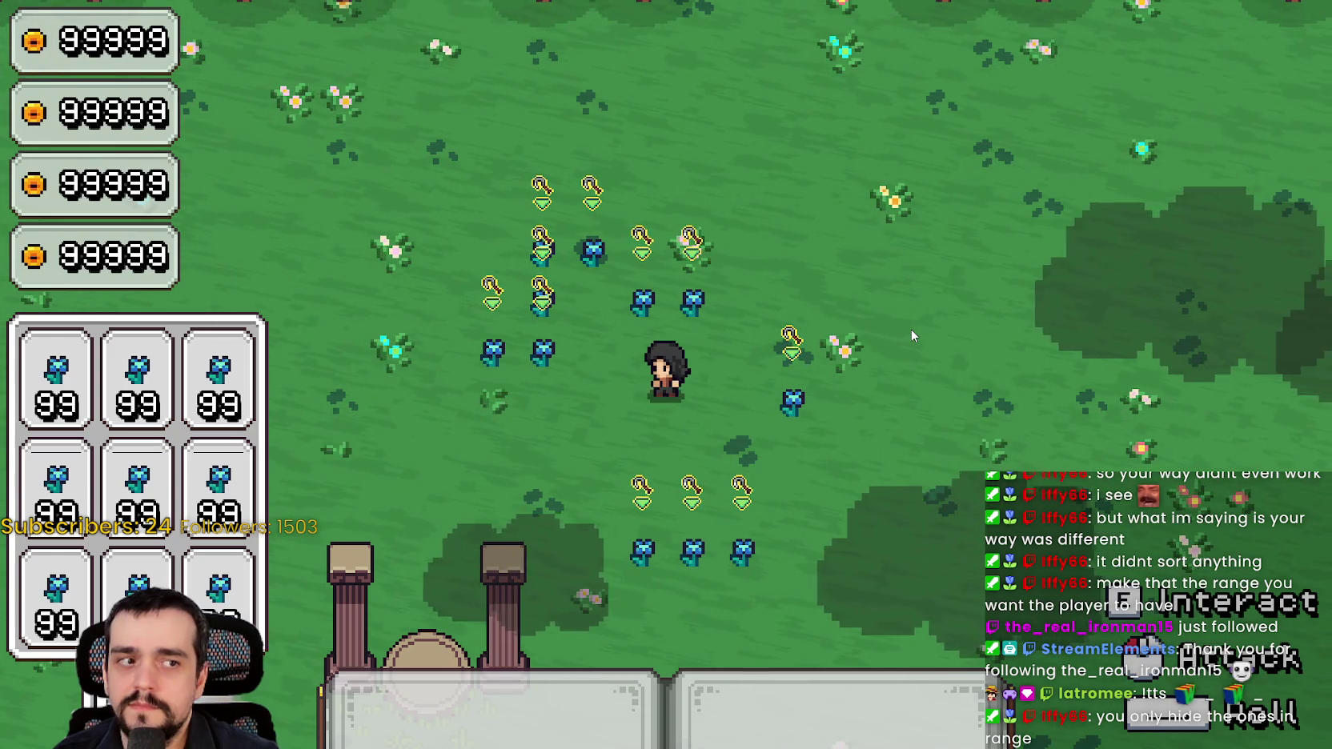
pyautogui.press('F8')
pyautogui.click(781, 413)
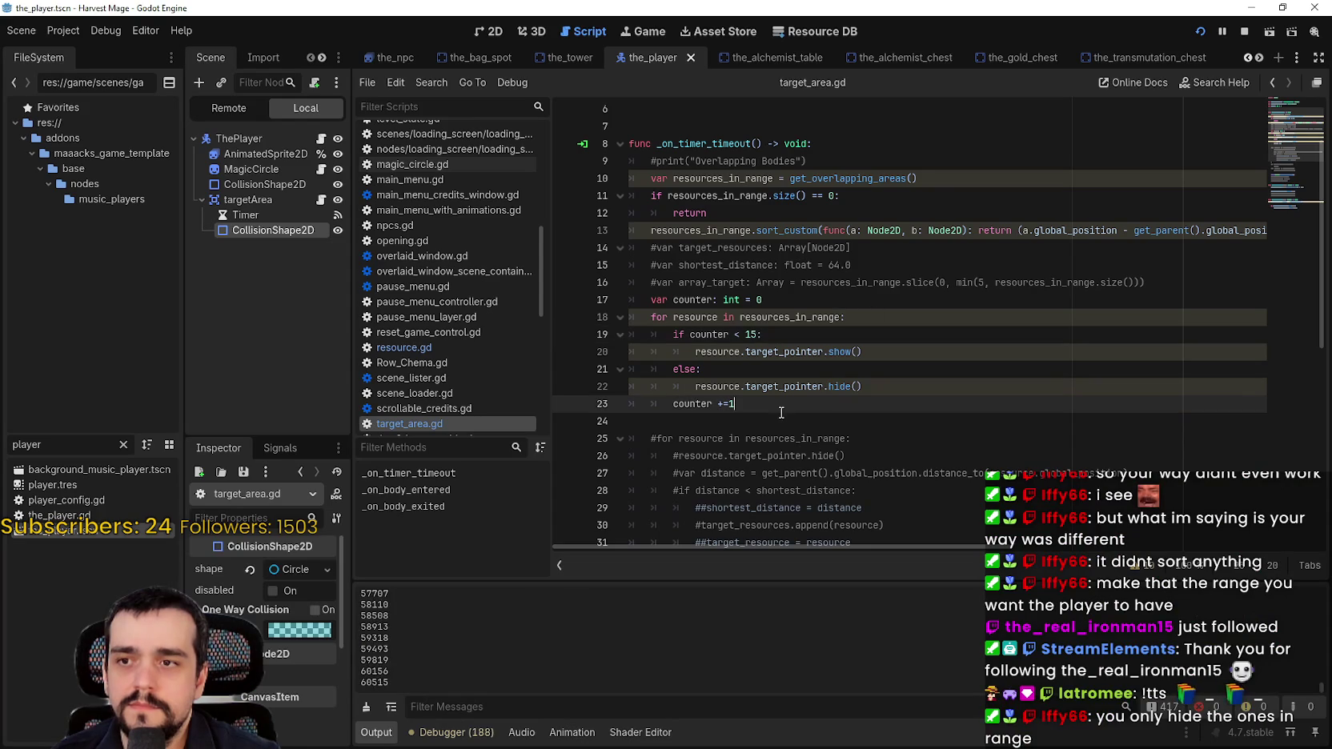
pyautogui.doubleClick(782, 317)
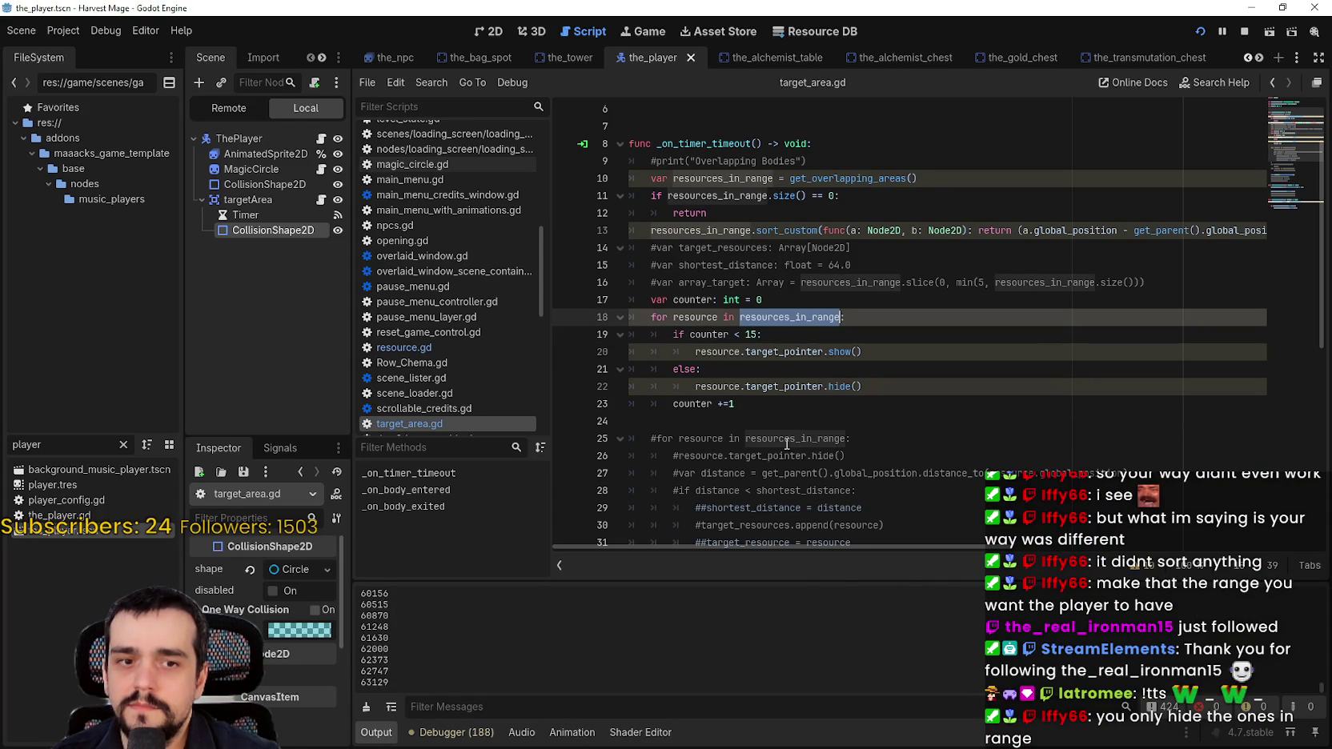
pyautogui.scroll(-1, 776, 437)
pyautogui.press('Down')
pyautogui.press('Down')
pyautogui.press('Down')
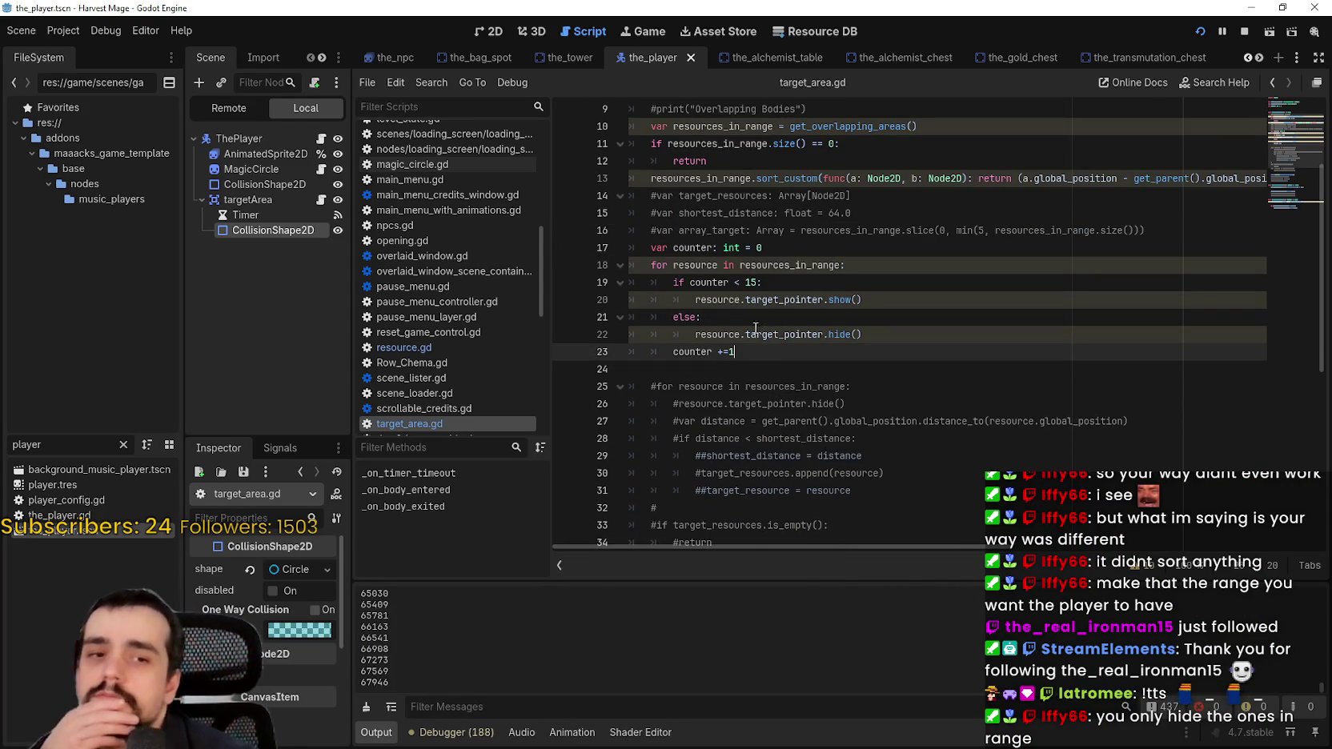
pyautogui.scroll(-3, 771, 382)
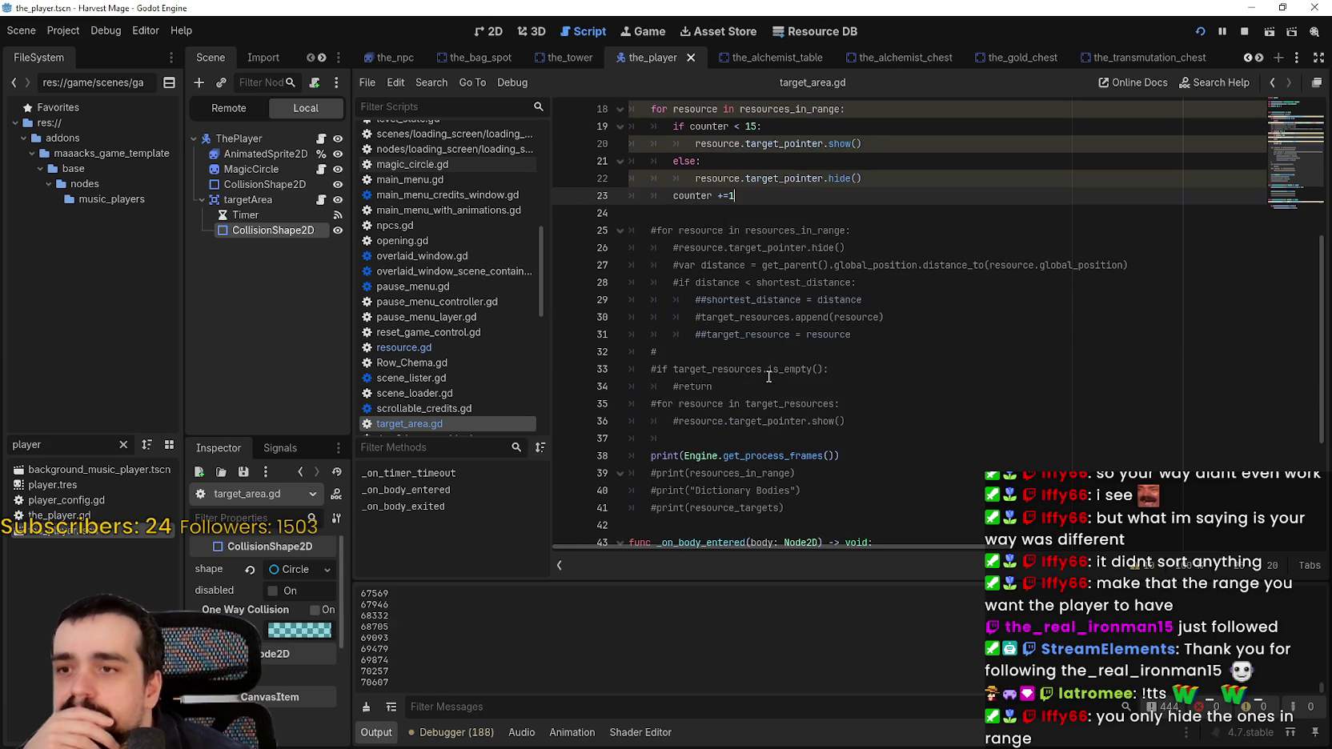
pyautogui.scroll(-1, 772, 377)
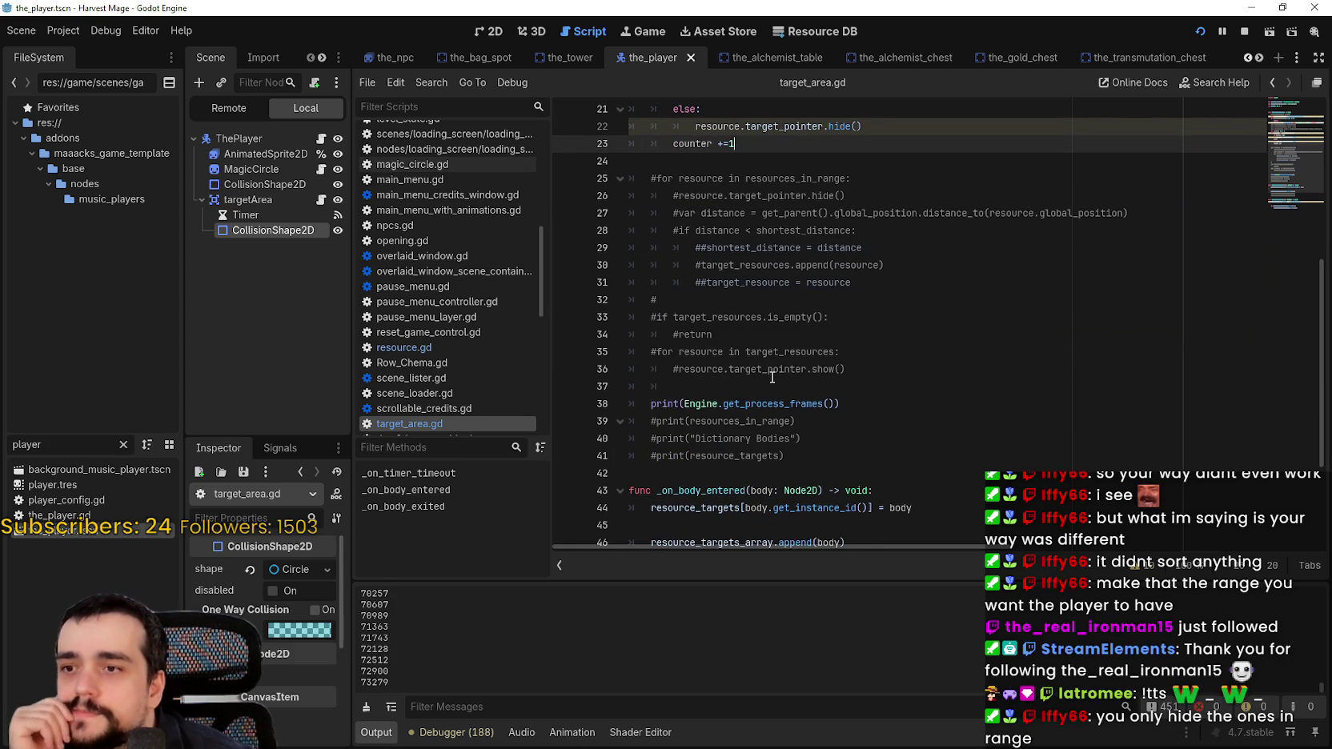
pyautogui.scroll(-3, 771, 379)
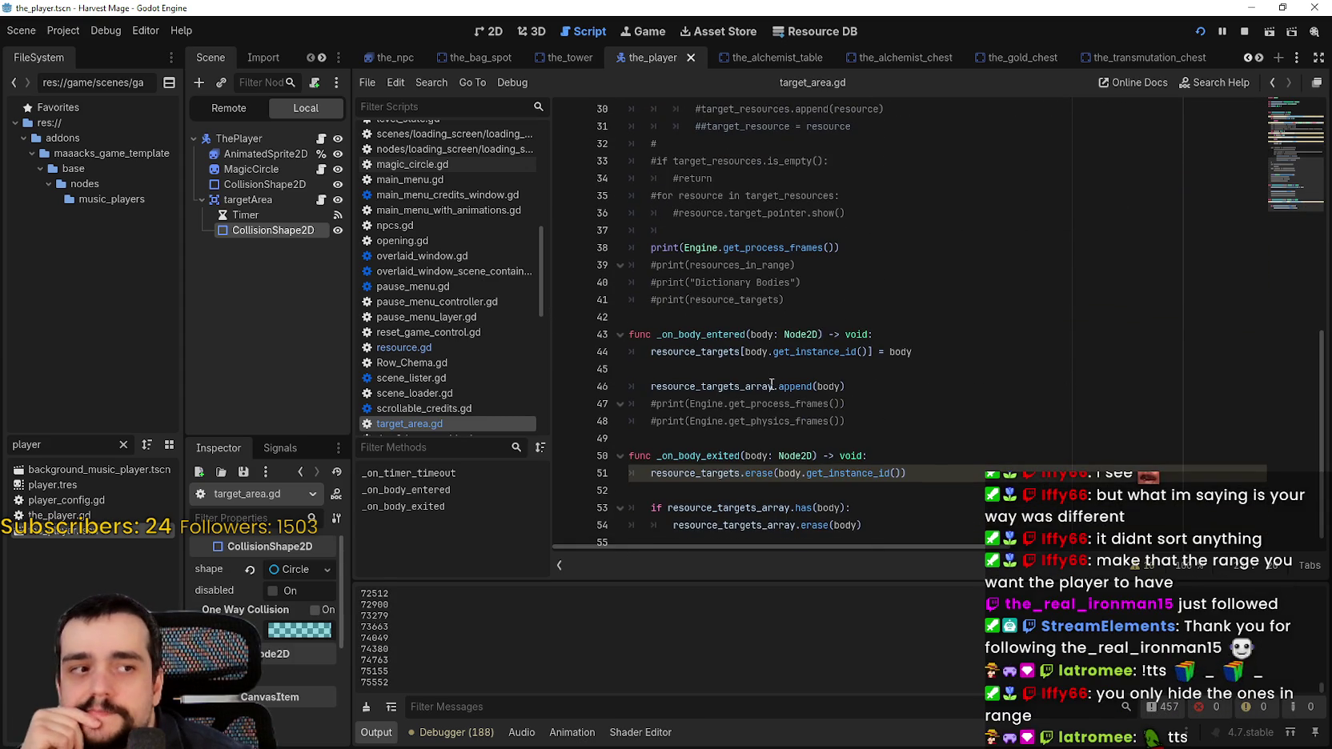
pyautogui.scroll(6, 771, 383)
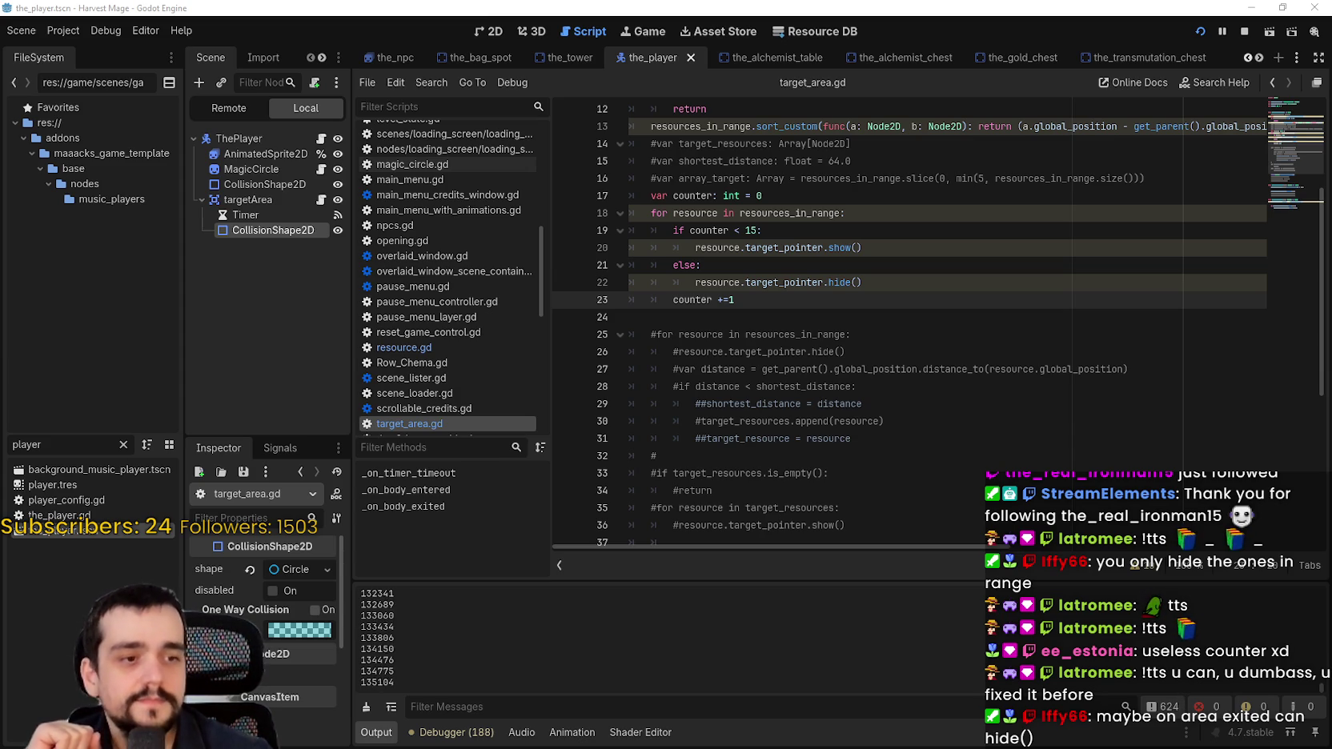
# Inspect the code: highlight resources_in_range uses, the get_overlapping_areas call, and loop lines 16–23
pyautogui.click(1066, 387)
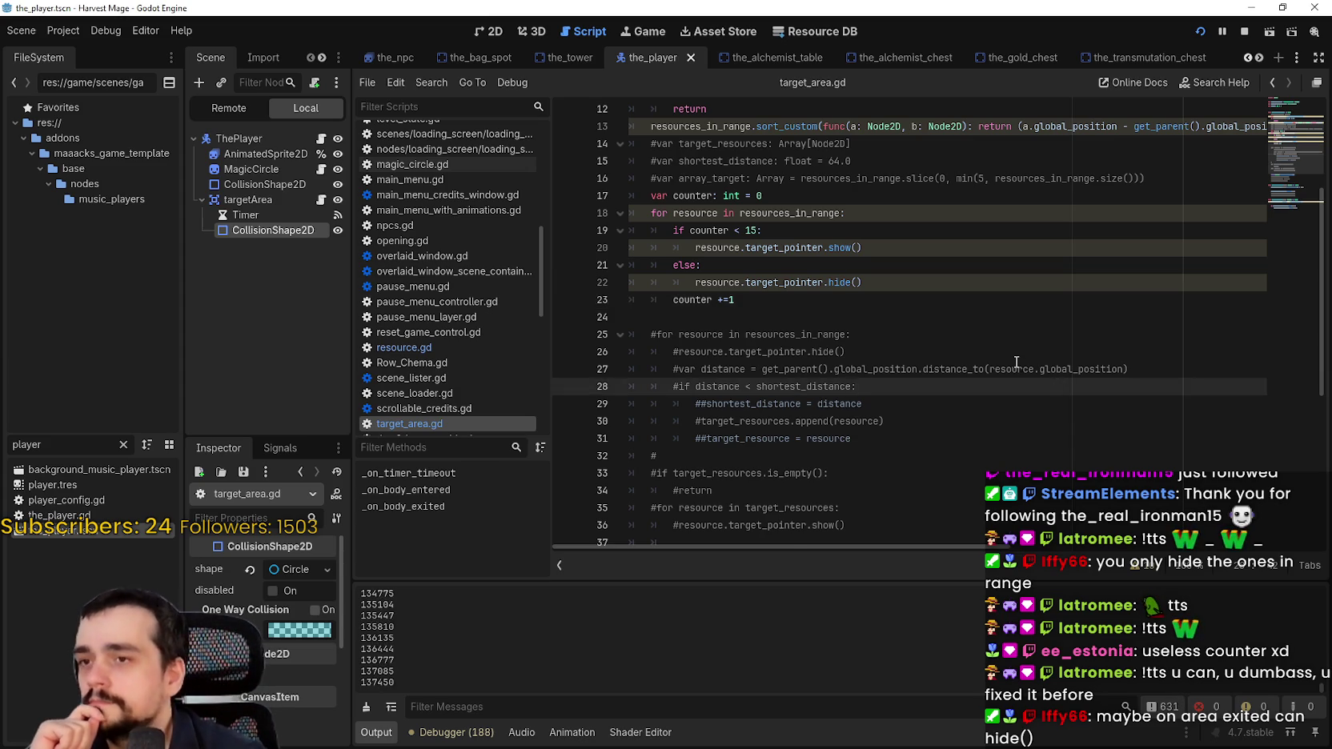
pyautogui.scroll(-1, 1018, 360)
pyautogui.scroll(3, 1001, 372)
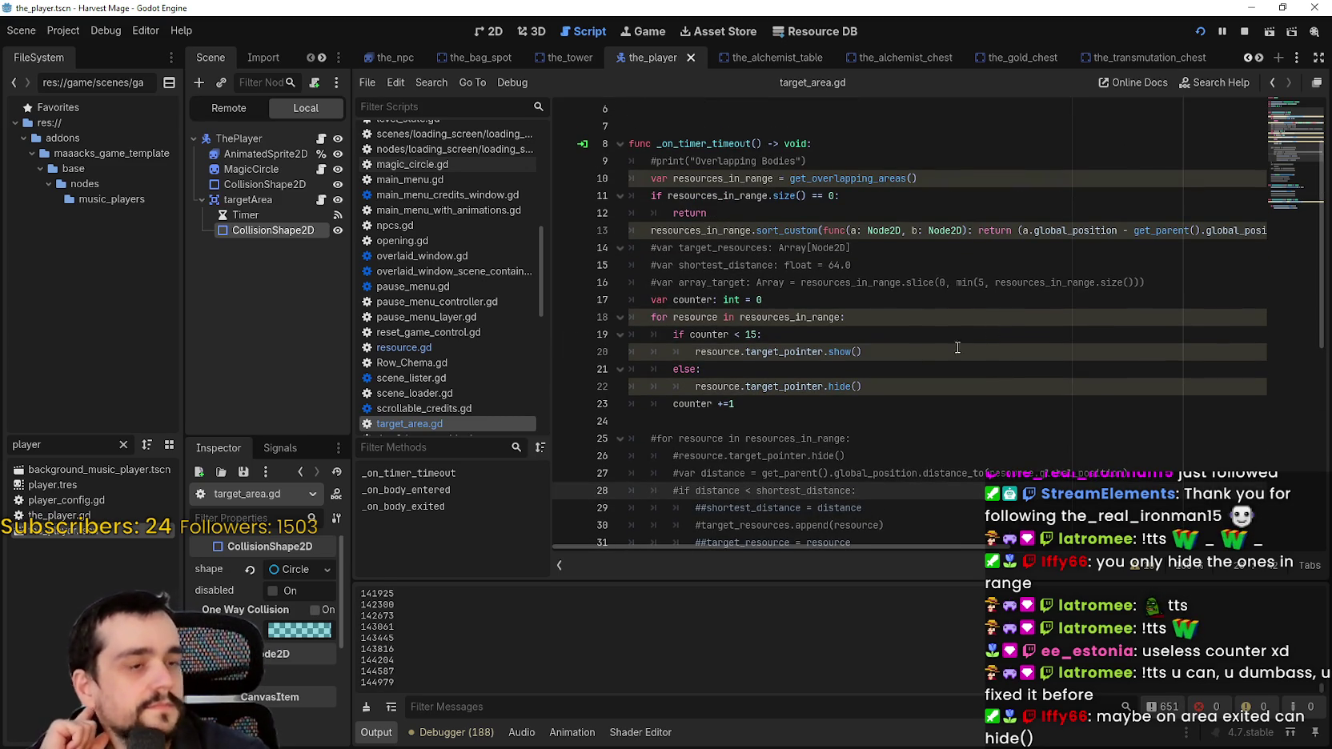
pyautogui.moveTo(645, 317); pyautogui.dragTo(868, 330)
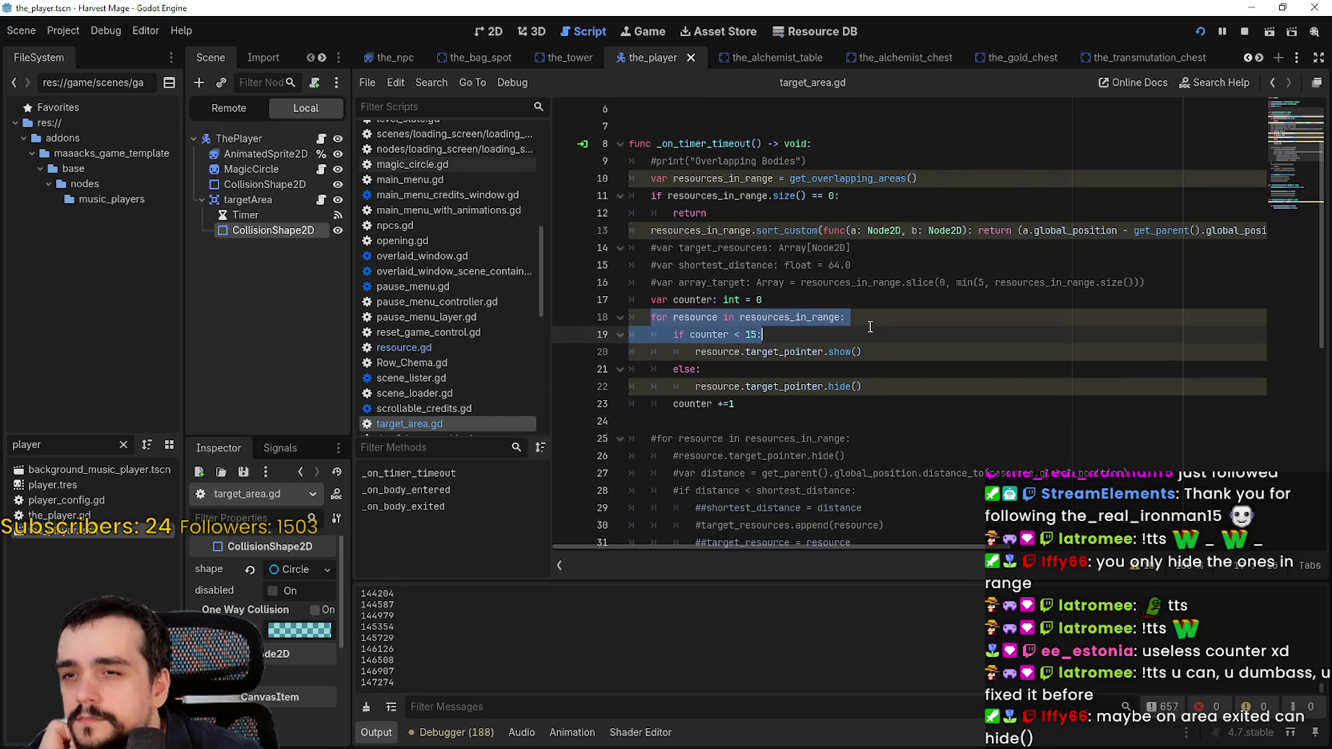
pyautogui.doubleClick(814, 316)
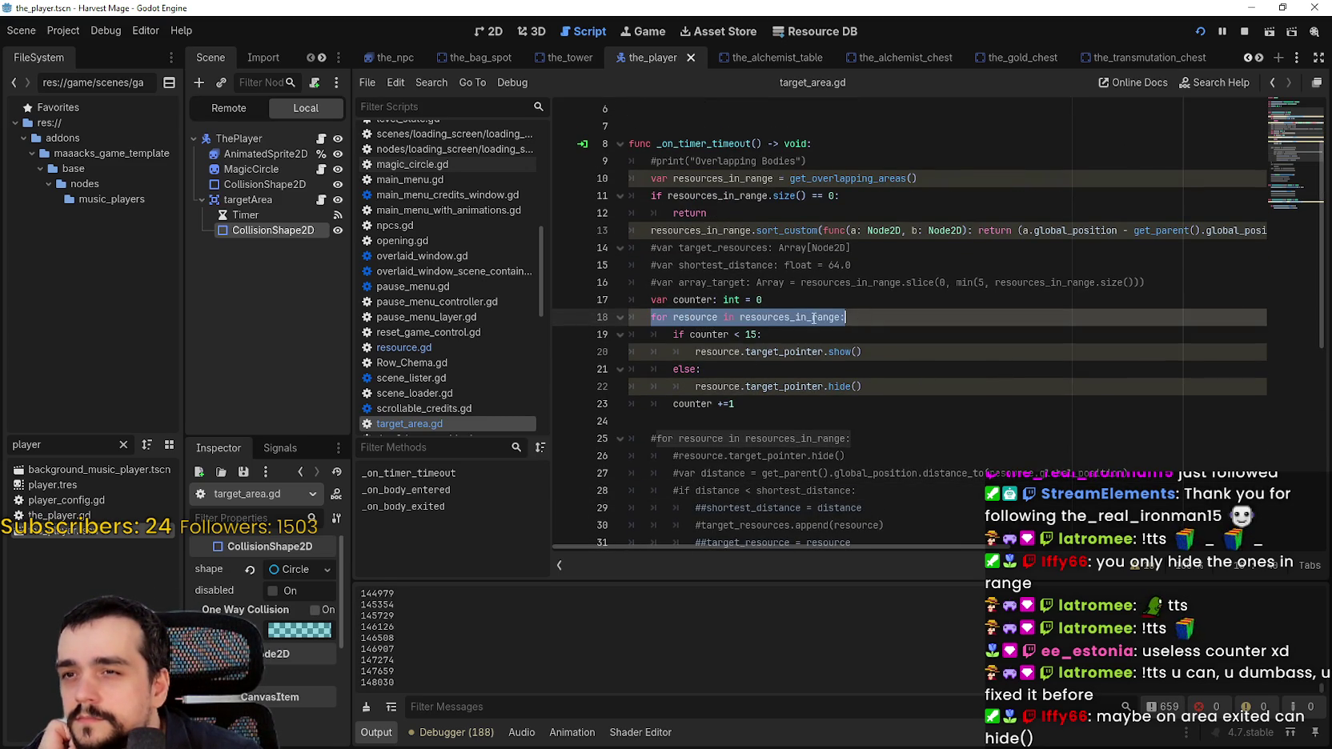
pyautogui.doubleClick(834, 179)
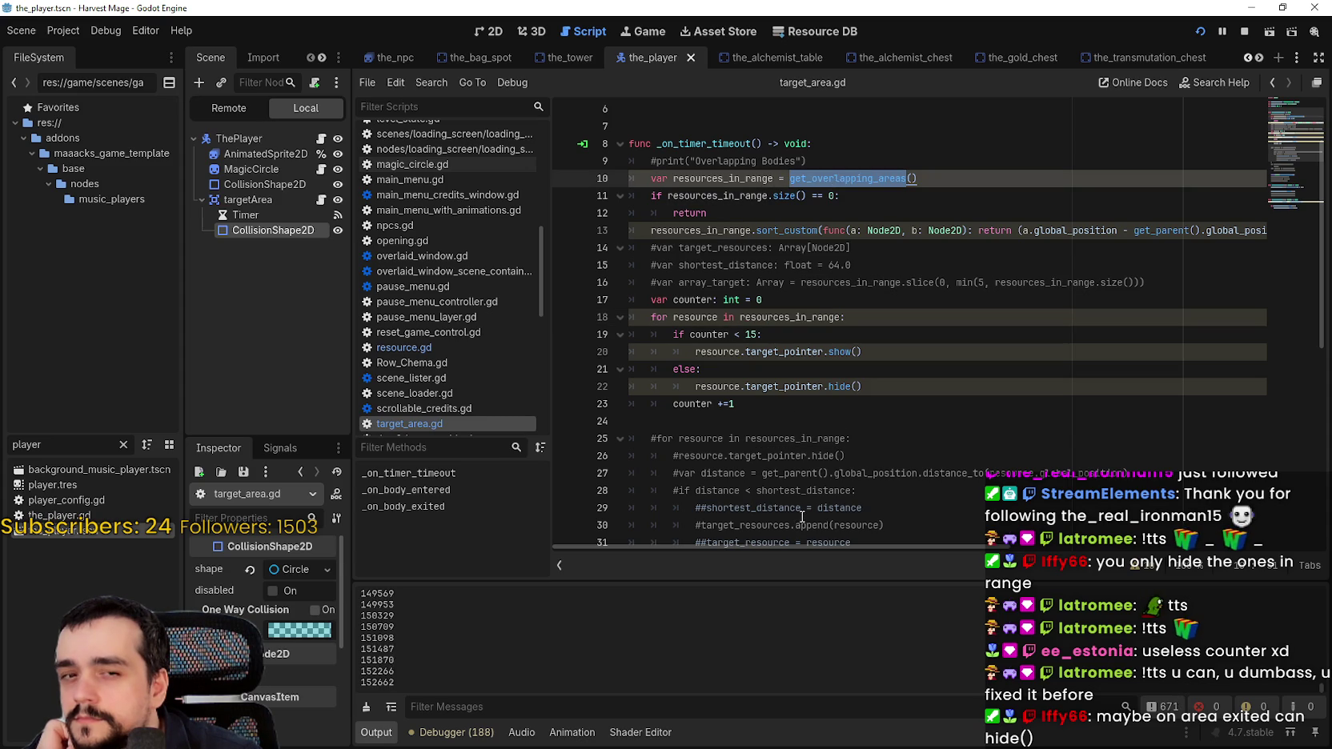
pyautogui.moveTo(734, 403)
pyautogui.mouseDown()
pyautogui.moveTo(640, 317)
pyautogui.moveTo(629, 283)
pyautogui.mouseUp()
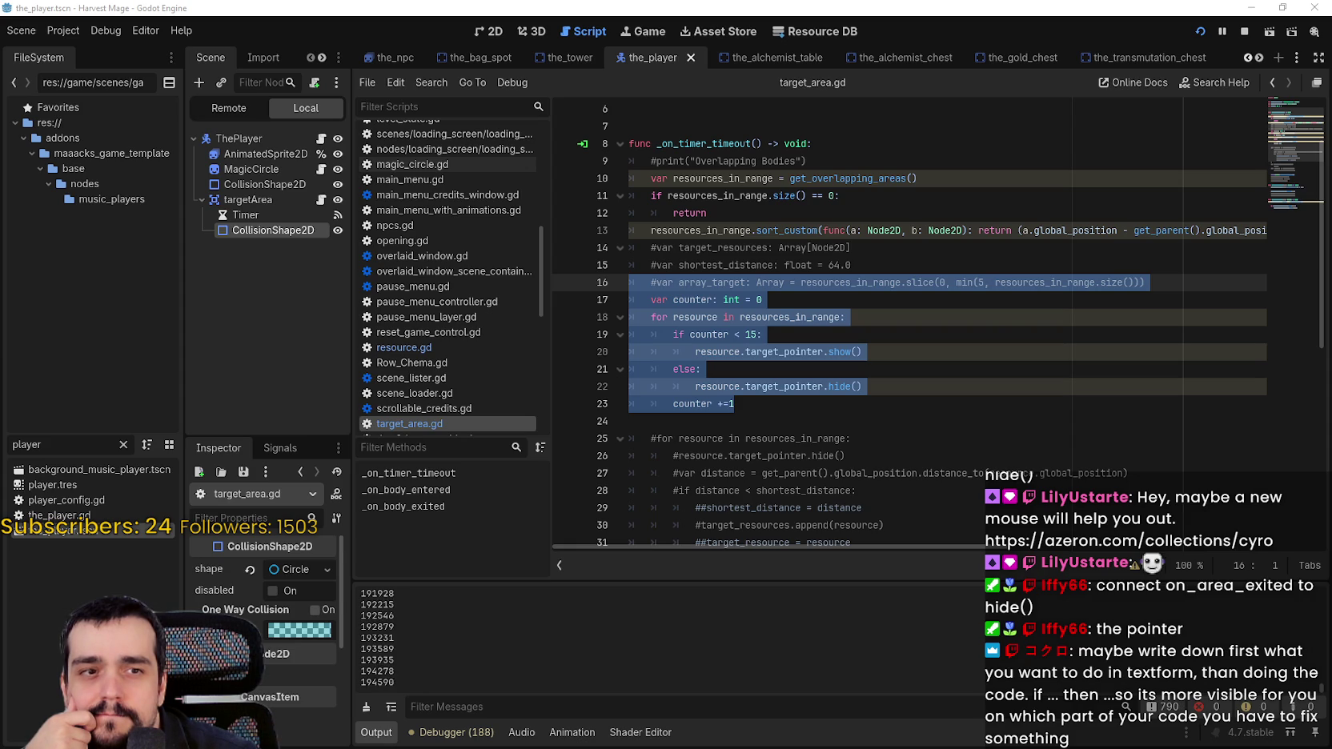
# Bring the browser showing the Azeron Cyro collection page over the editor
pyautogui.hotkey('alt', 'Tab')
pyautogui.moveTo(844, 94); pyautogui.dragTo(453, 51)
pyautogui.moveTo(408, 44); pyautogui.dragTo(387, 44)
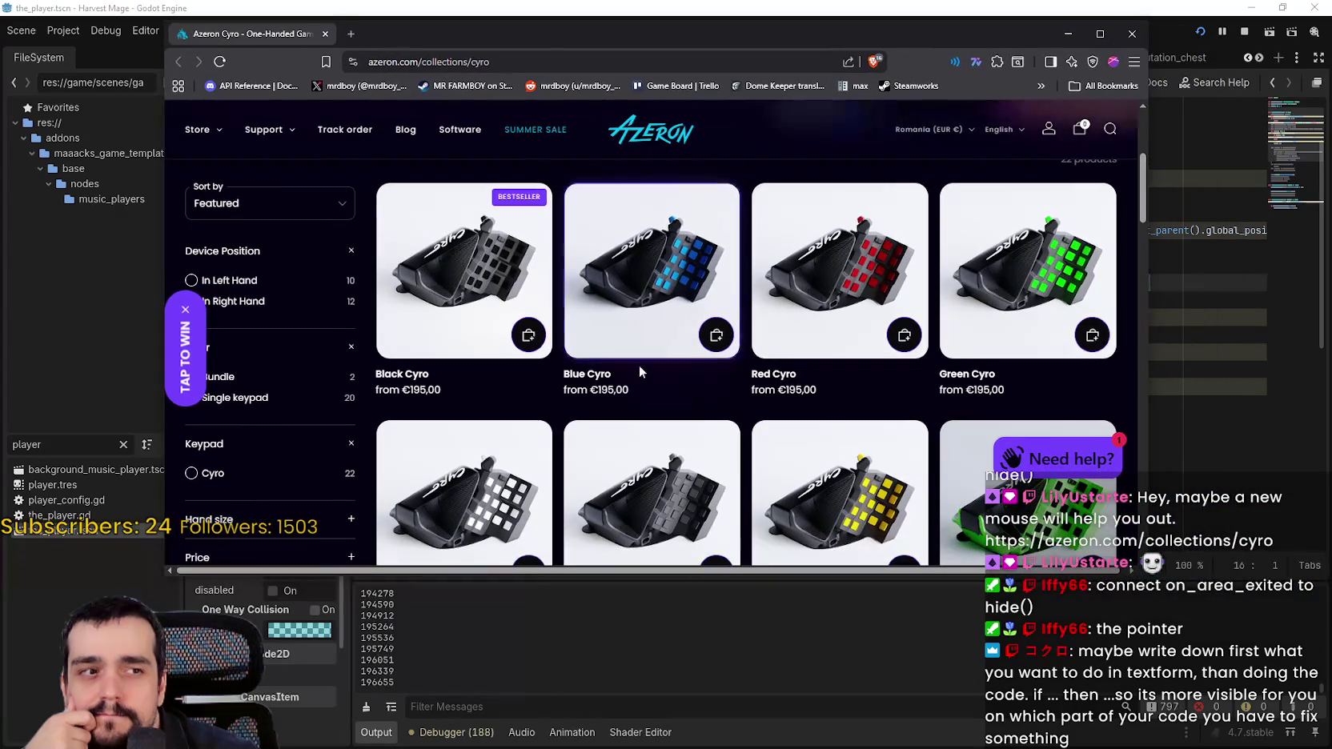
# Browse the 22 Cyro products, mostly €195,00 and Emerald at €225,00, then open Black Cyro
pyautogui.scroll(1, 744, 341)
pyautogui.scroll(2, 746, 343)
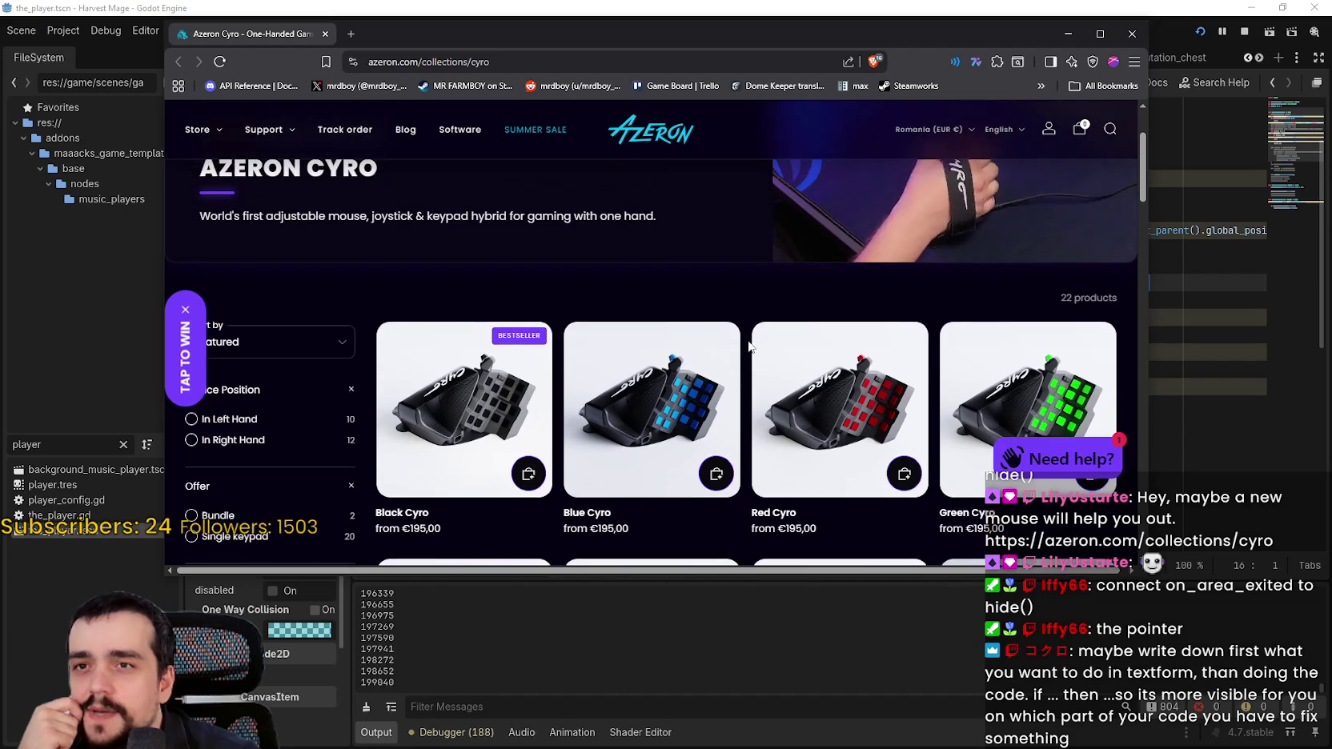
pyautogui.scroll(-2, 853, 336)
pyautogui.scroll(3, 864, 464)
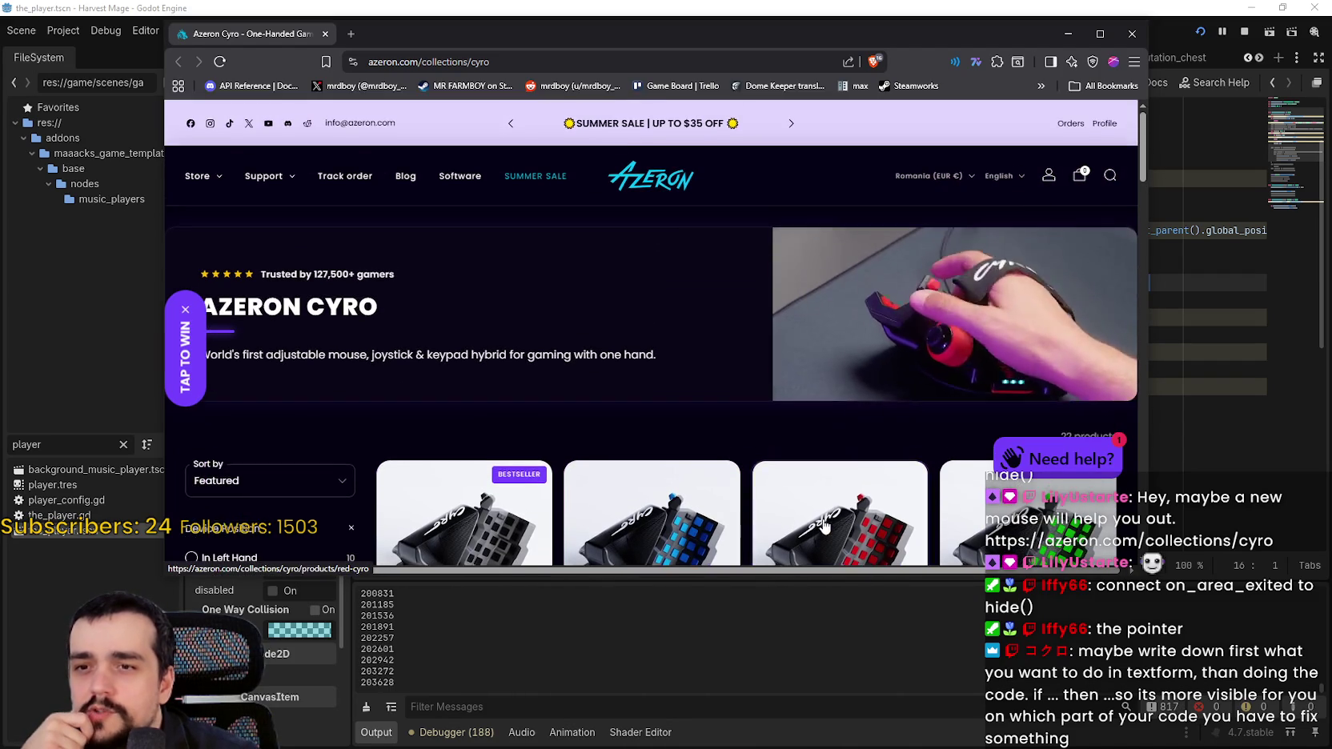
pyautogui.scroll(-1, 960, 336)
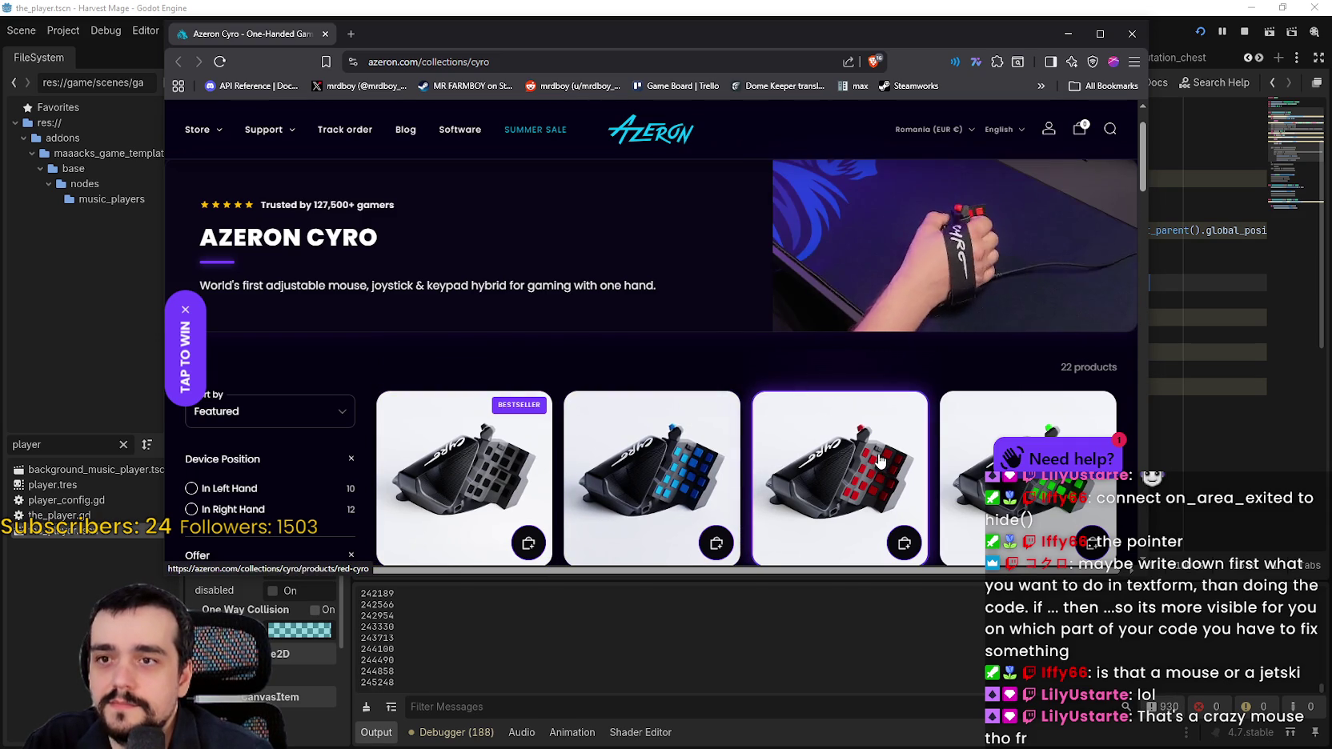
pyautogui.scroll(-3, 849, 440)
pyautogui.scroll(-2, 835, 428)
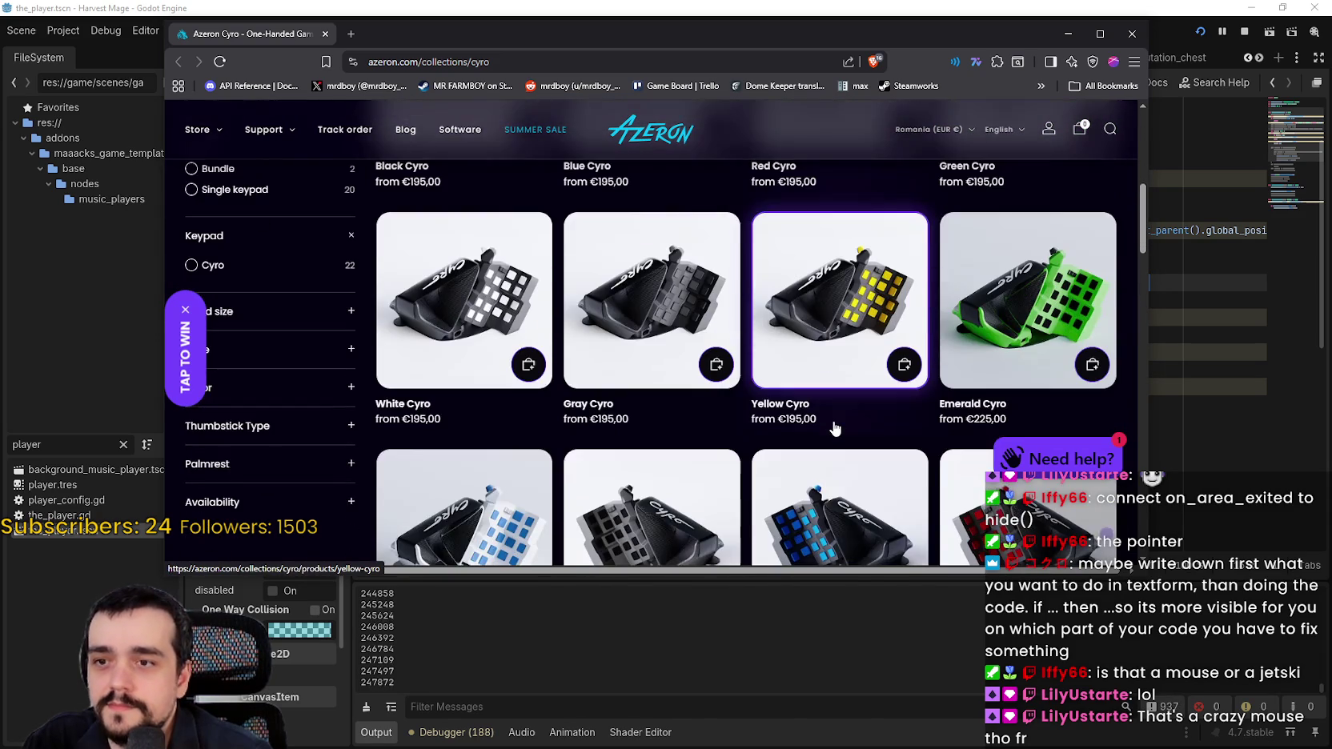
pyautogui.scroll(-3, 833, 428)
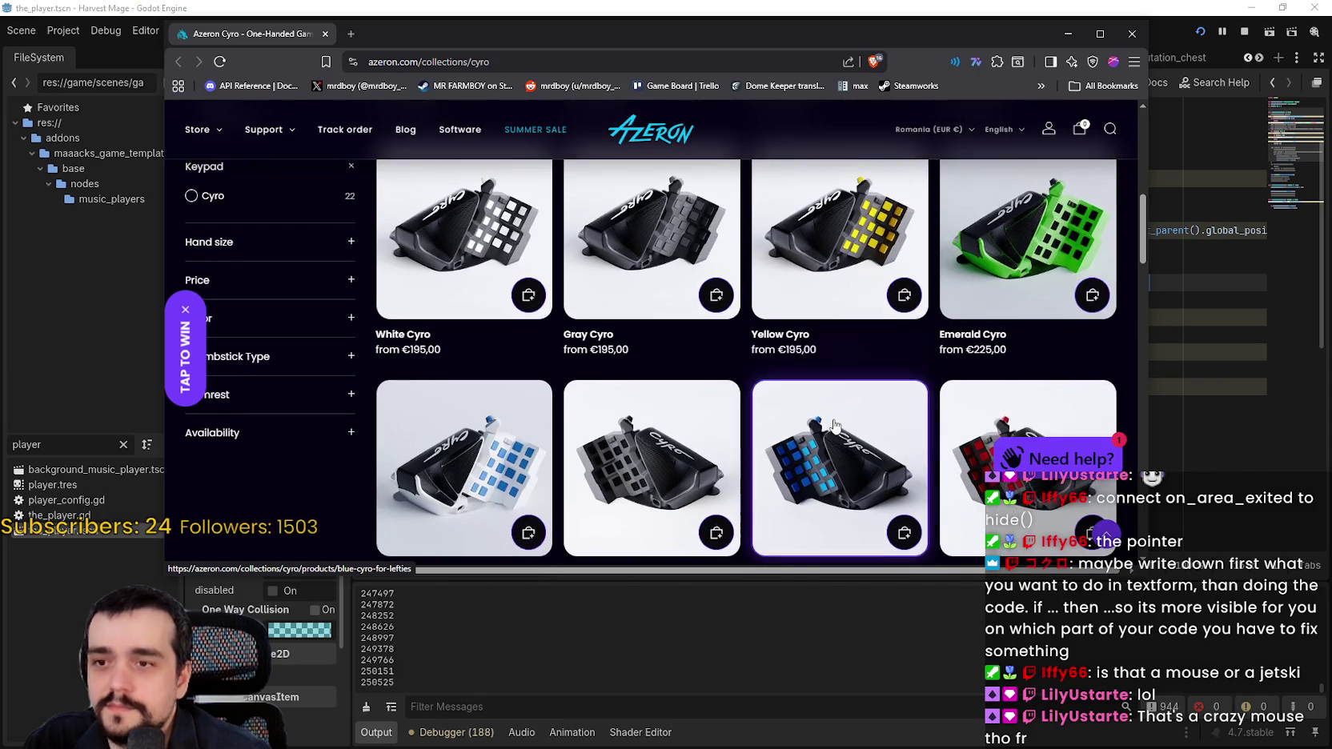
pyautogui.scroll(1, 818, 376)
pyautogui.scroll(2, 817, 368)
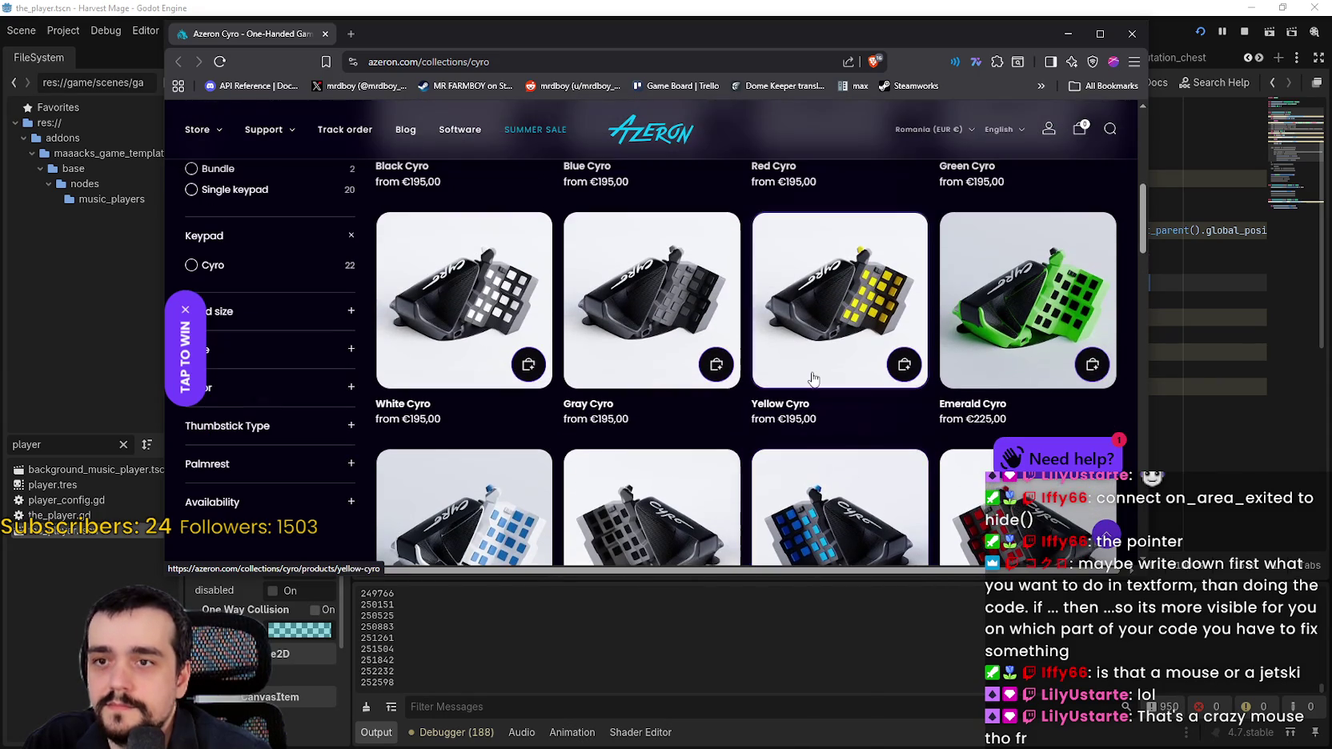
pyautogui.scroll(3, 800, 377)
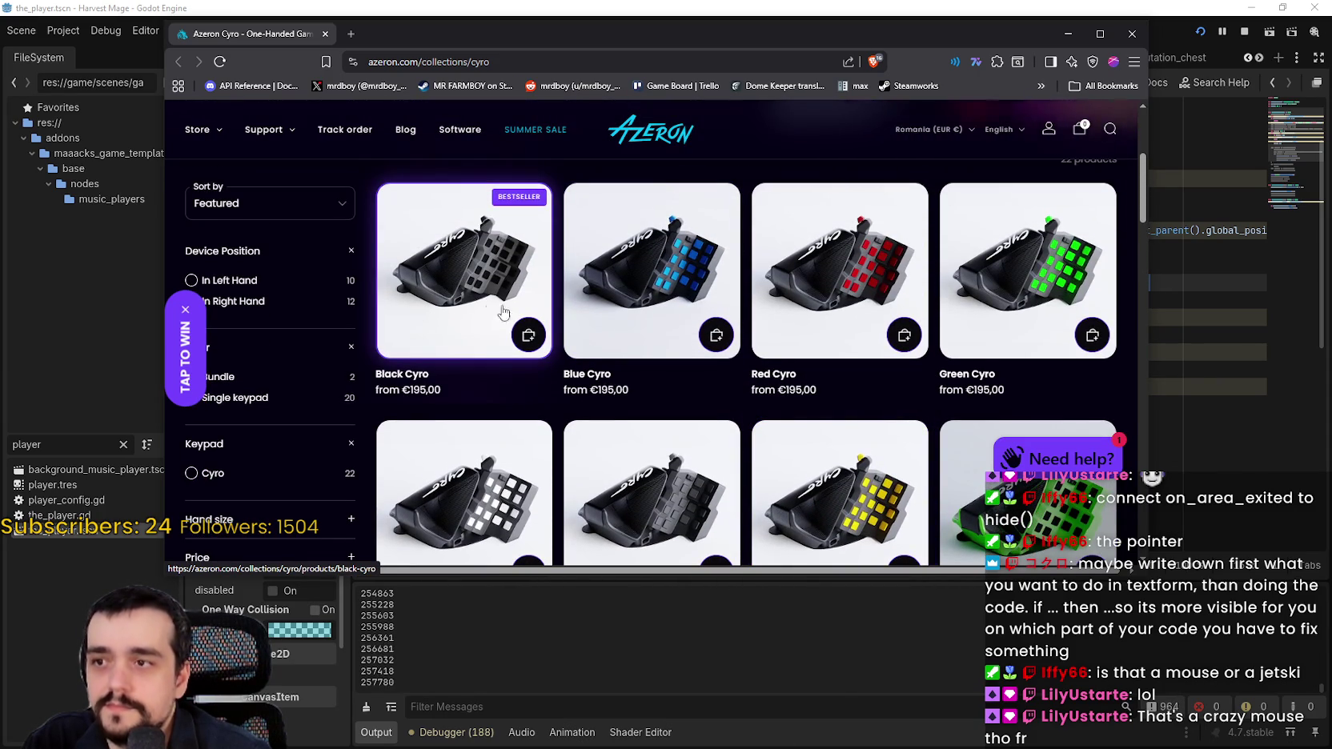
pyautogui.click(488, 300)
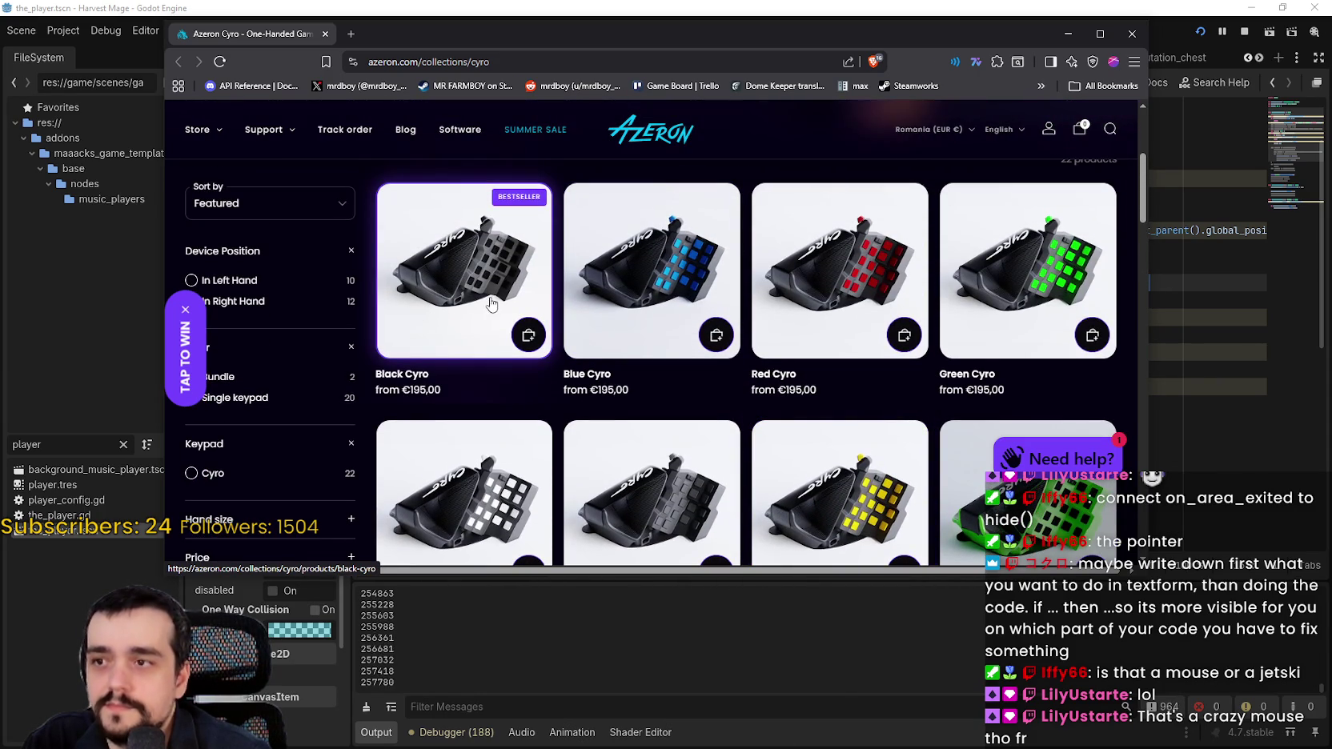
# Step through three Black Cyro photos on its €195,00 page, then close the browser
pyautogui.hotkey('alt', 'Tab')
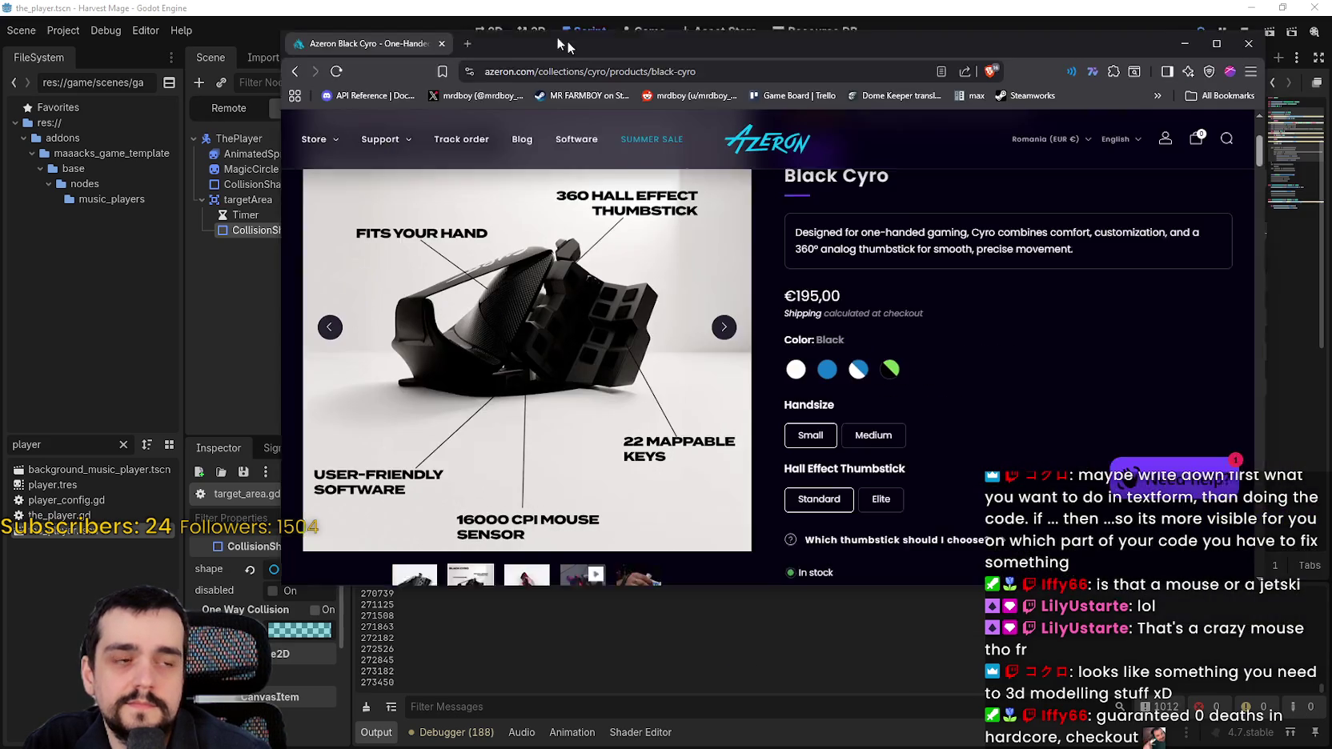
pyautogui.moveTo(557, 37); pyautogui.dragTo(500, 23)
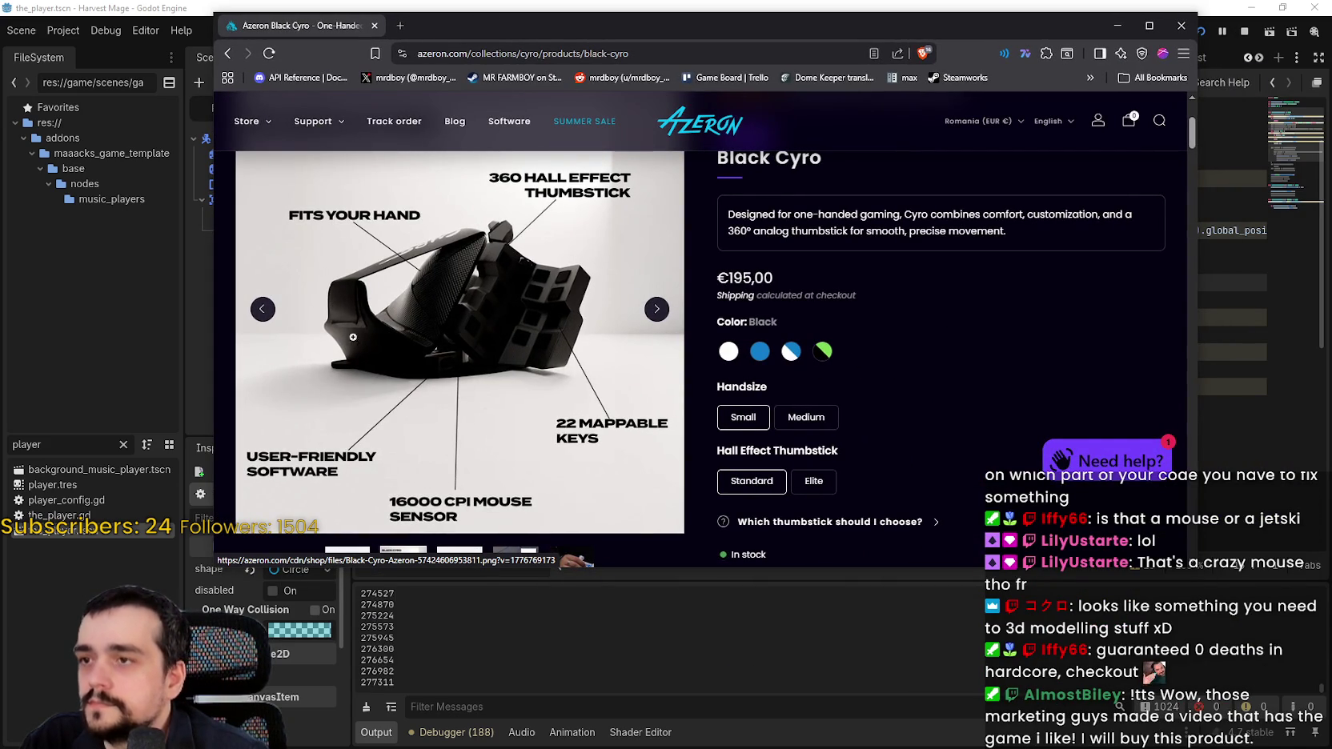
pyautogui.click(660, 318)
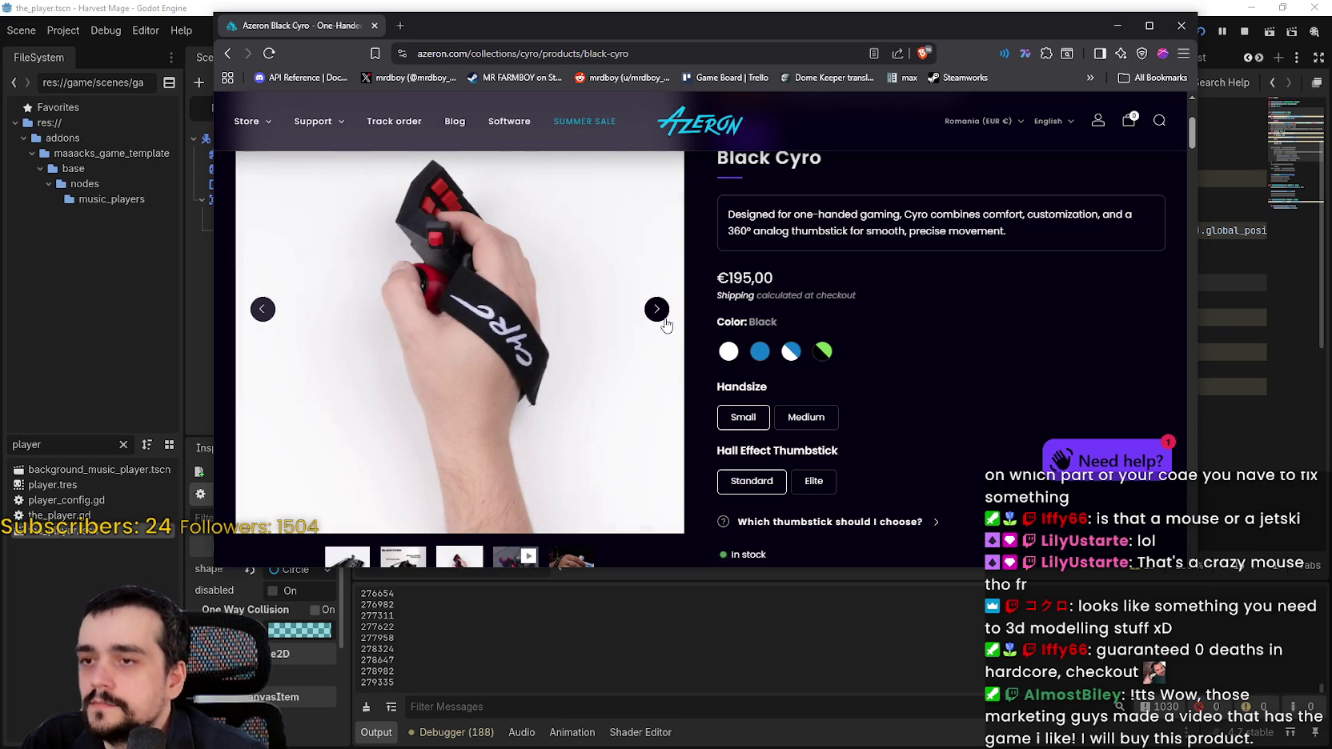
pyautogui.click(663, 320)
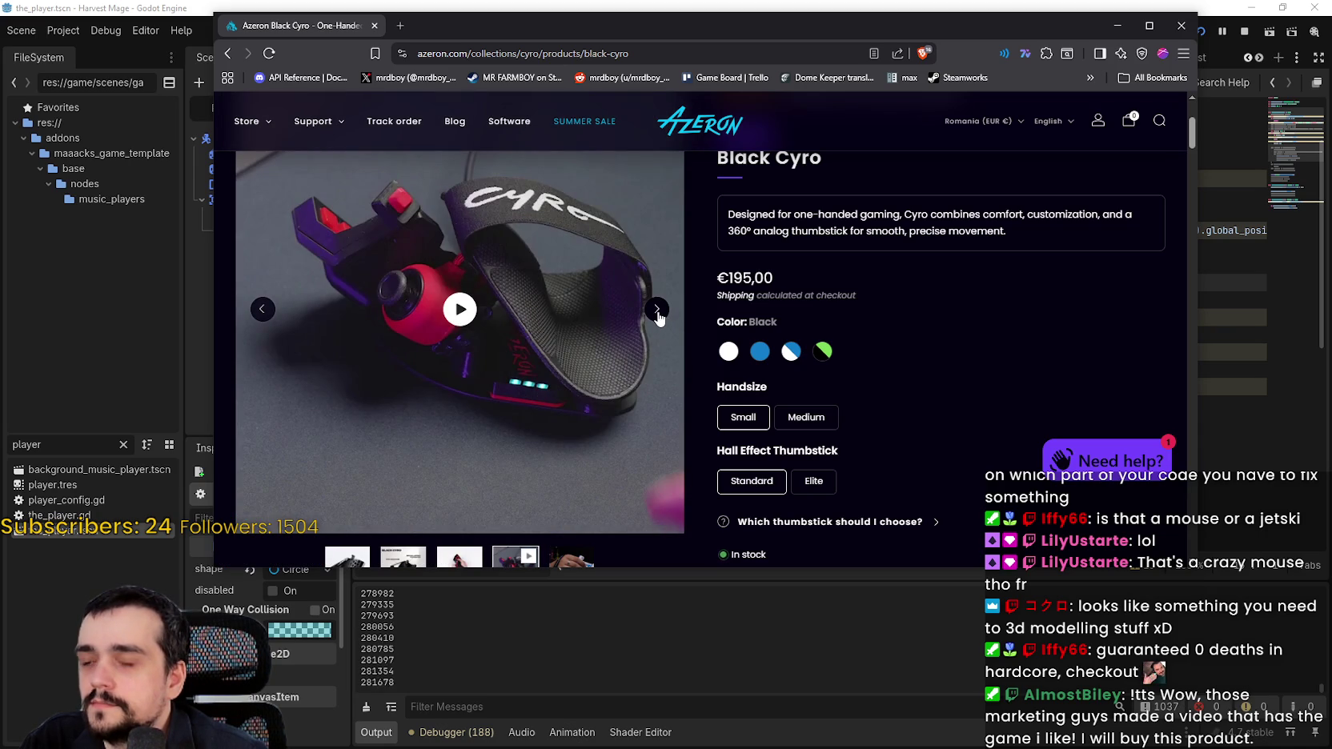
pyautogui.click(657, 312)
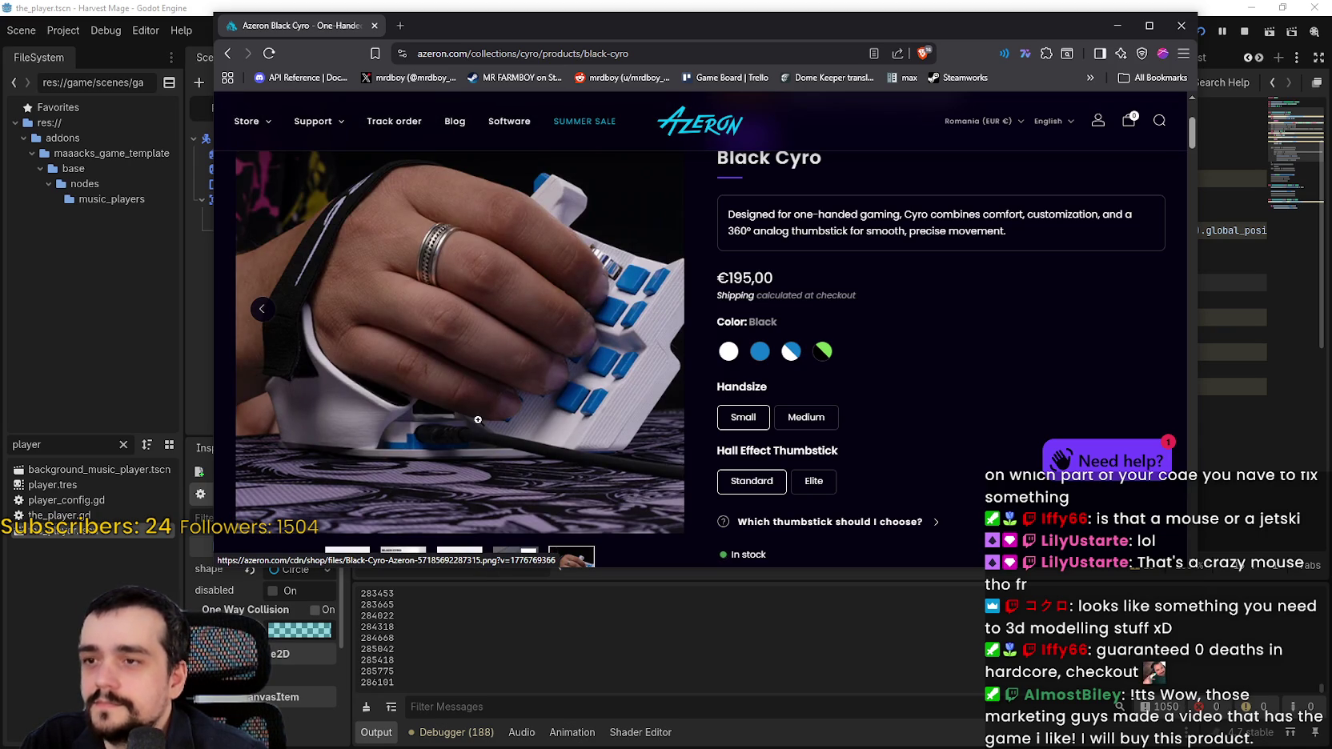
pyautogui.click(1180, 25)
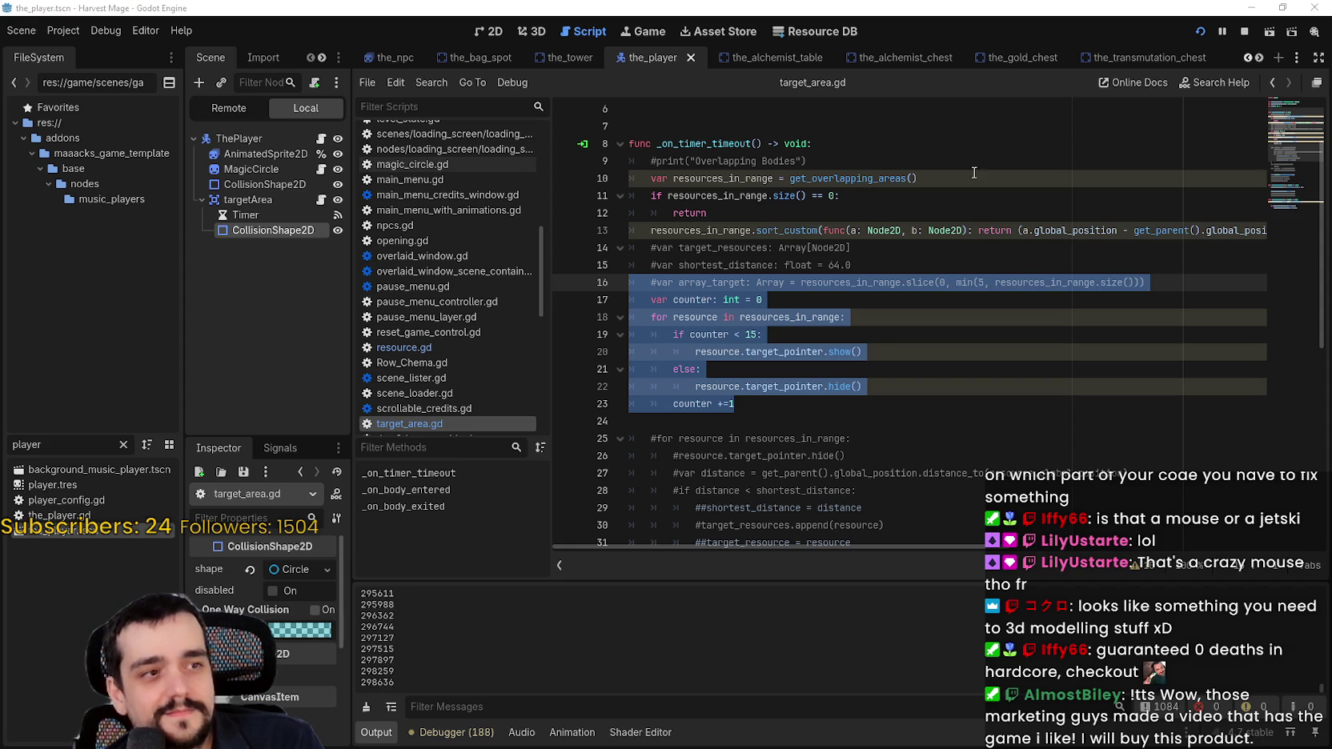
# Deselect lines 16–23, select the 15 limit on line 19, and scroll through the functions
pyautogui.click(823, 364)
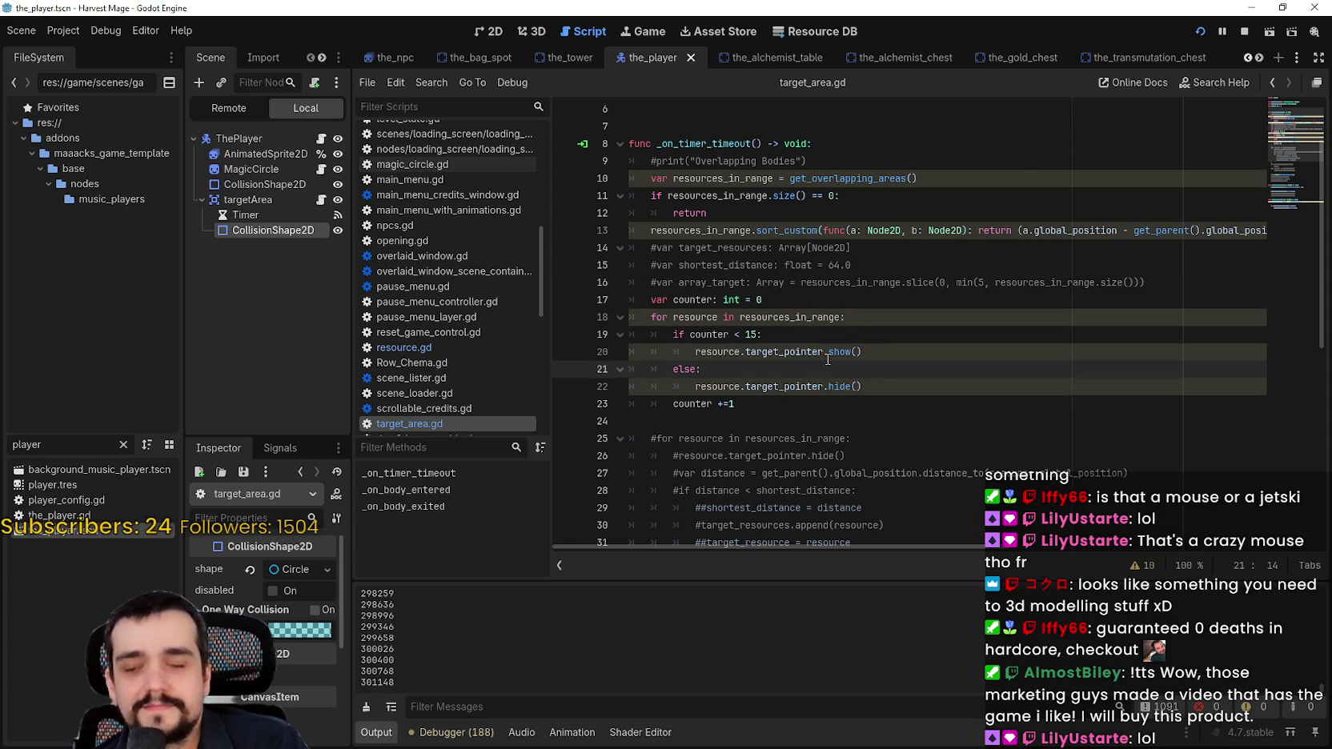
pyautogui.click(733, 301)
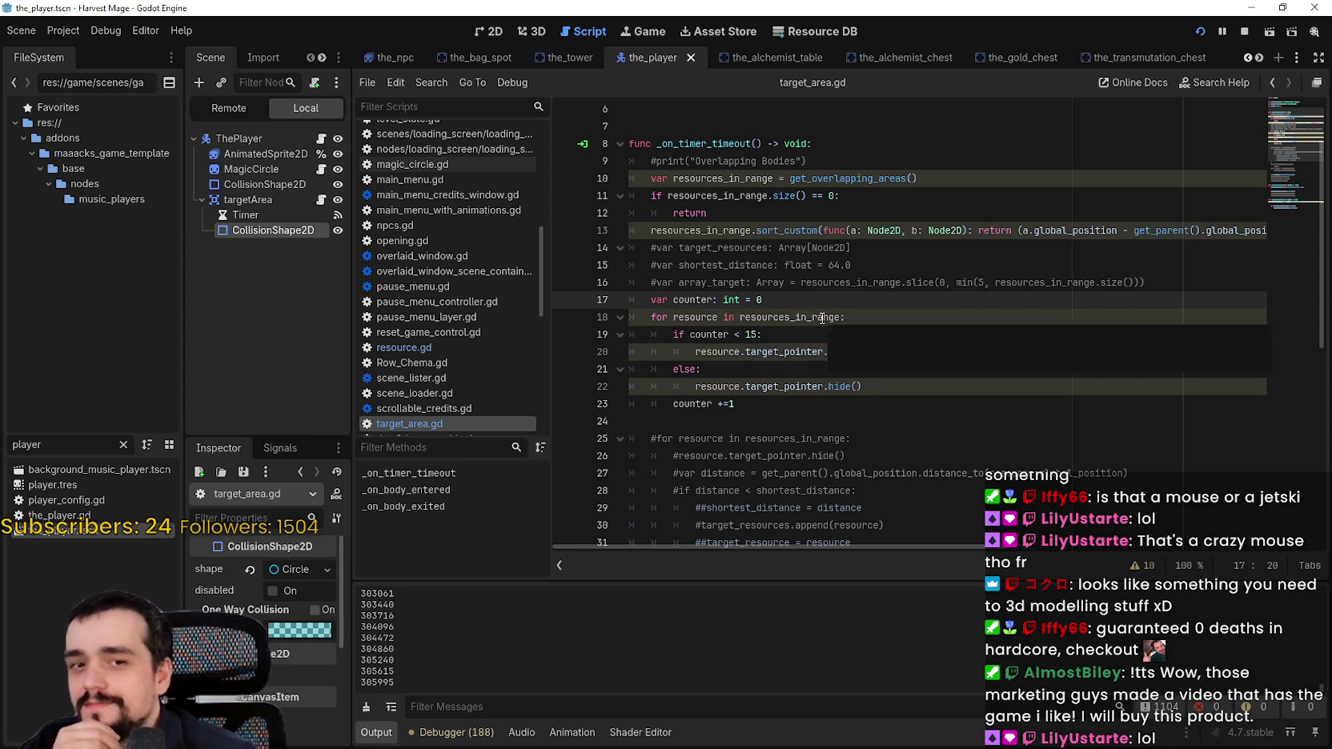
pyautogui.scroll(1, 822, 318)
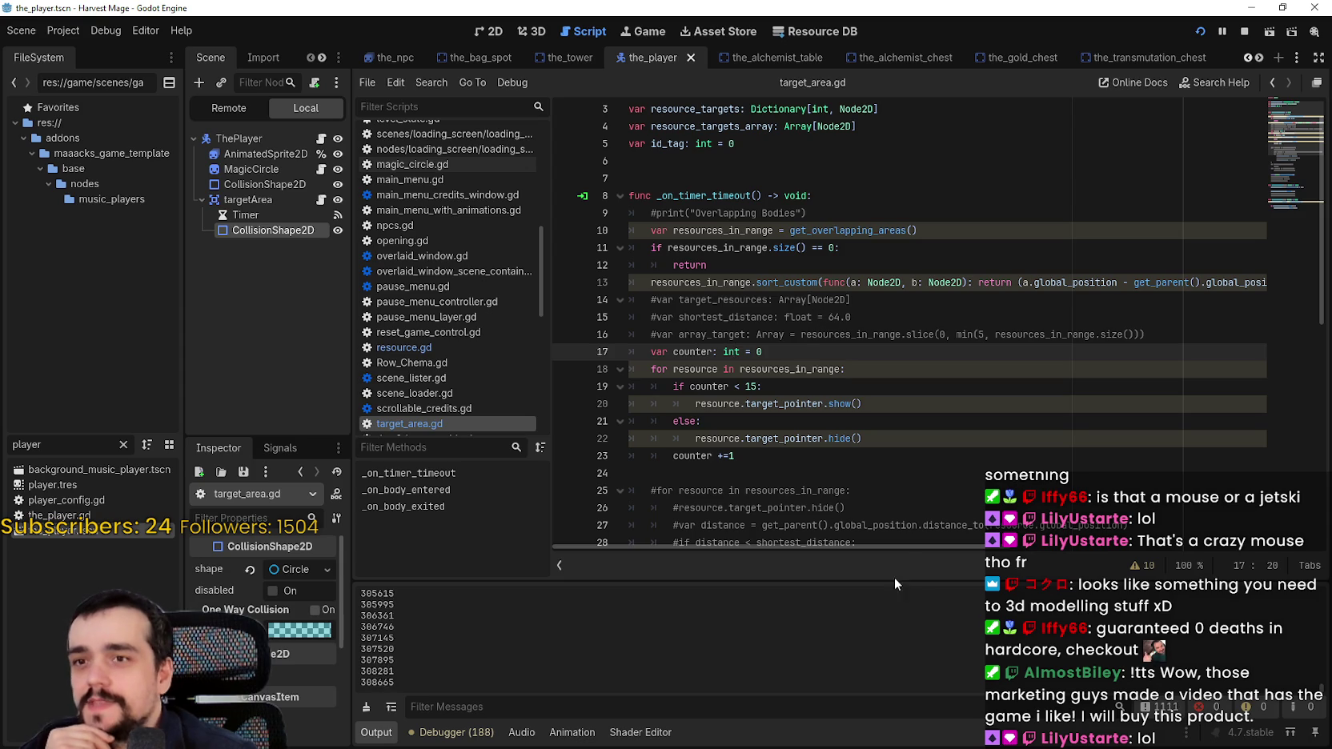
pyautogui.moveTo(919, 546); pyautogui.dragTo(1238, 547)
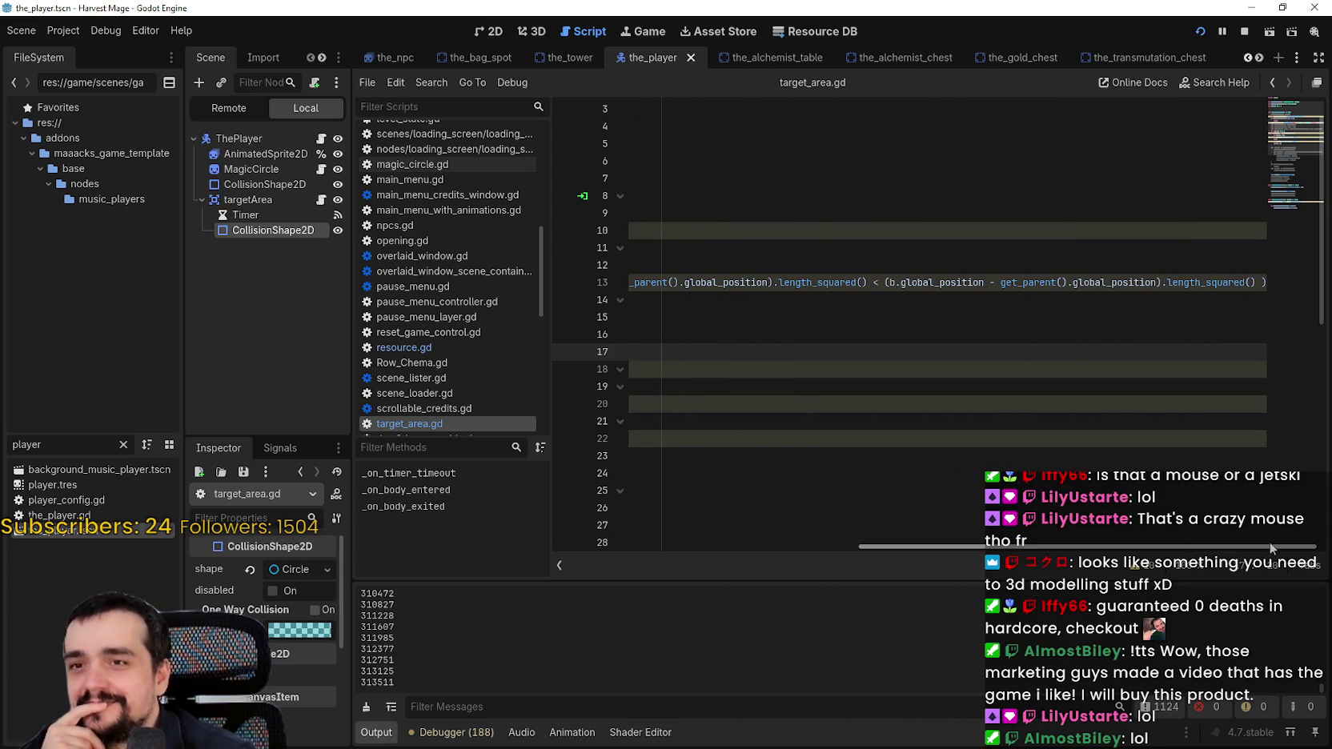
pyautogui.moveTo(1268, 540); pyautogui.dragTo(586, 447)
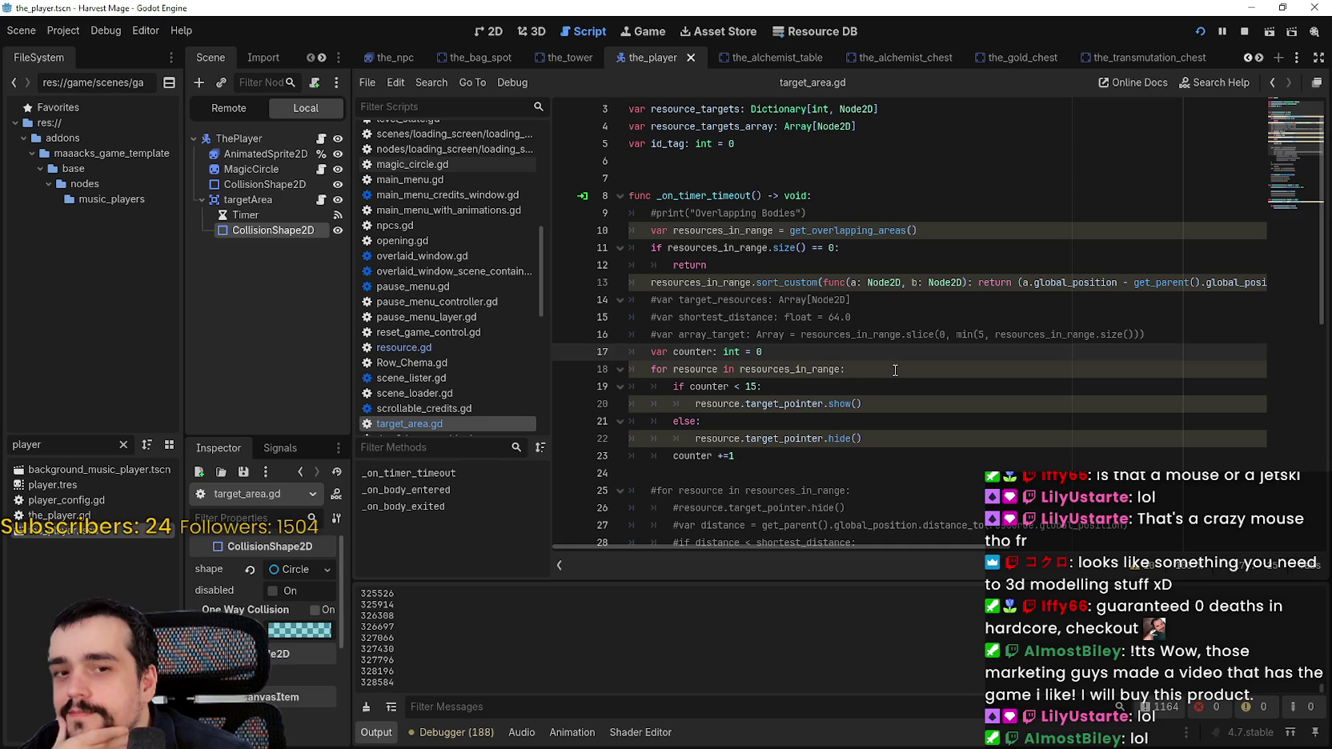
pyautogui.doubleClick(752, 382)
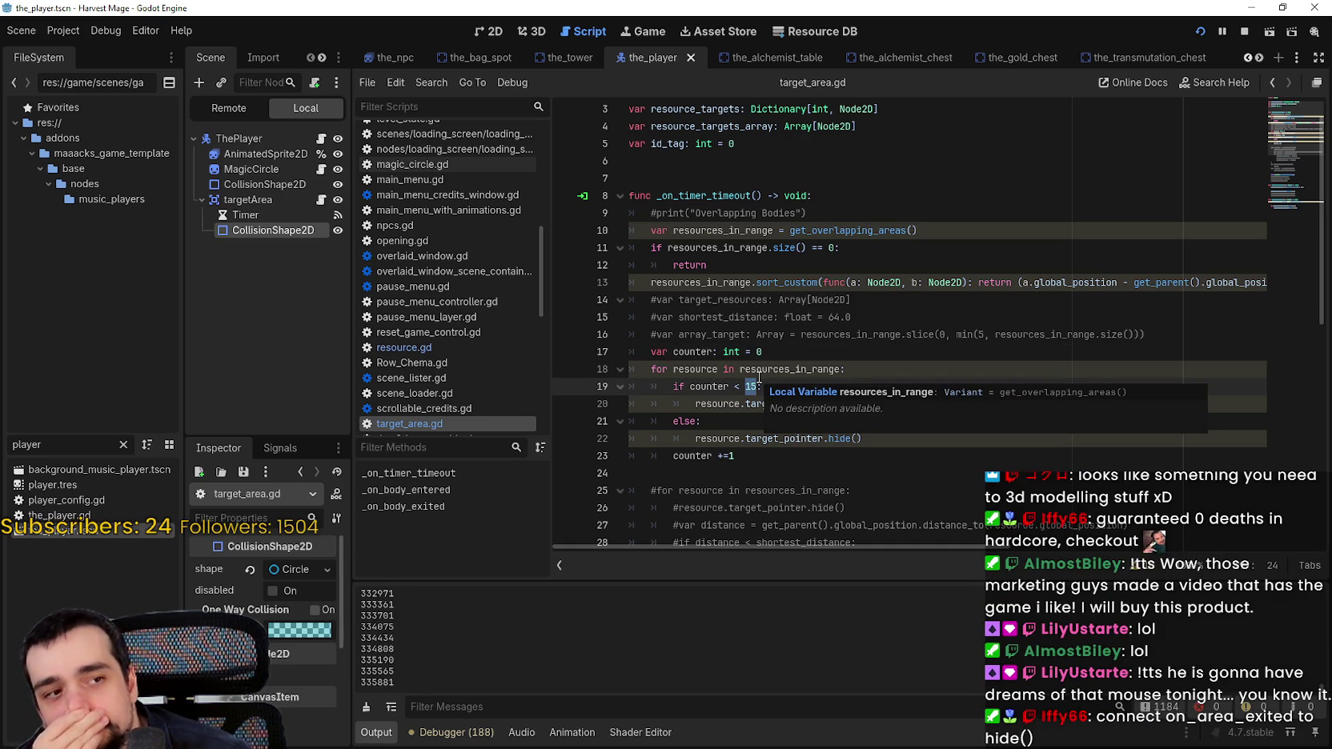
pyautogui.scroll(-3, 758, 376)
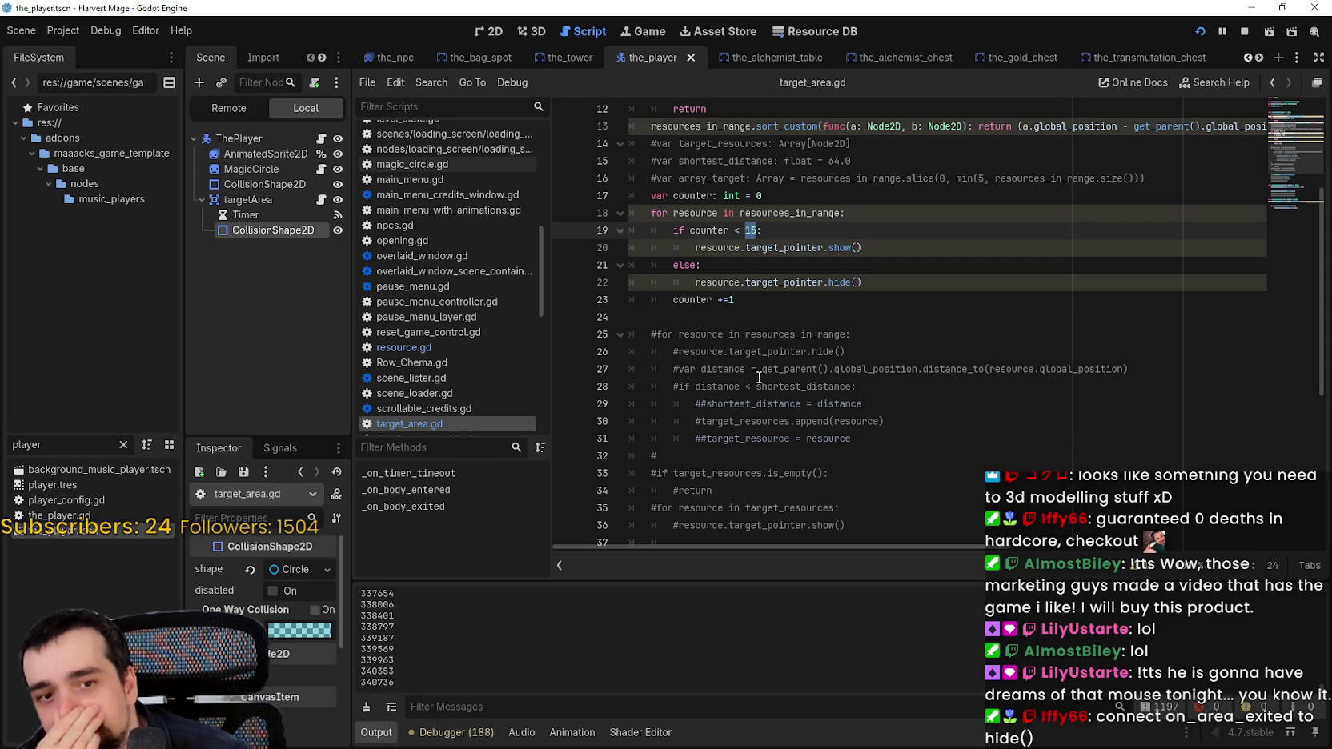
pyautogui.scroll(-3, 758, 298)
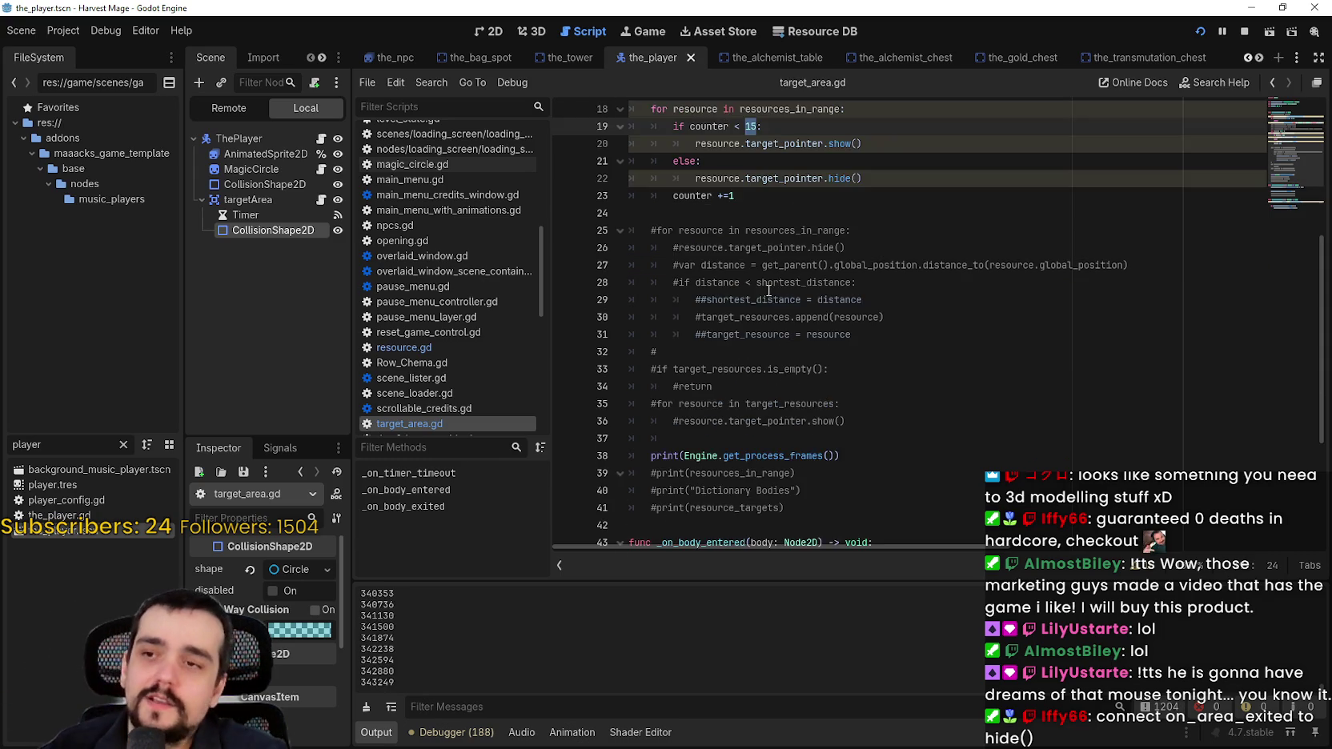
pyautogui.scroll(-5, 758, 298)
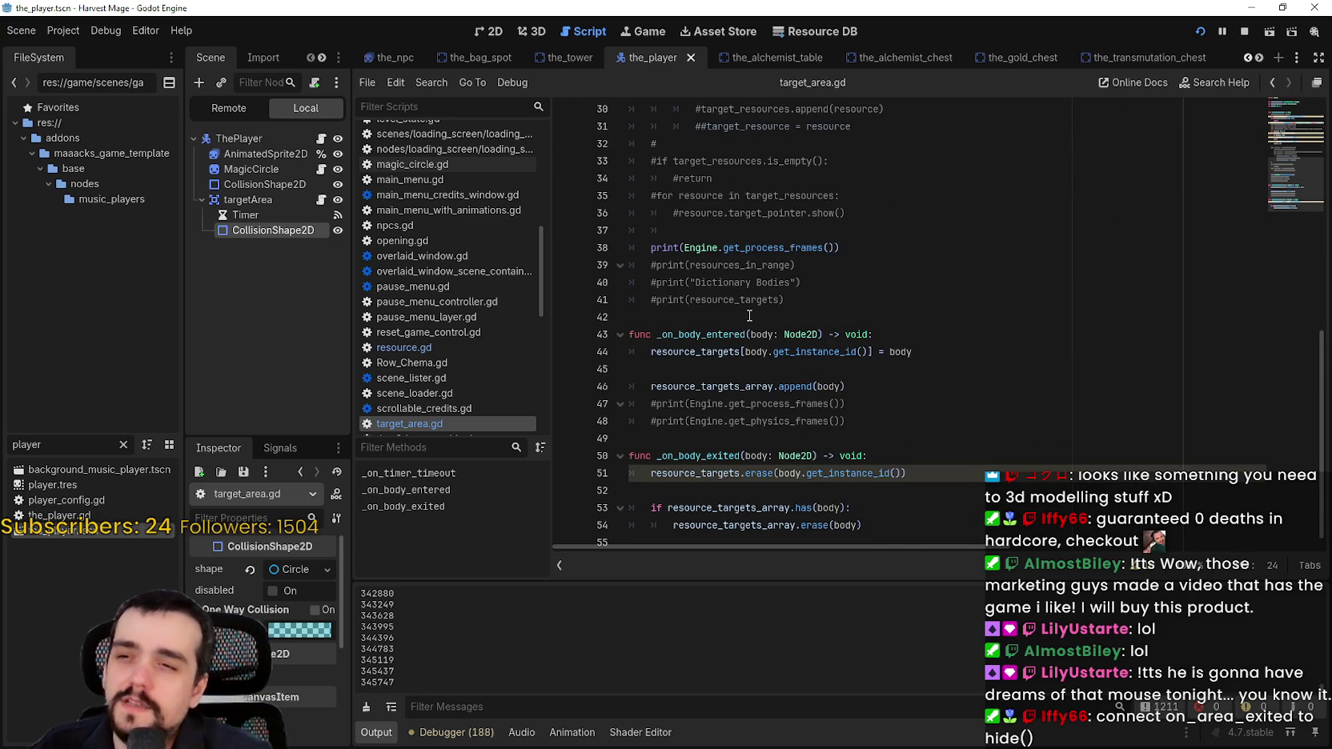
pyautogui.scroll(-1, 749, 316)
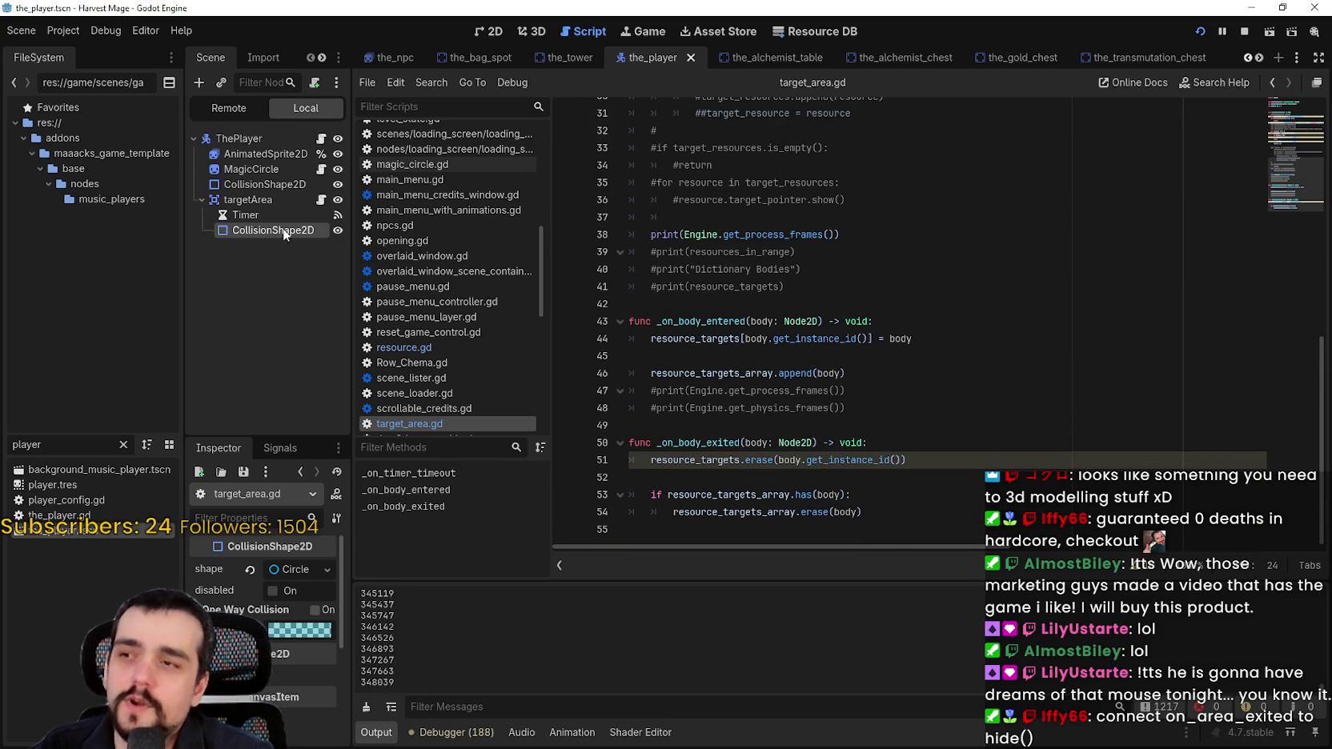
# Select the targetArea node and show its Area2D signal list
pyautogui.click(248, 200)
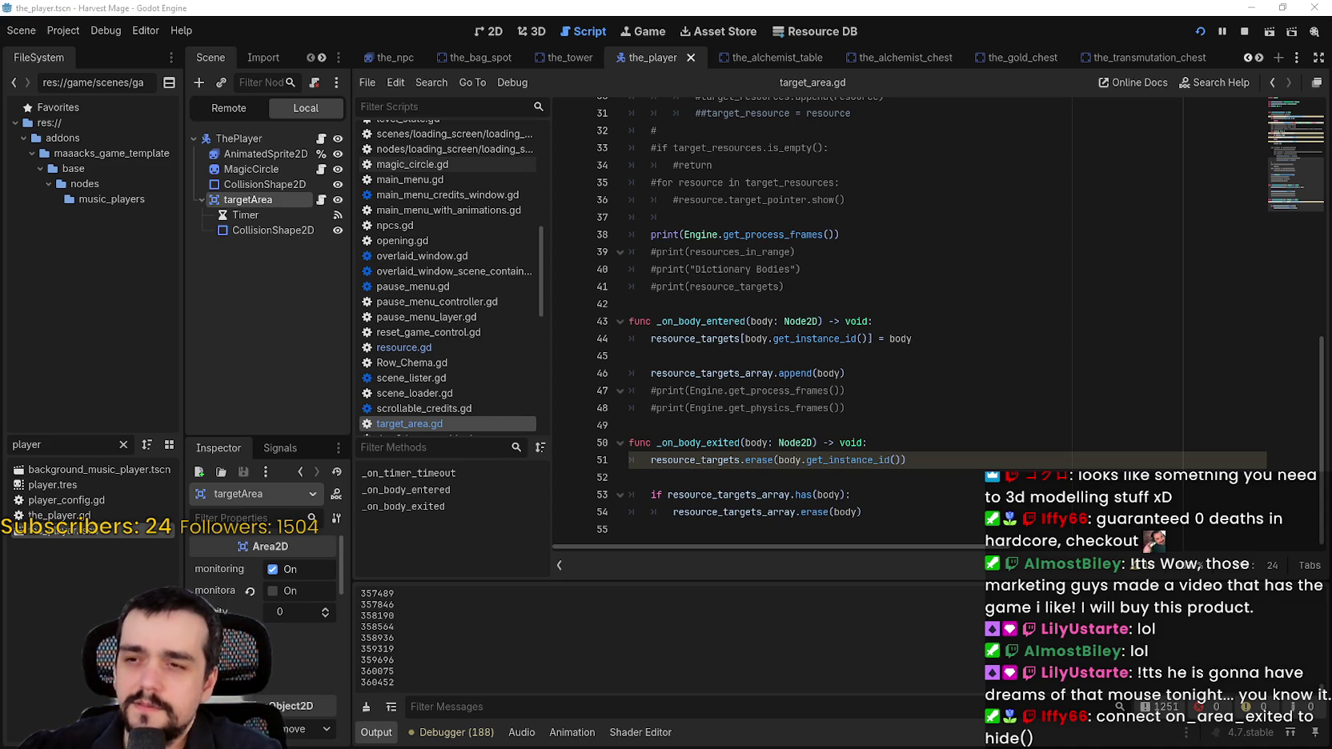
pyautogui.click(892, 338)
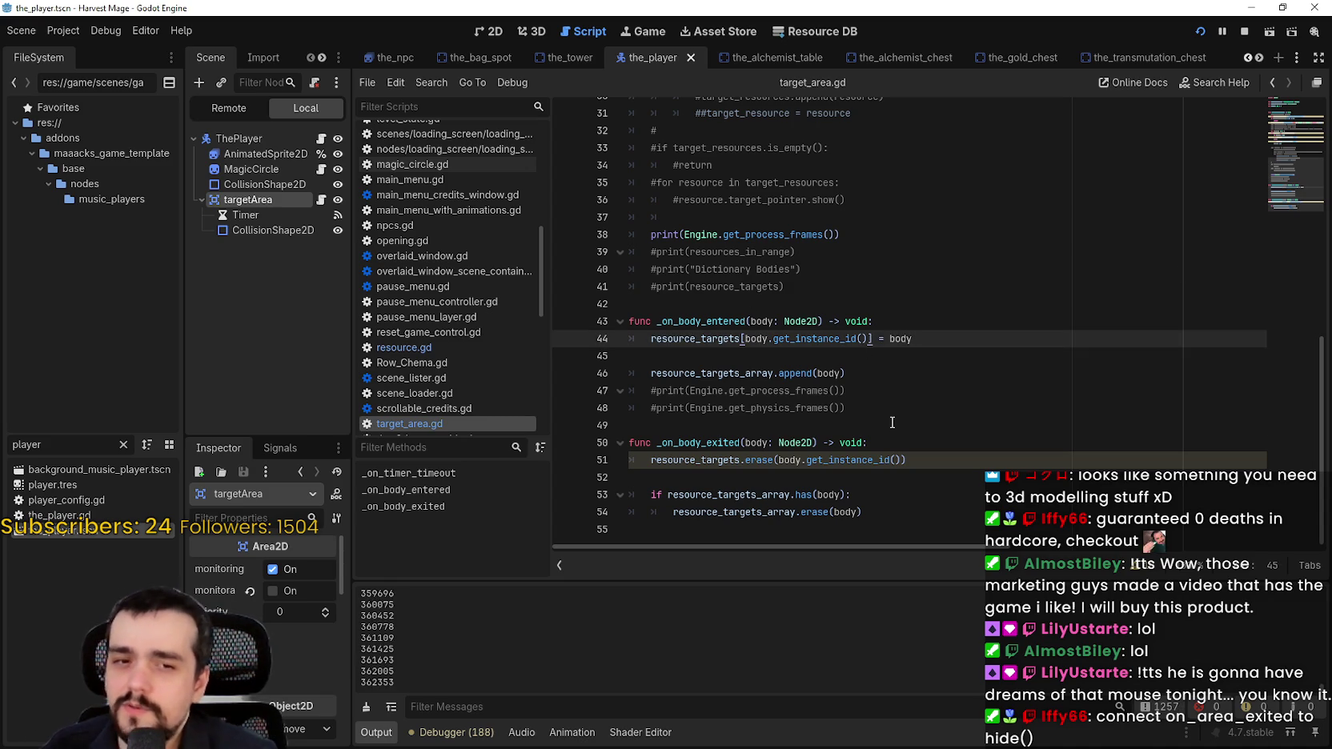
pyautogui.click(891, 422)
pyautogui.click(757, 473)
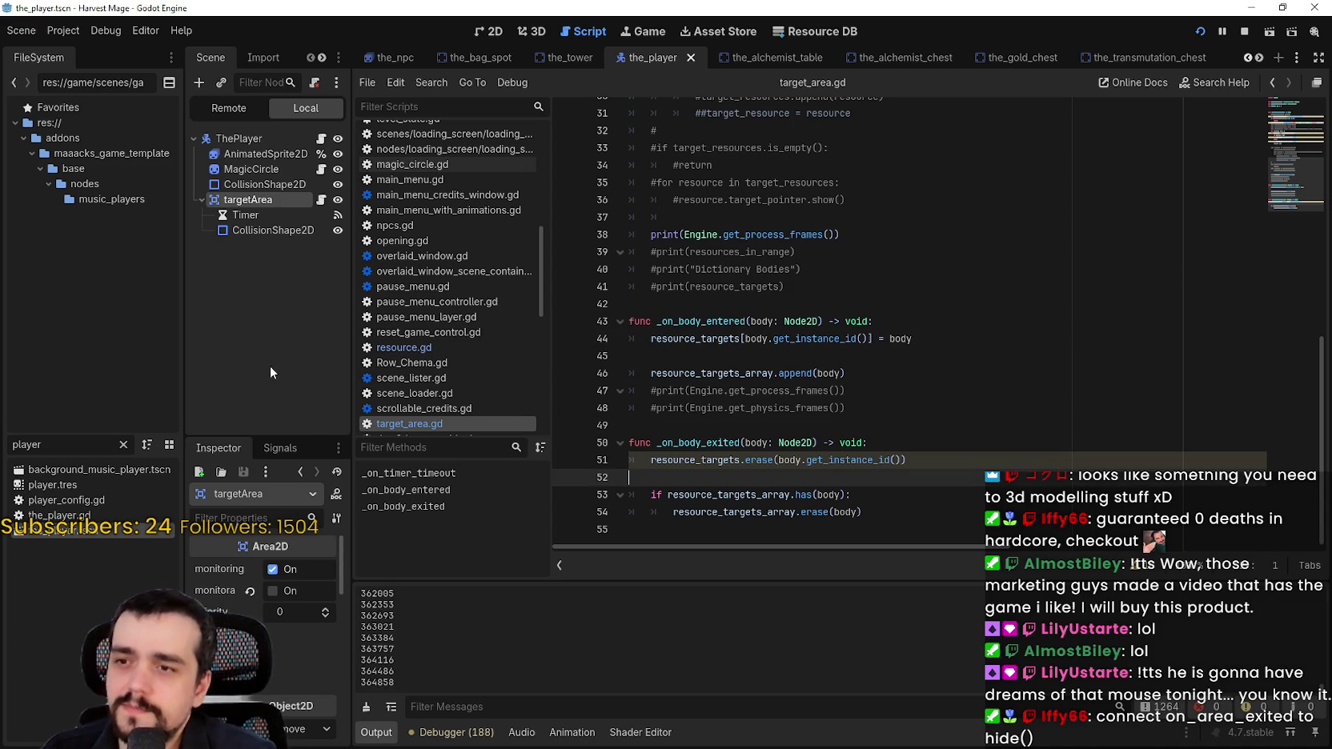
pyautogui.click(280, 447)
# Connect targetArea's area_exited signal to a new _on_area_exited handler
pyautogui.moveTo(351, 496); pyautogui.dragTo(549, 496)
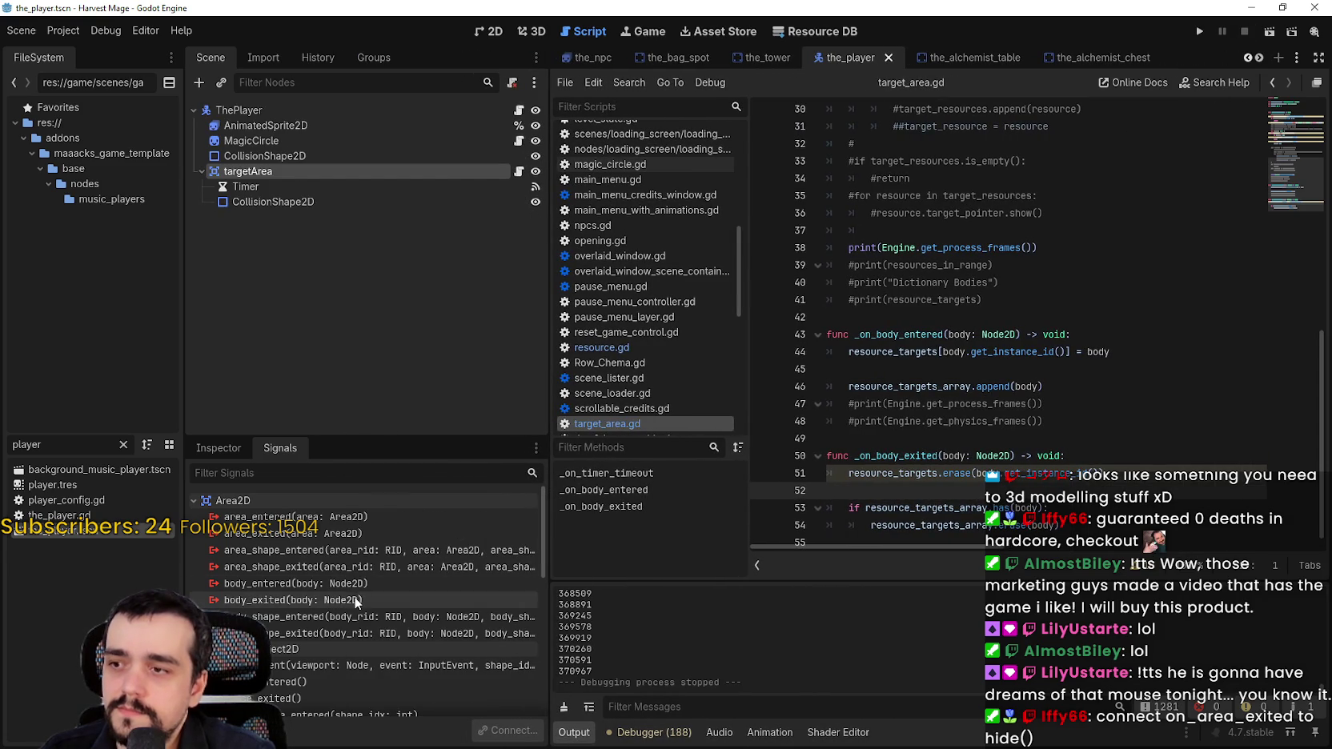
pyautogui.doubleClick(364, 533)
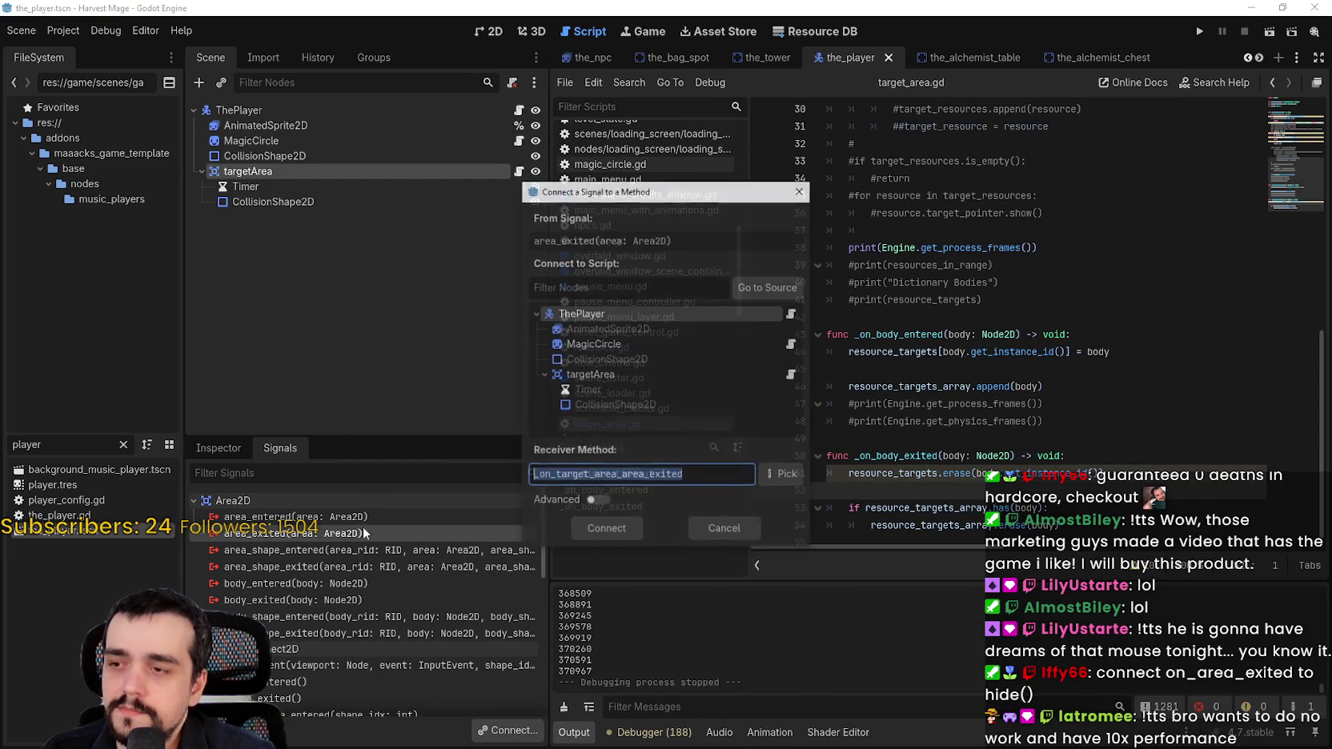
pyautogui.click(621, 373)
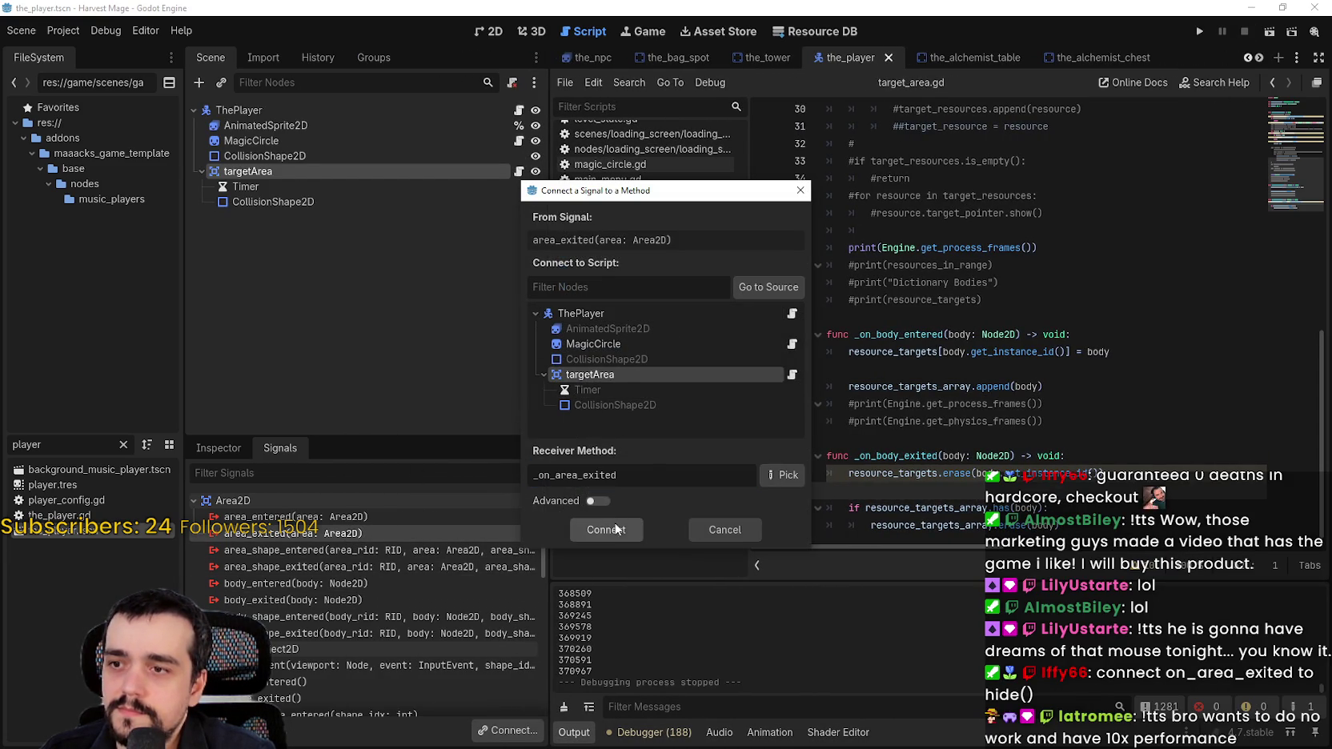
pyautogui.click(618, 529)
# Copy the target_pointer.hide() call from line 22 into the _on_area_exited handler body
pyautogui.moveTo(1034, 512); pyautogui.dragTo(838, 511)
pyautogui.scroll(10, 880, 368)
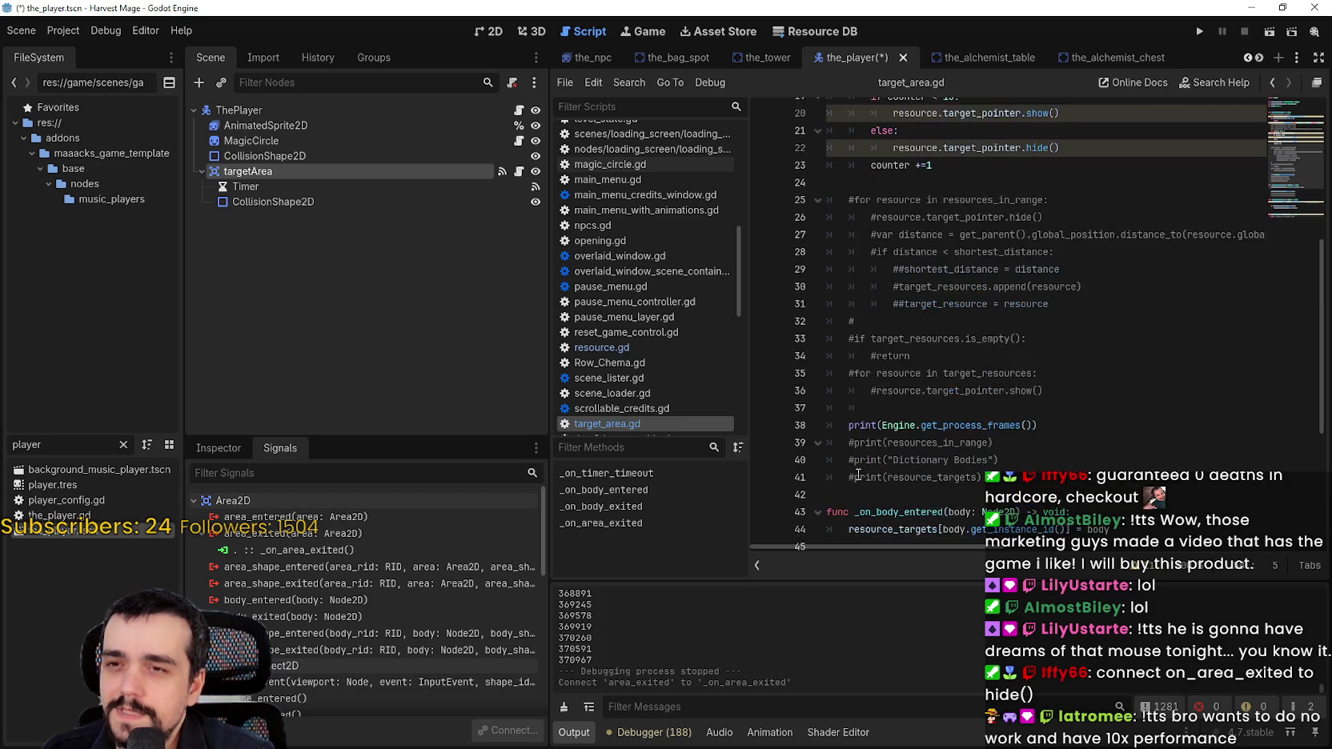
pyautogui.doubleClick(964, 442)
pyautogui.moveTo(944, 473); pyautogui.dragTo(1090, 470)
pyautogui.hotkey('ctrl', 'c')
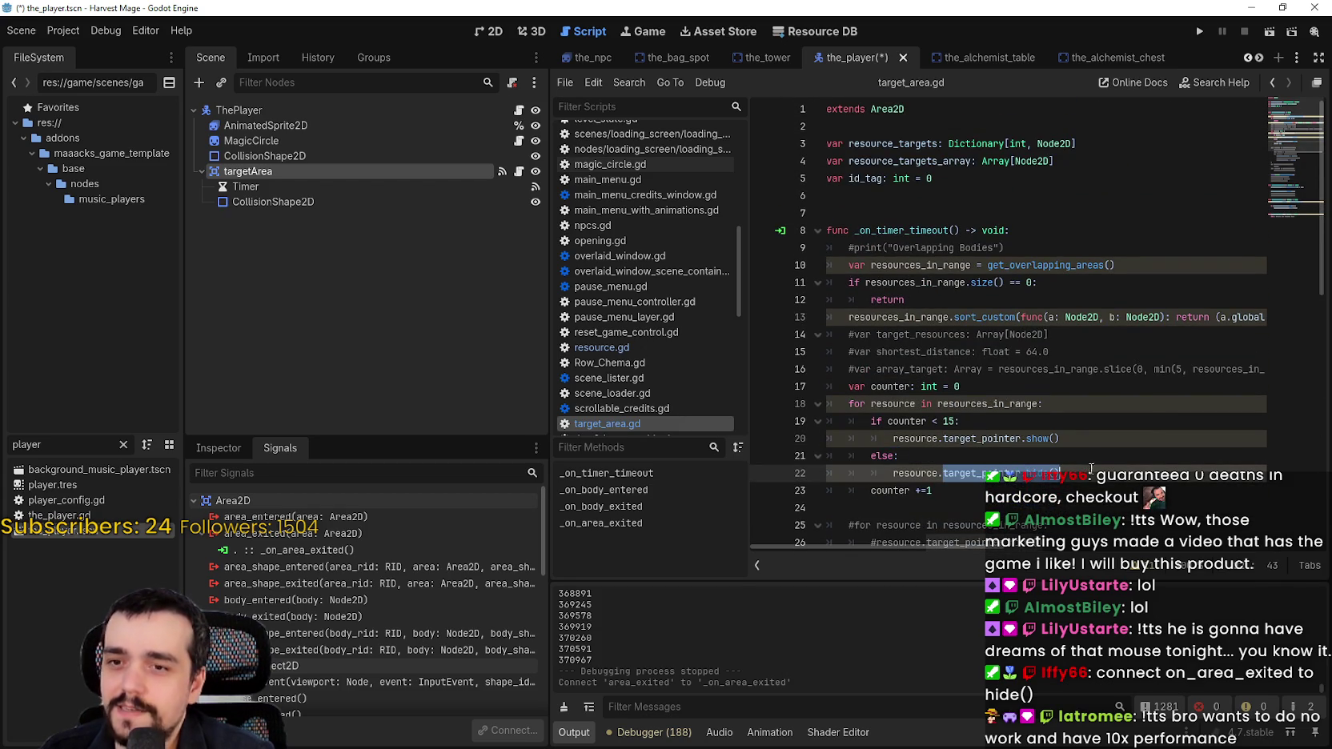
pyautogui.scroll(-10, 1040, 456)
pyautogui.moveTo(848, 512); pyautogui.dragTo(1038, 512)
pyautogui.hotkey('ctrl', 'v')
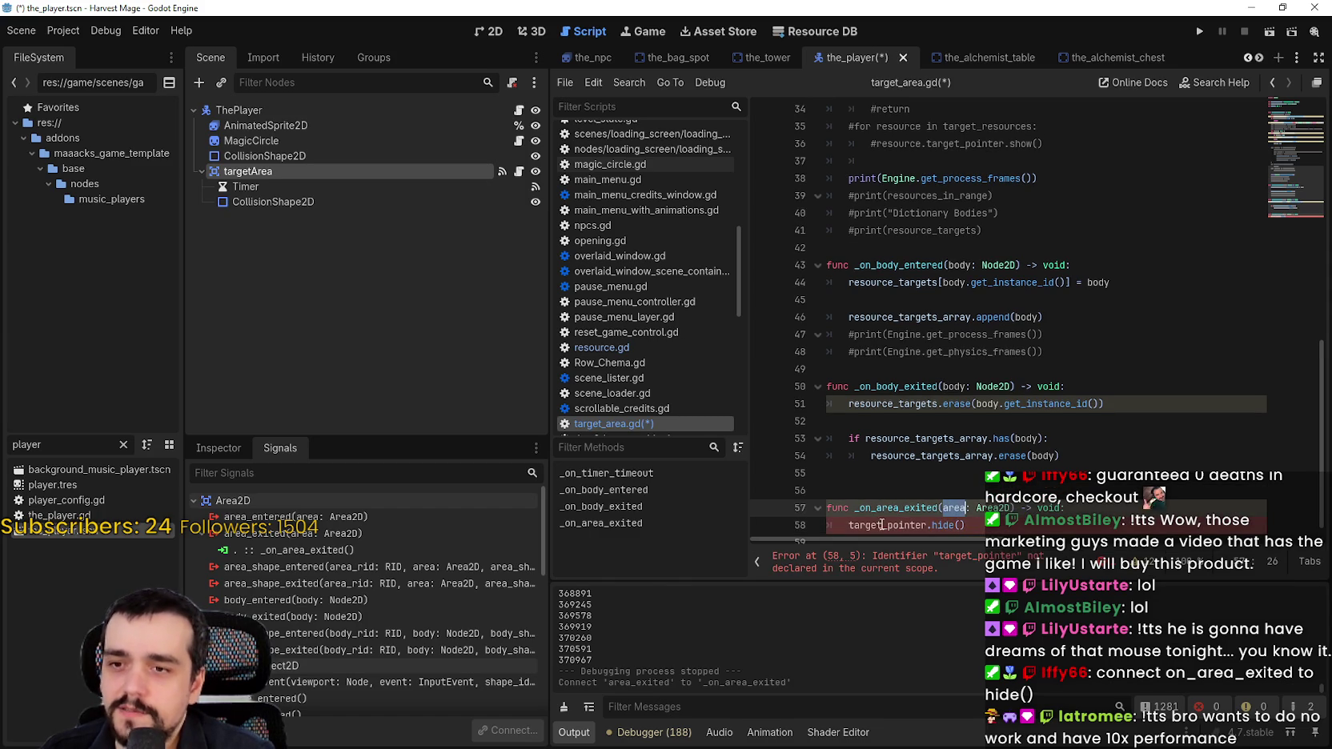
# Change the handler line to area.target_pointer.hide(), save the script, and run the game
pyautogui.doubleClick(920, 520)
pyautogui.write('area')
pyautogui.hotkey('ctrl', 's')
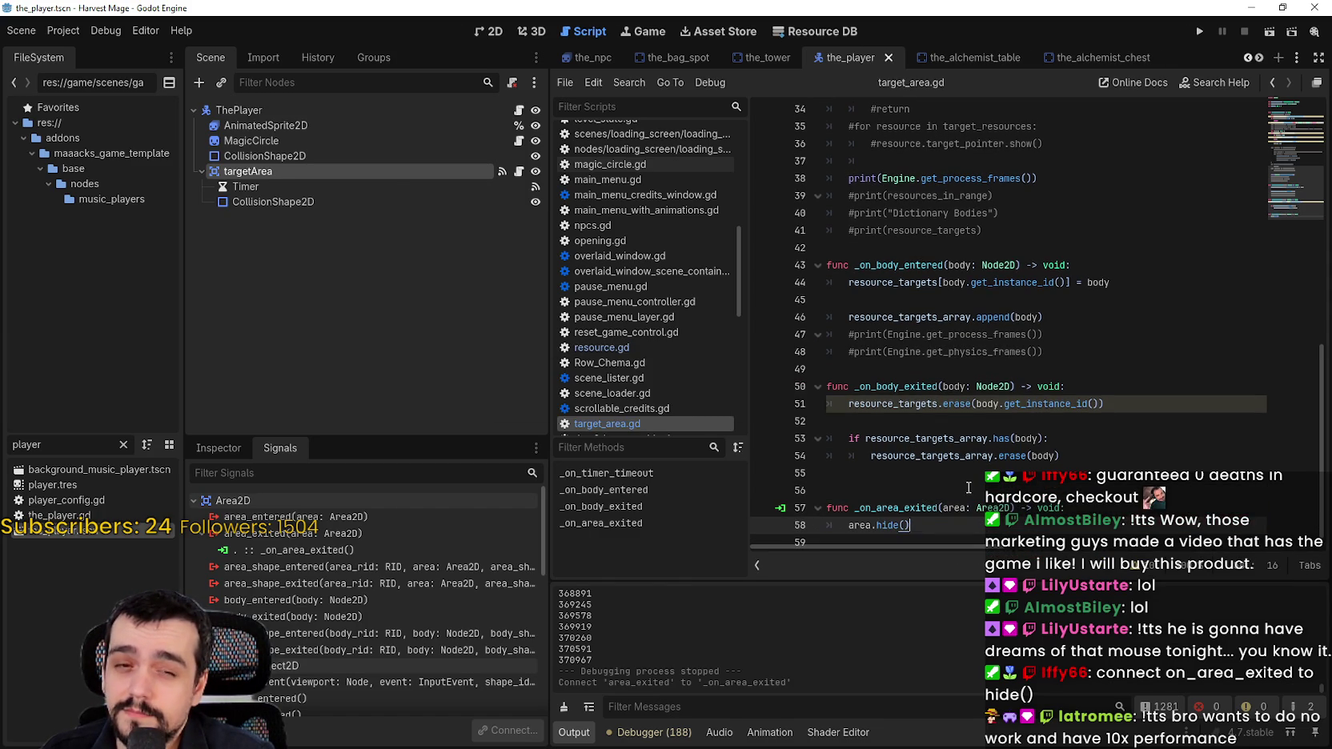
pyautogui.hotkey('ctrl', 'z')
pyautogui.click(846, 529)
pyautogui.write('area.target_pointer')
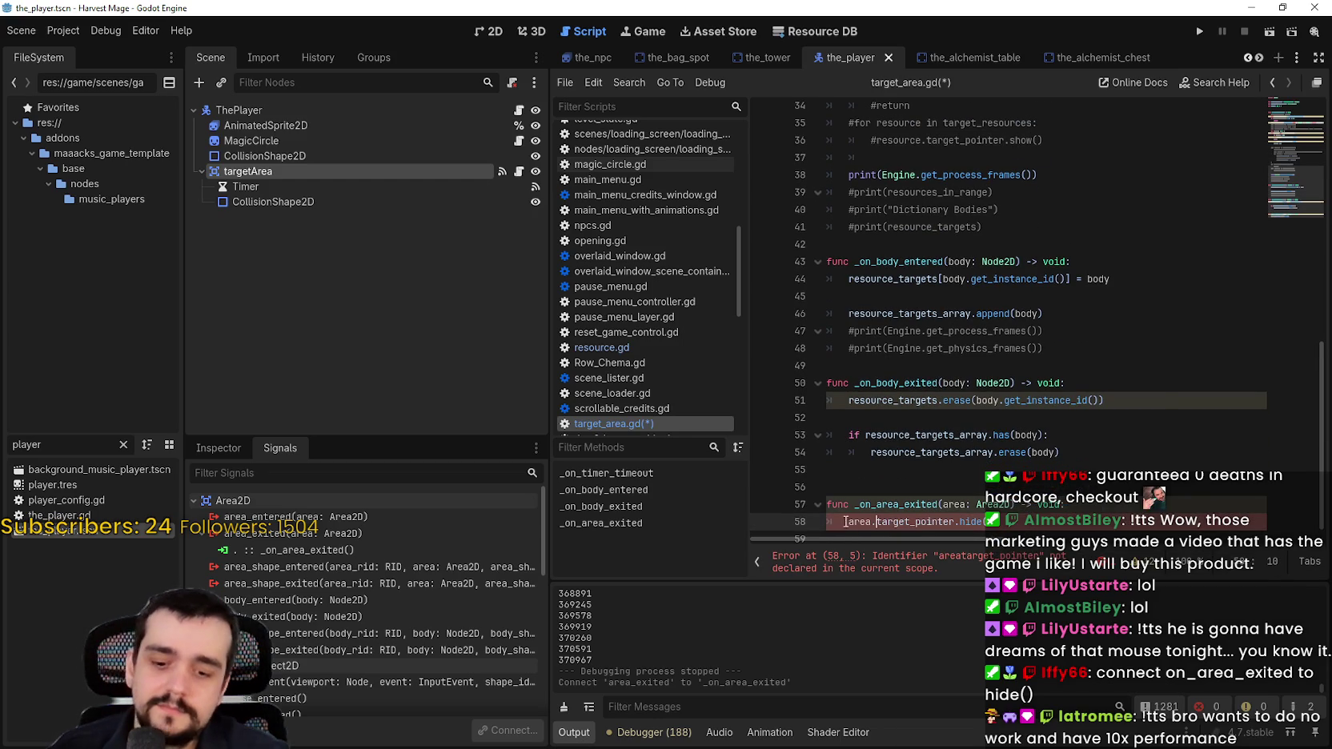
pyautogui.hotkey('ctrl', 's')
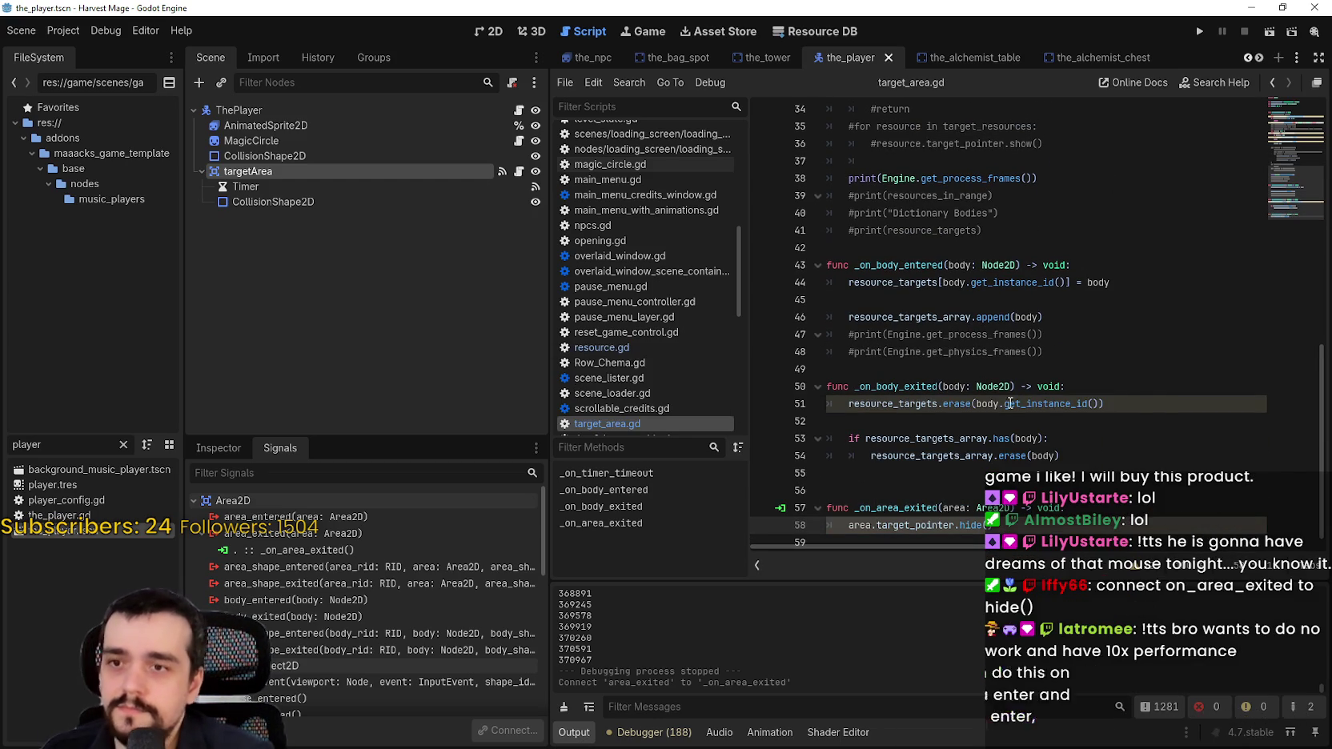
pyautogui.click(1199, 32)
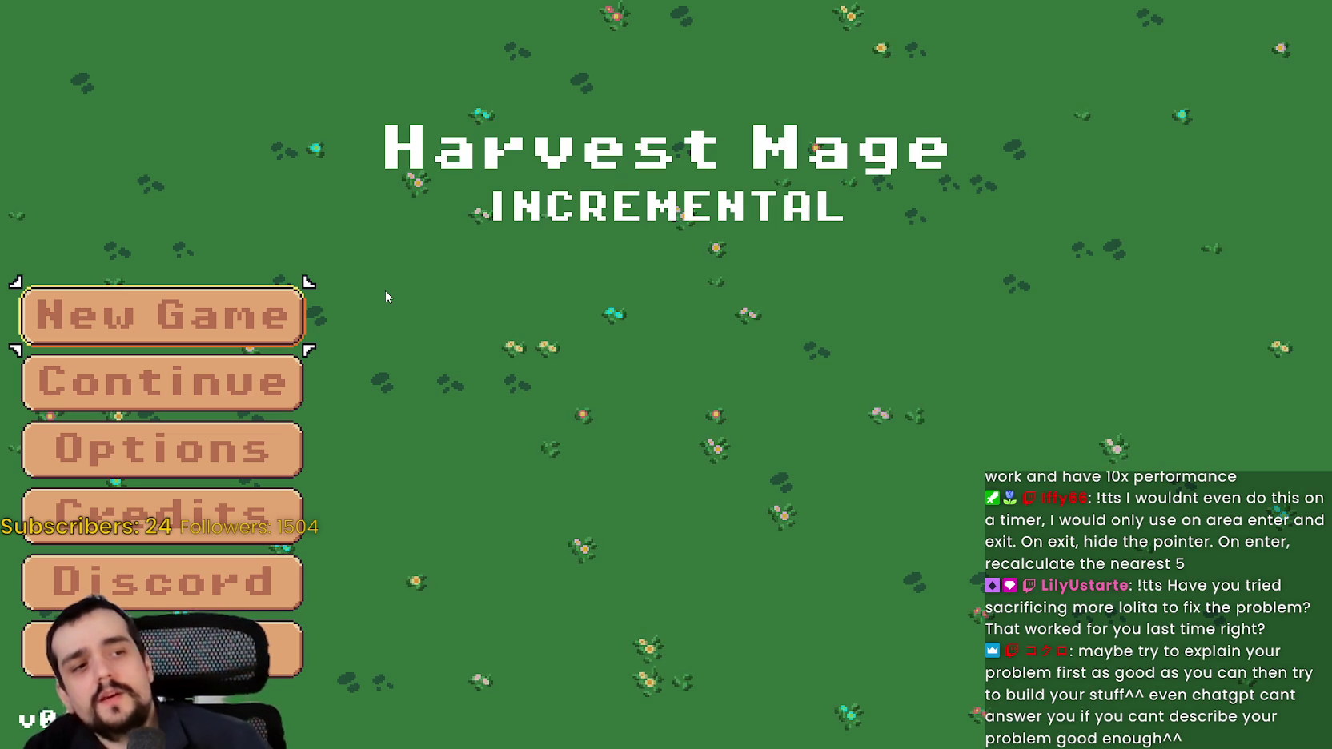
# Continue the saved game and walk left and right through the flower patches, watching which flowers show key pointers
pyautogui.click(244, 381)
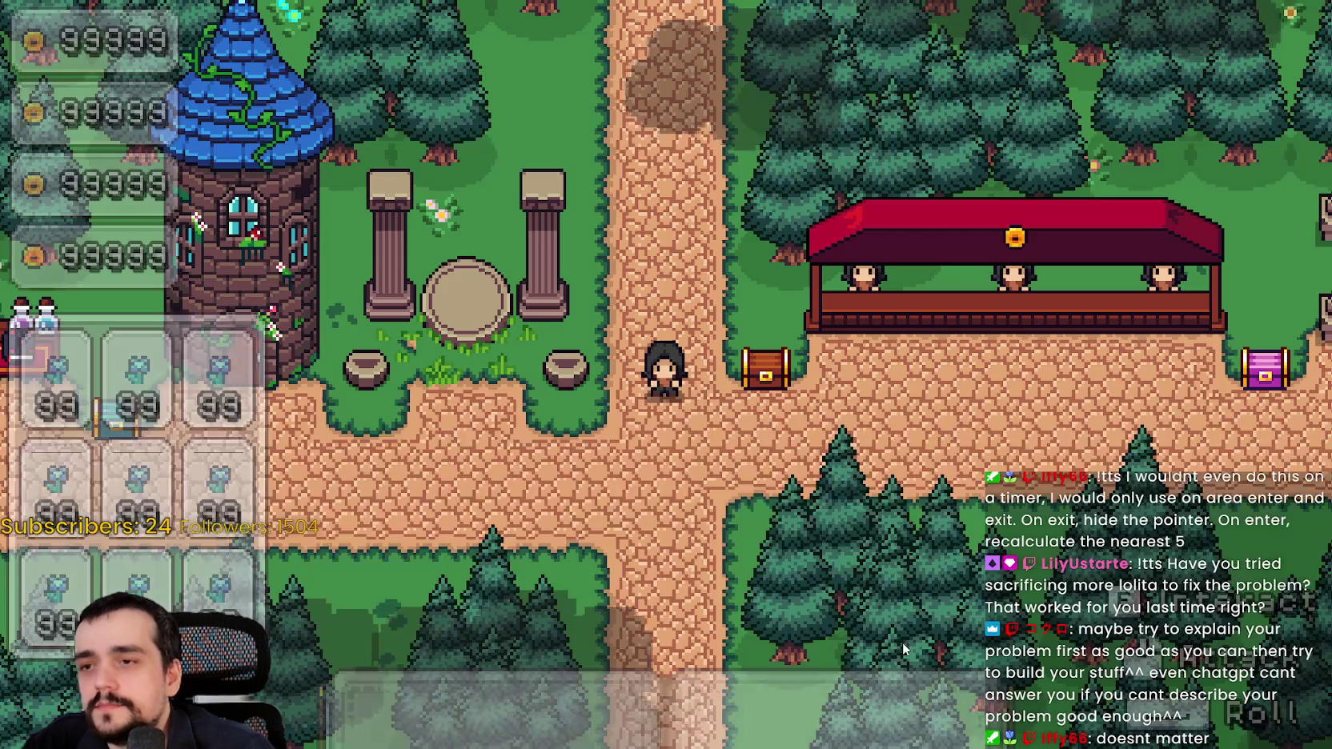
pyautogui.press('s')
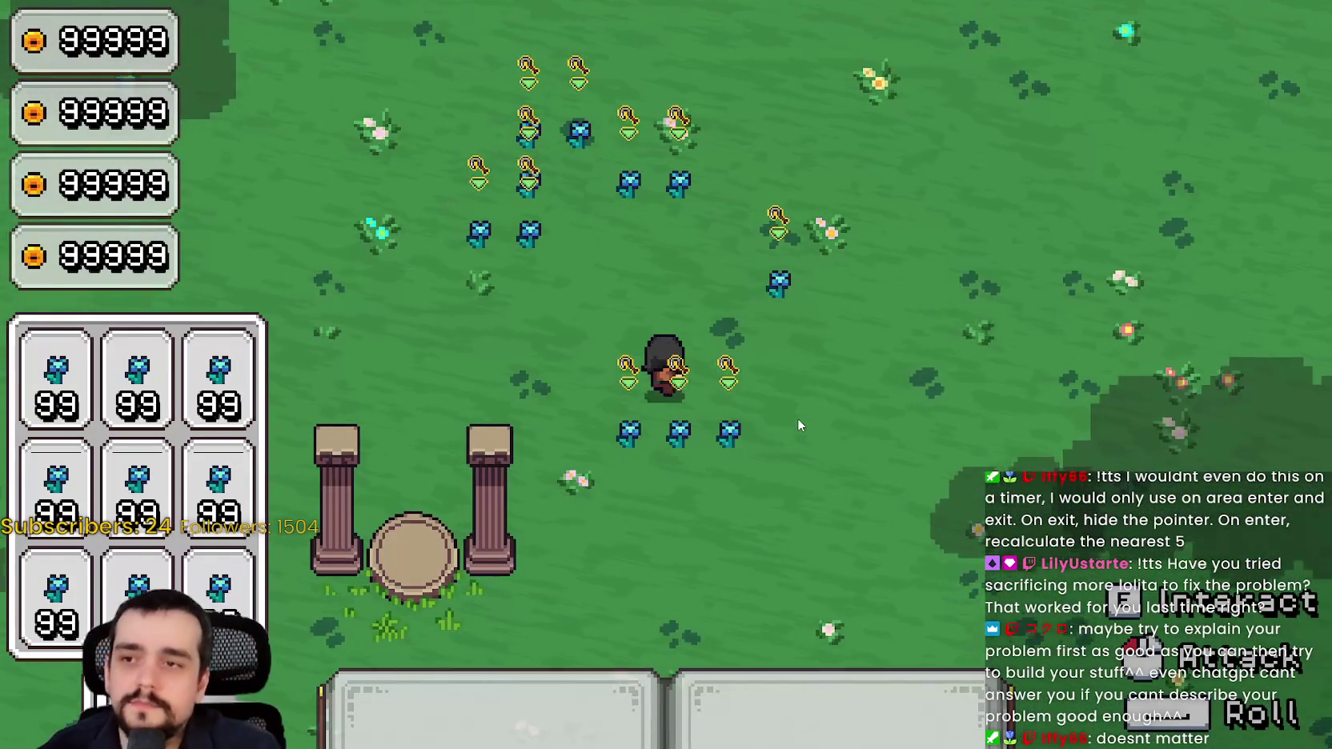
pyautogui.press('w')
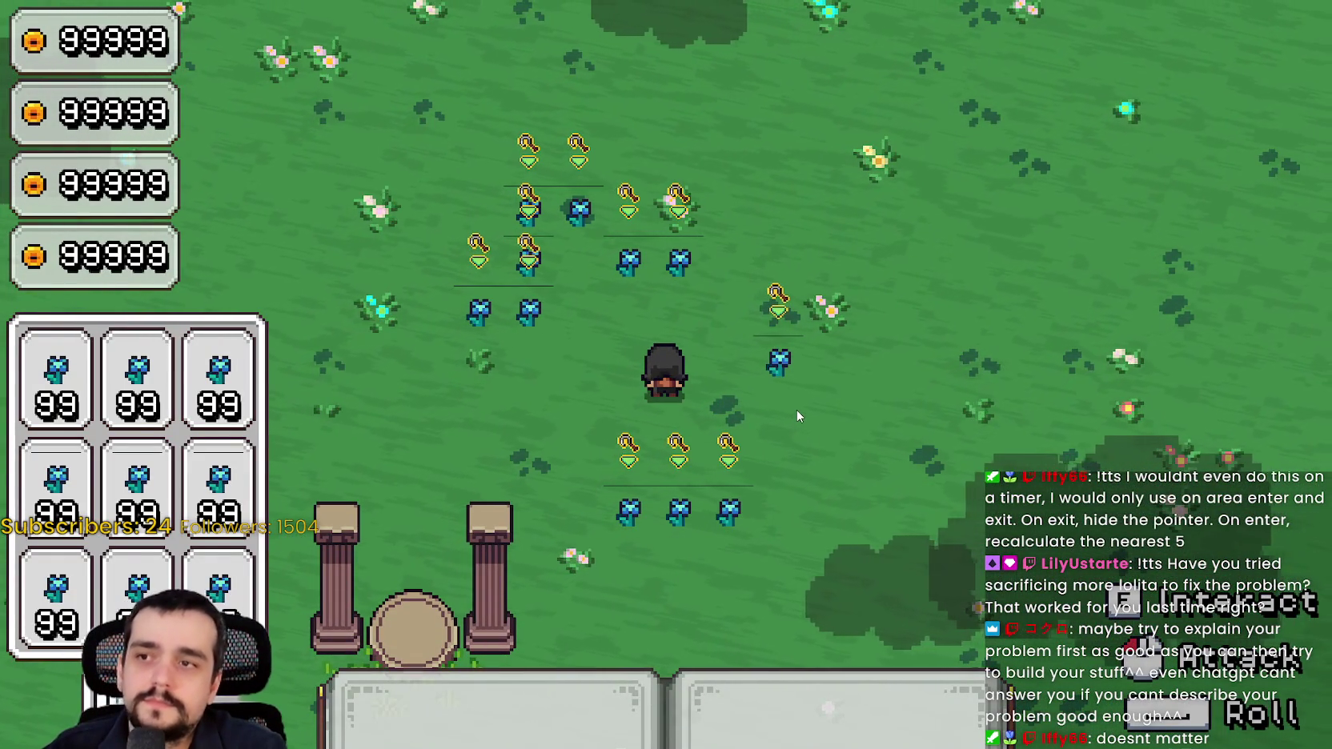
pyautogui.press('a')
pyautogui.press('d')
pyautogui.press('d')
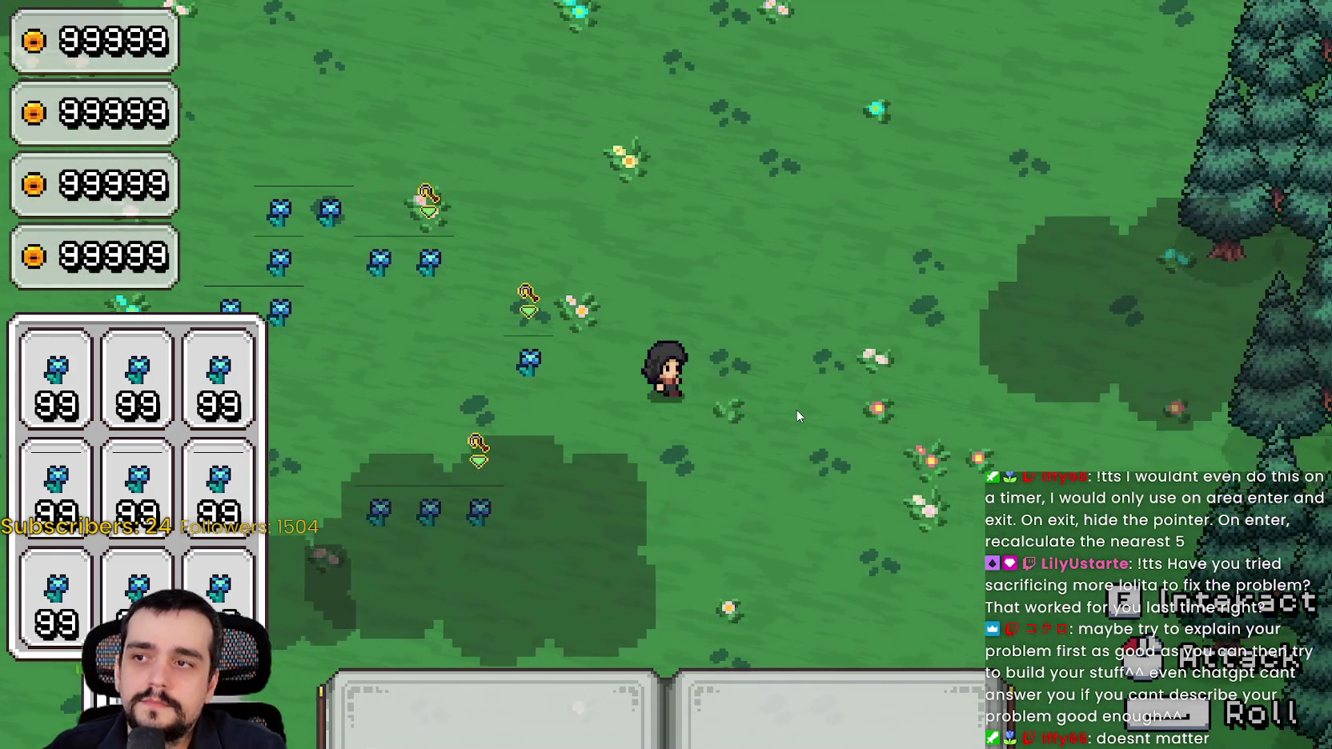
pyautogui.press('a')
pyautogui.press('a')
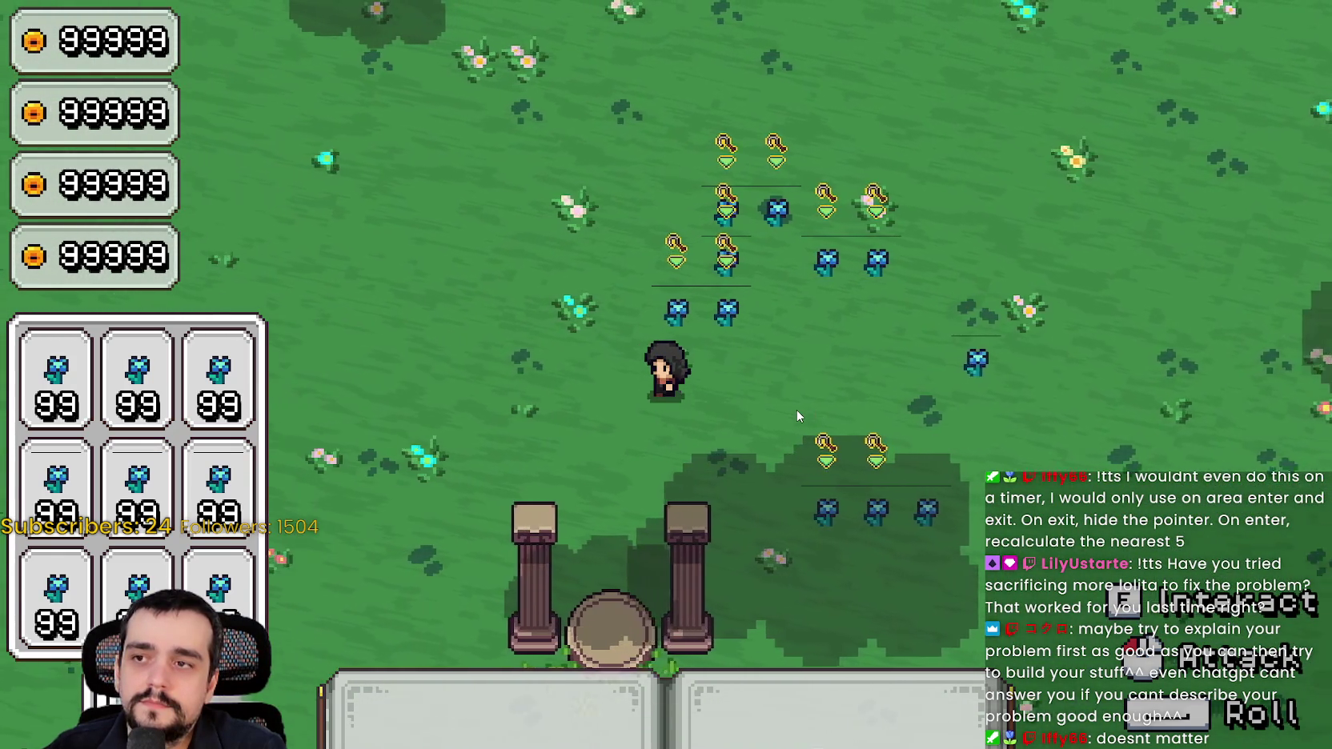
pyautogui.press('d')
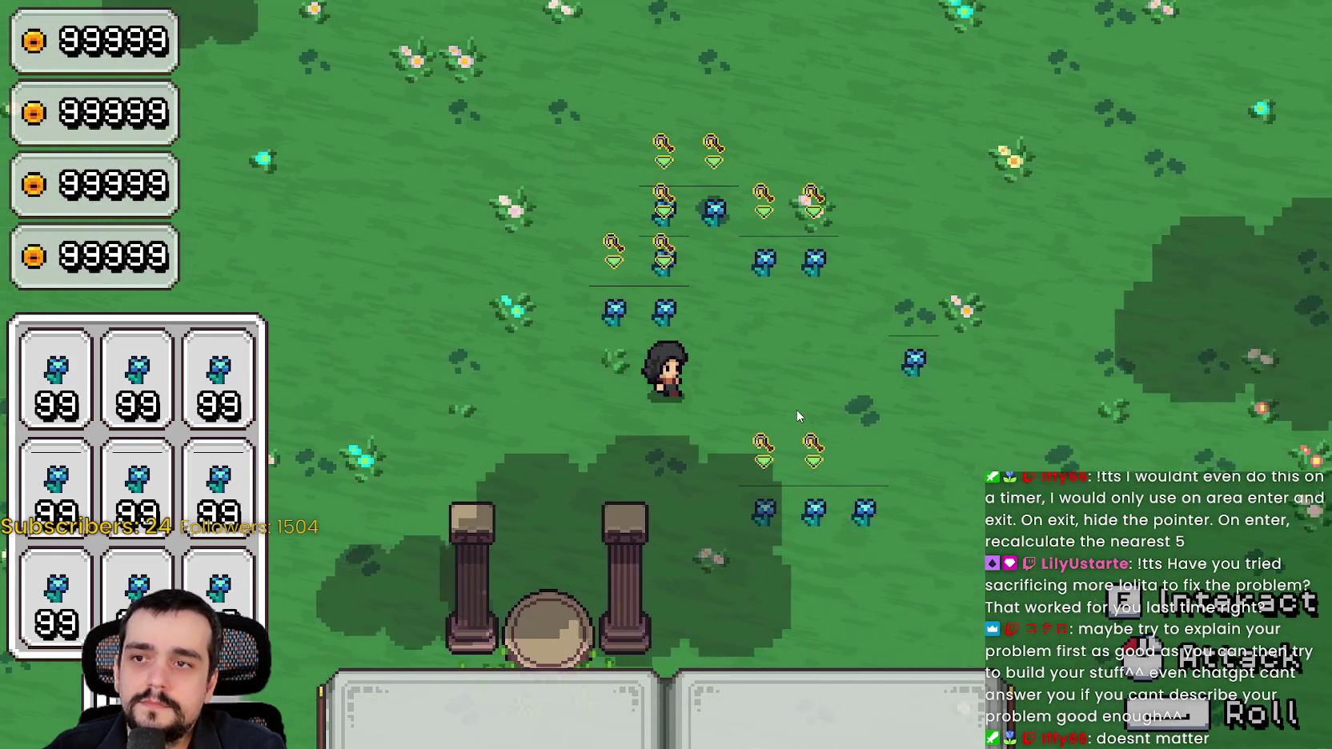
pyautogui.press('a')
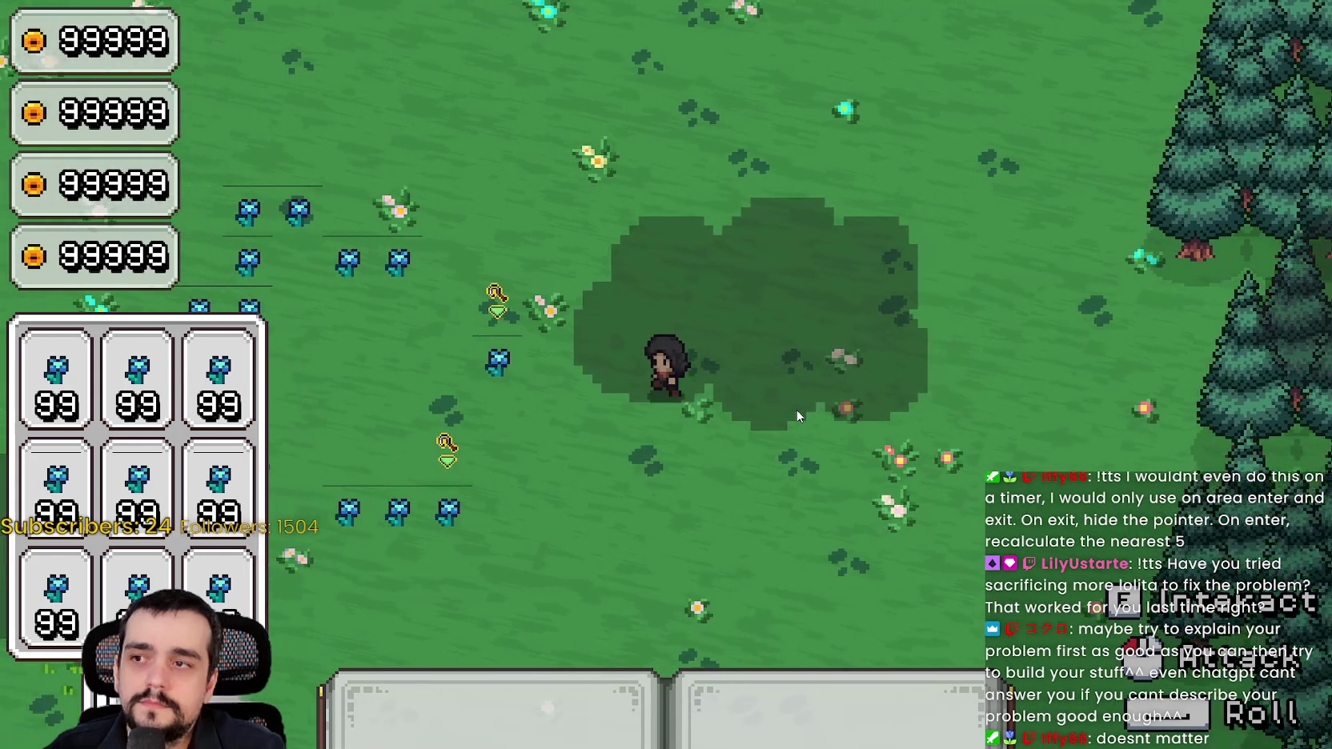
pyautogui.press('a')
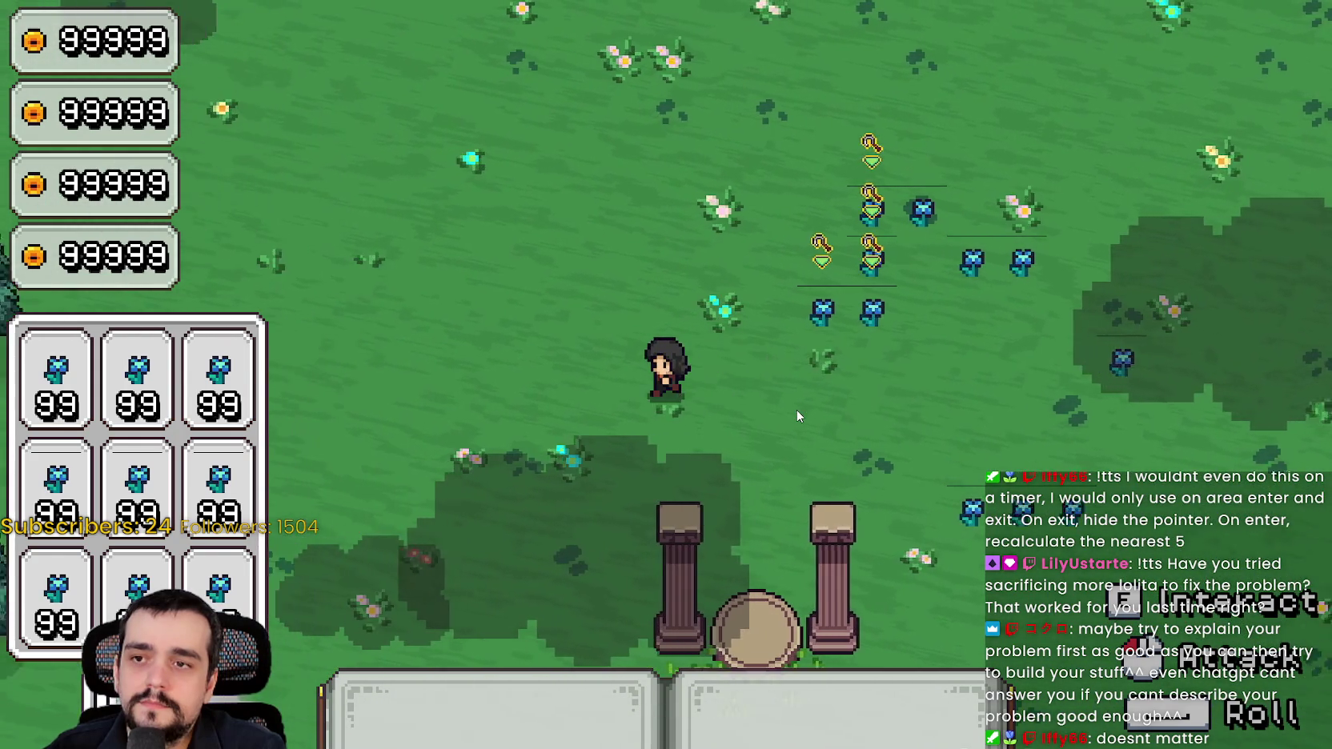
pyautogui.press('d')
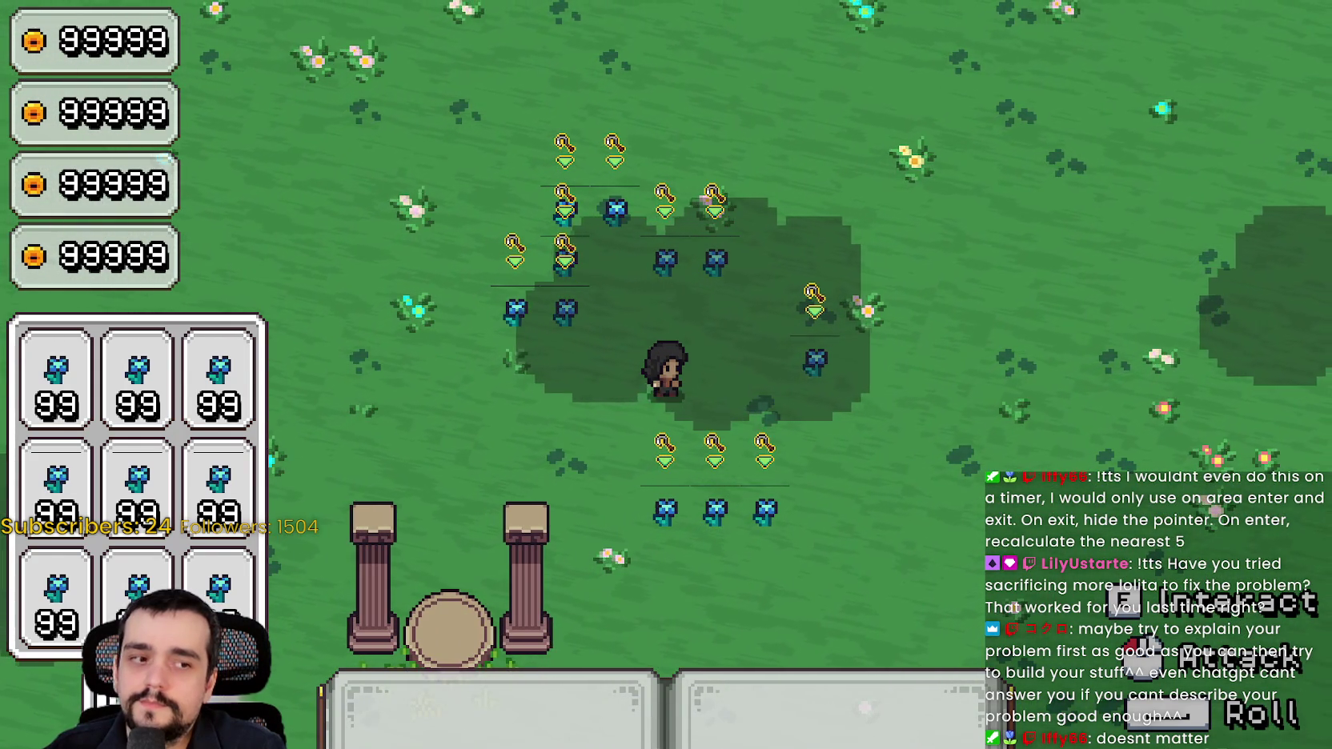
pyautogui.hotkey('alt', 'Tab')
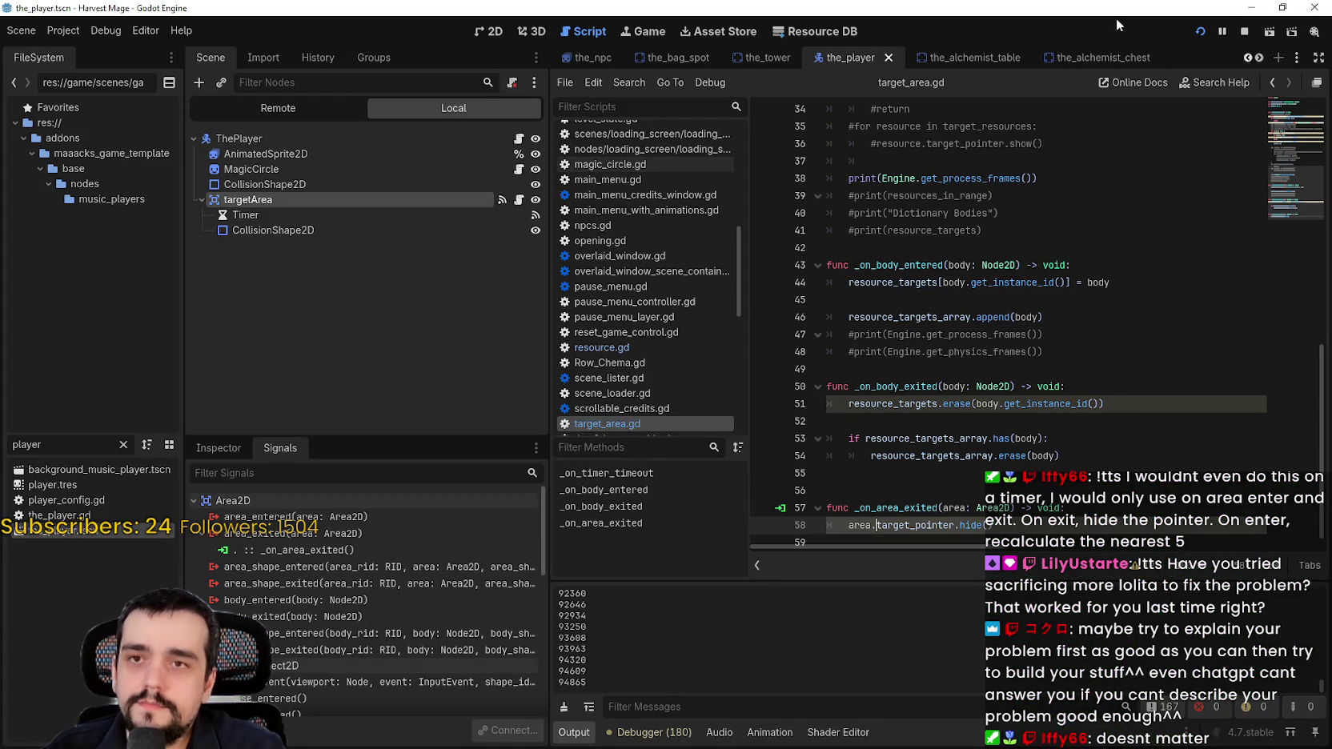
# Review the Profiler's Frame Time of 1.72 ms and _on_timer_timeout at 0.14 ms in an enlarged panel
pyautogui.click(663, 733)
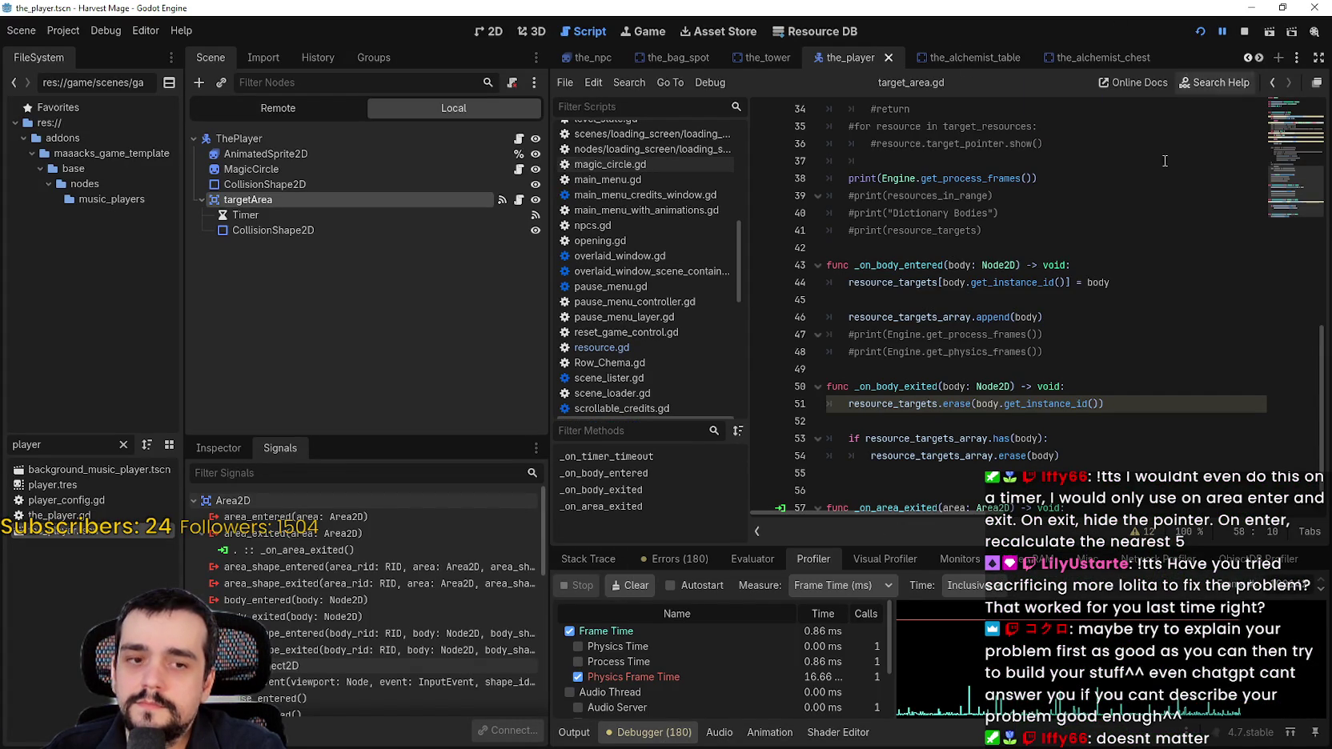
pyautogui.click(574, 733)
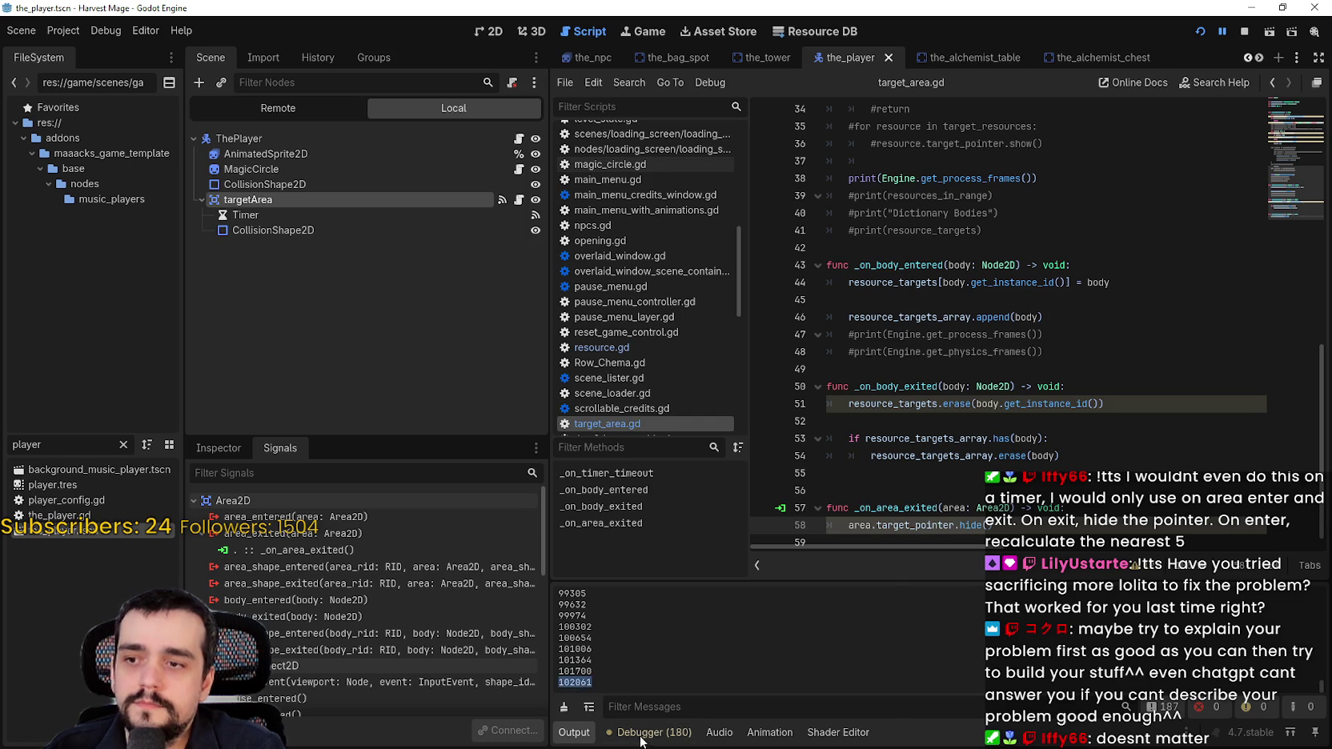
pyautogui.click(649, 732)
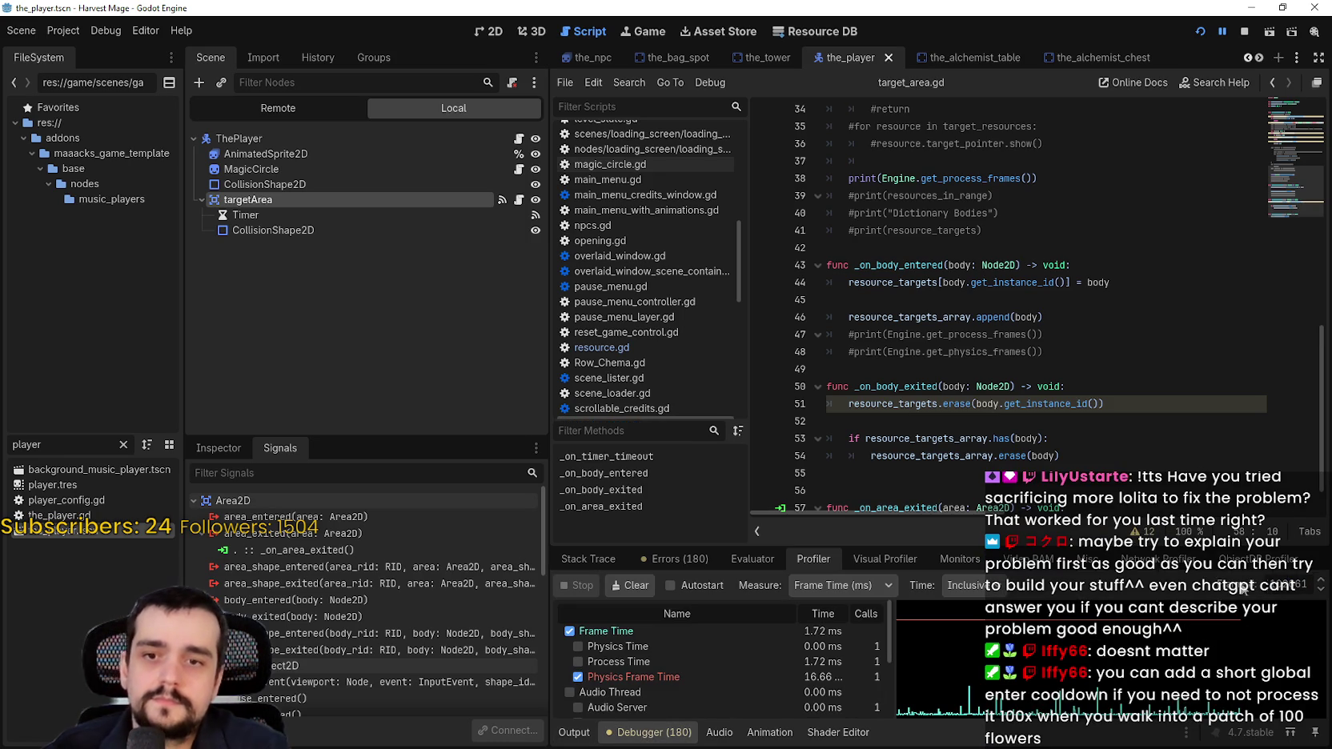
pyautogui.scroll(-3, 790, 651)
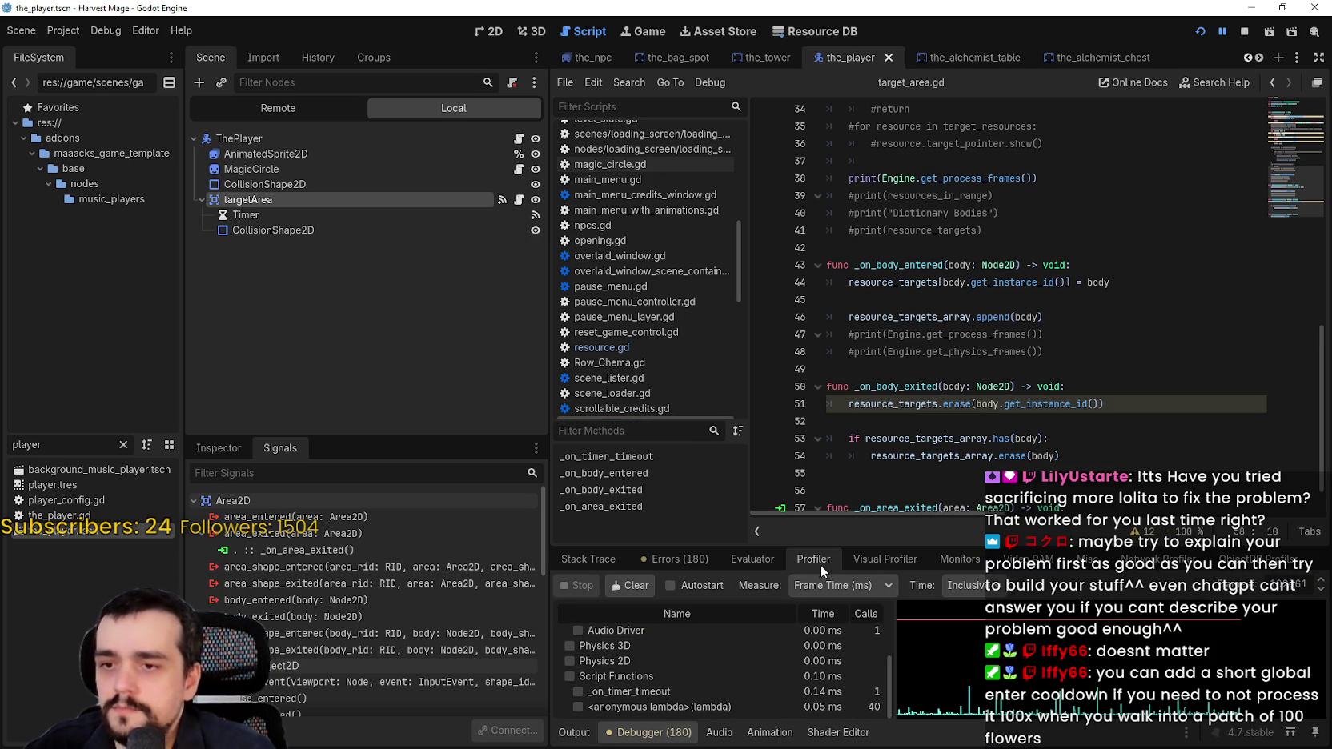
pyautogui.moveTo(822, 544); pyautogui.dragTo(826, 269)
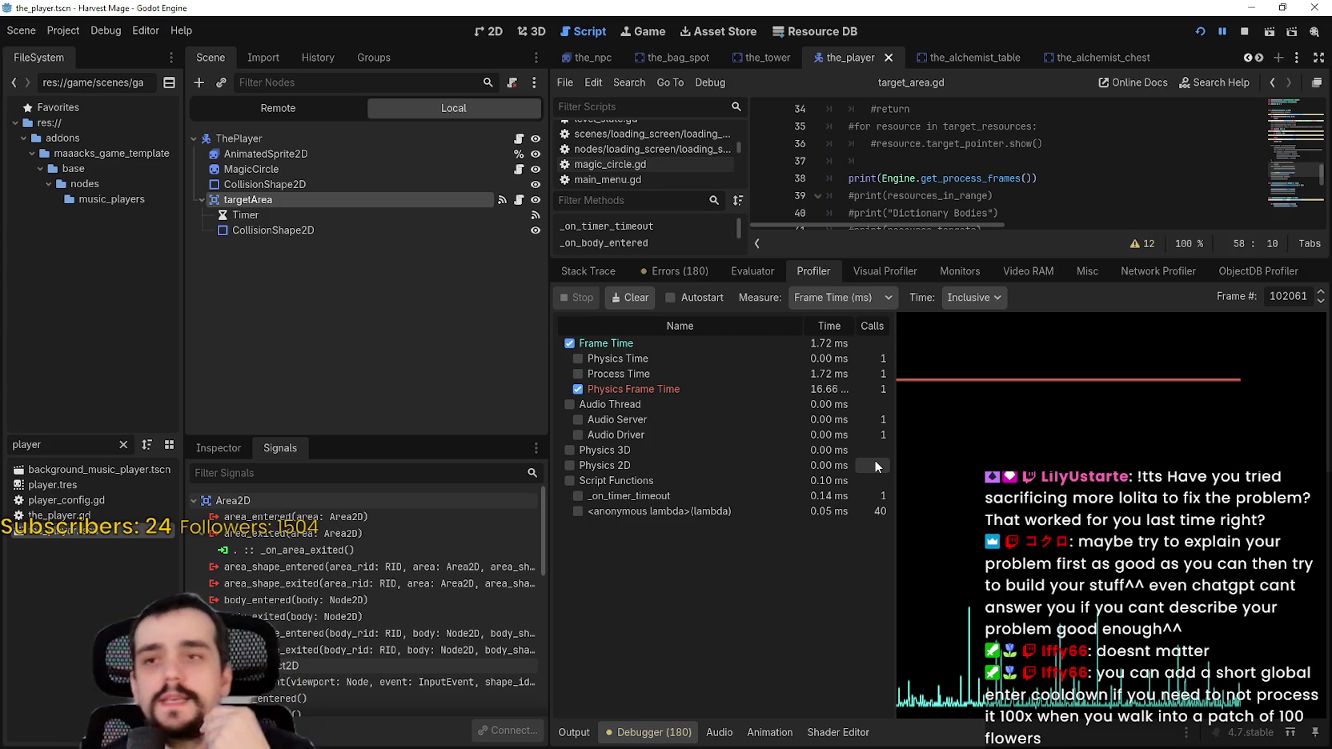
pyautogui.moveTo(1042, 256); pyautogui.dragTo(1036, 477)
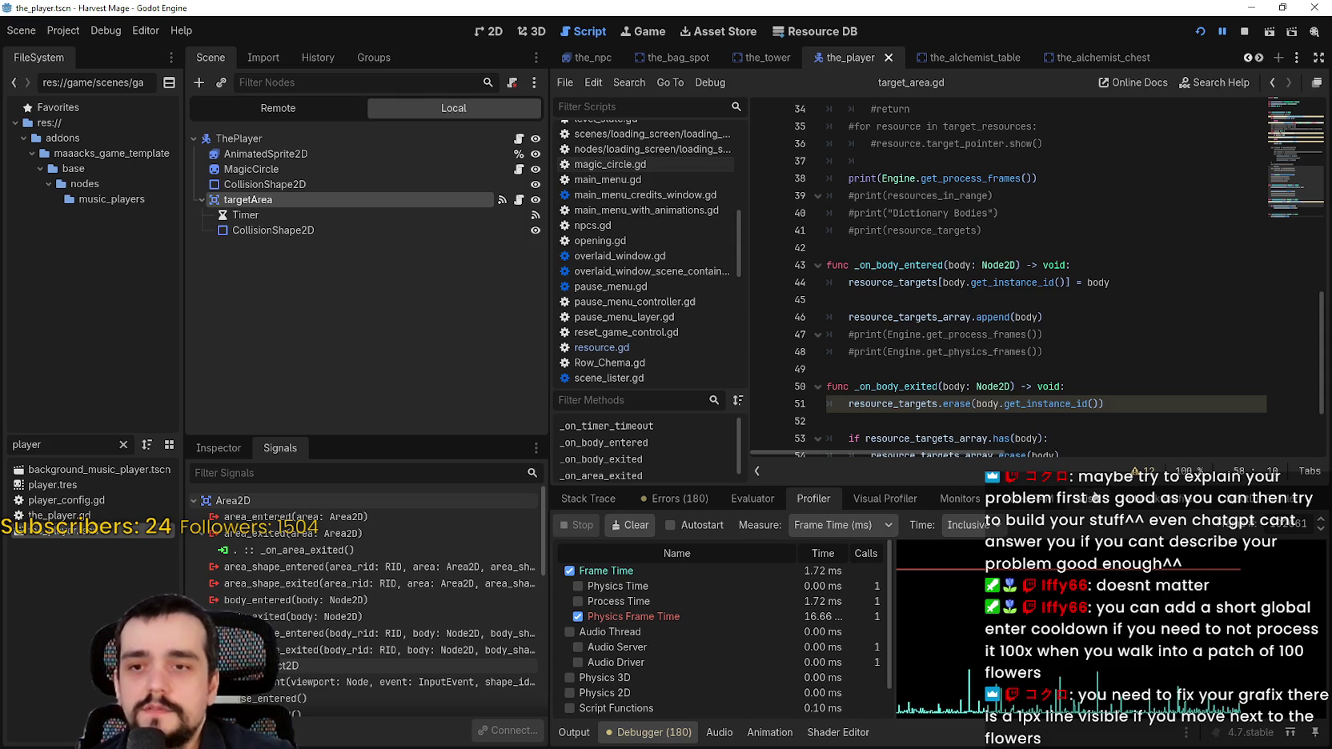
pyautogui.moveTo(1096, 486)
pyautogui.mouseDown()
pyautogui.moveTo(1094, 474)
pyautogui.moveTo(1089, 547)
pyautogui.mouseUp()
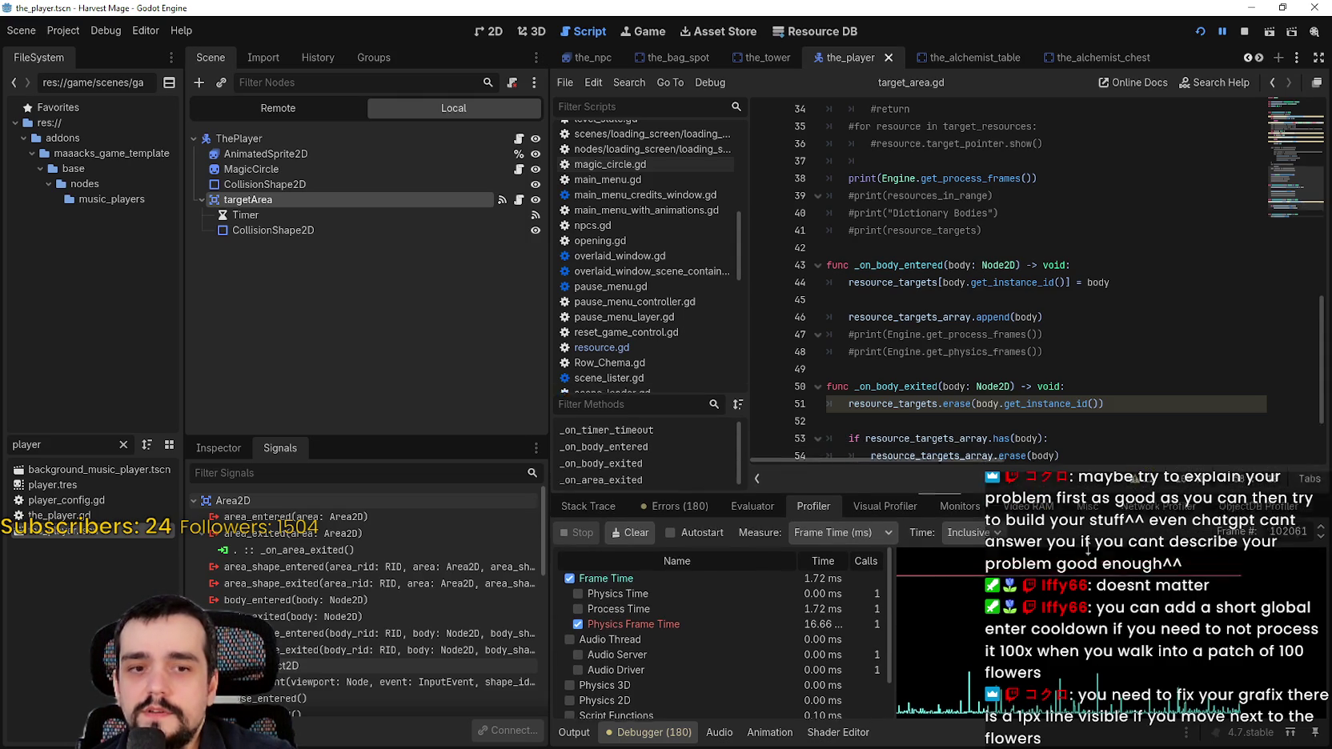
pyautogui.hotkey('alt', 'Tab')
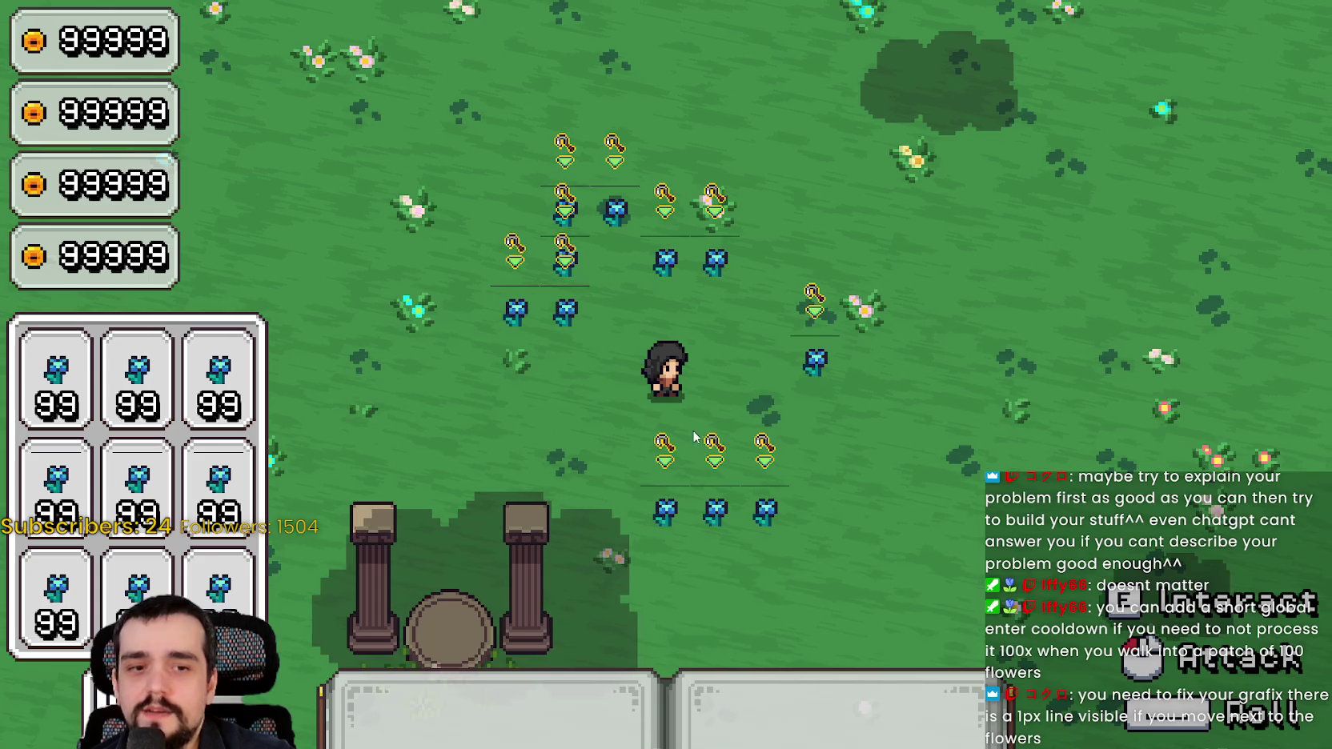
# Walk the player repeatedly left and right past the blue flower grids, ending away from the flowers
pyautogui.hotkey('alt', 'Tab')
pyautogui.hotkey('alt', 'Tab')
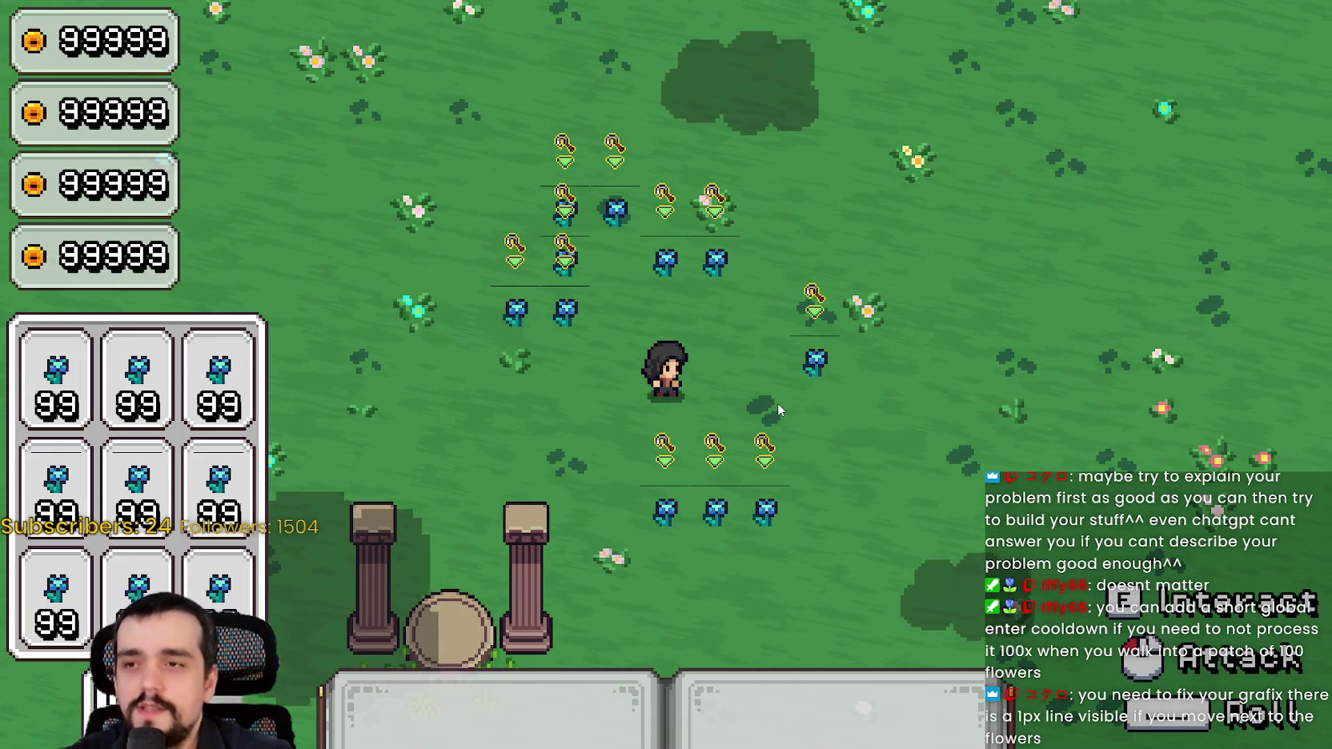
pyautogui.press('a')
pyautogui.press('d')
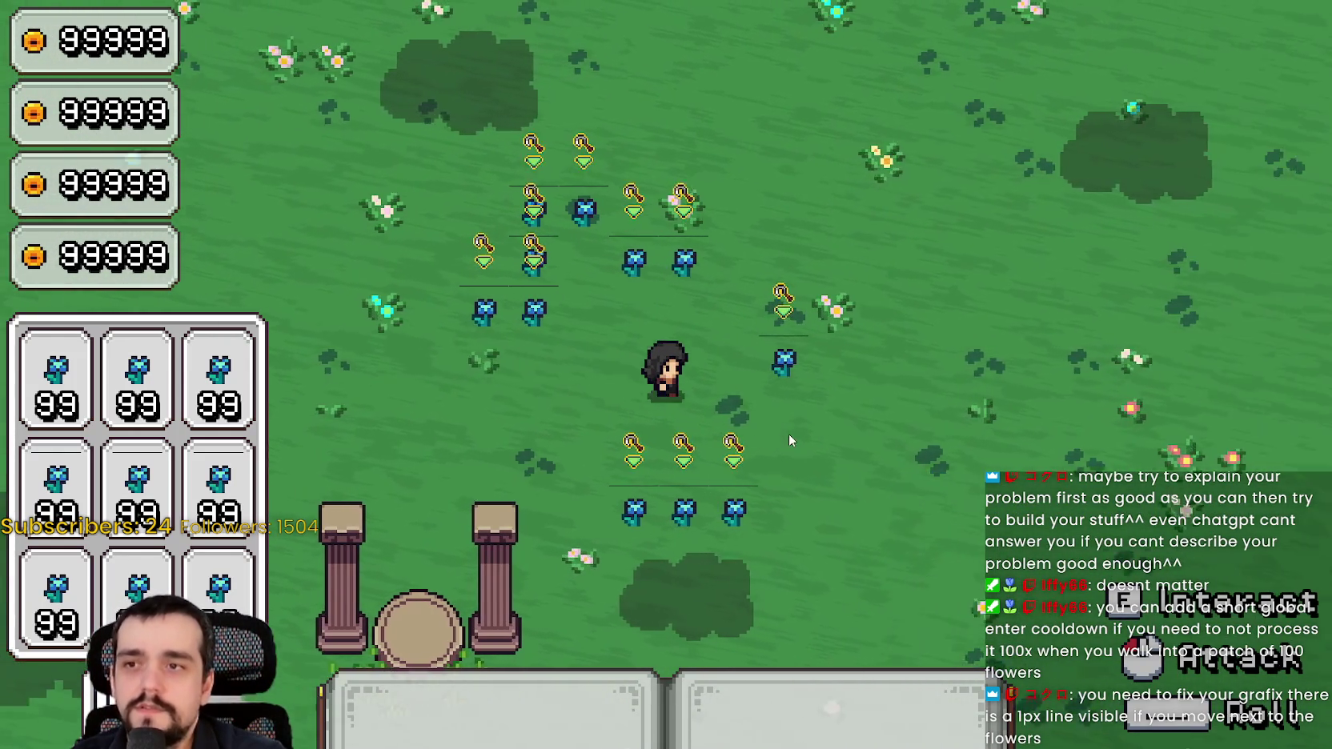
pyautogui.press('a')
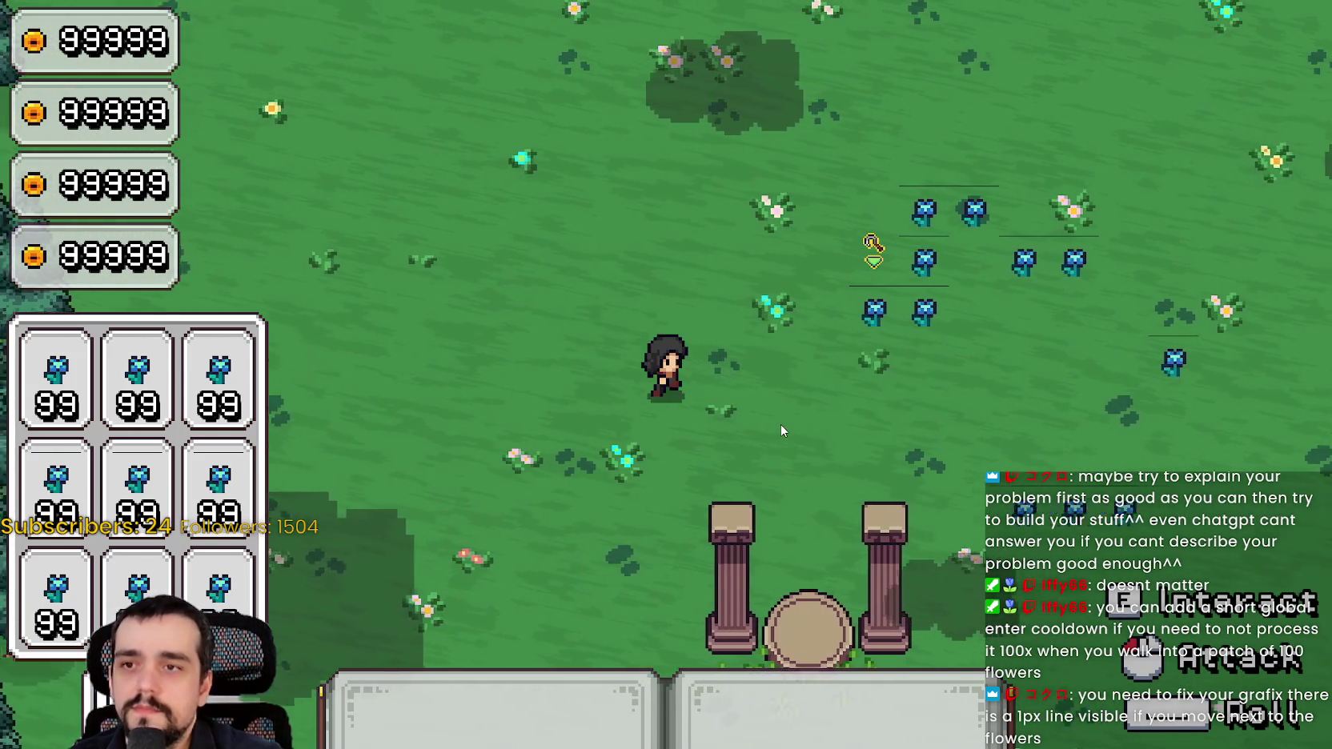
pyautogui.press('d')
pyautogui.press('a')
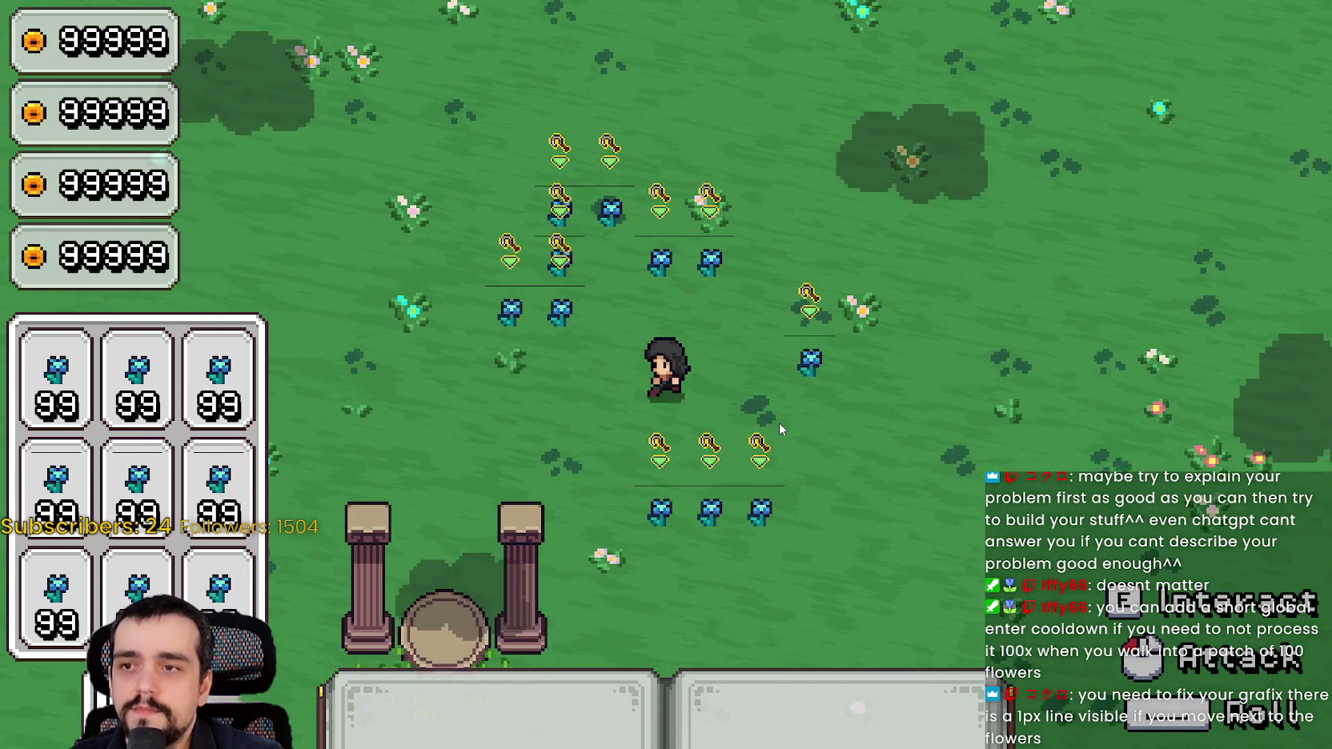
pyautogui.press('d')
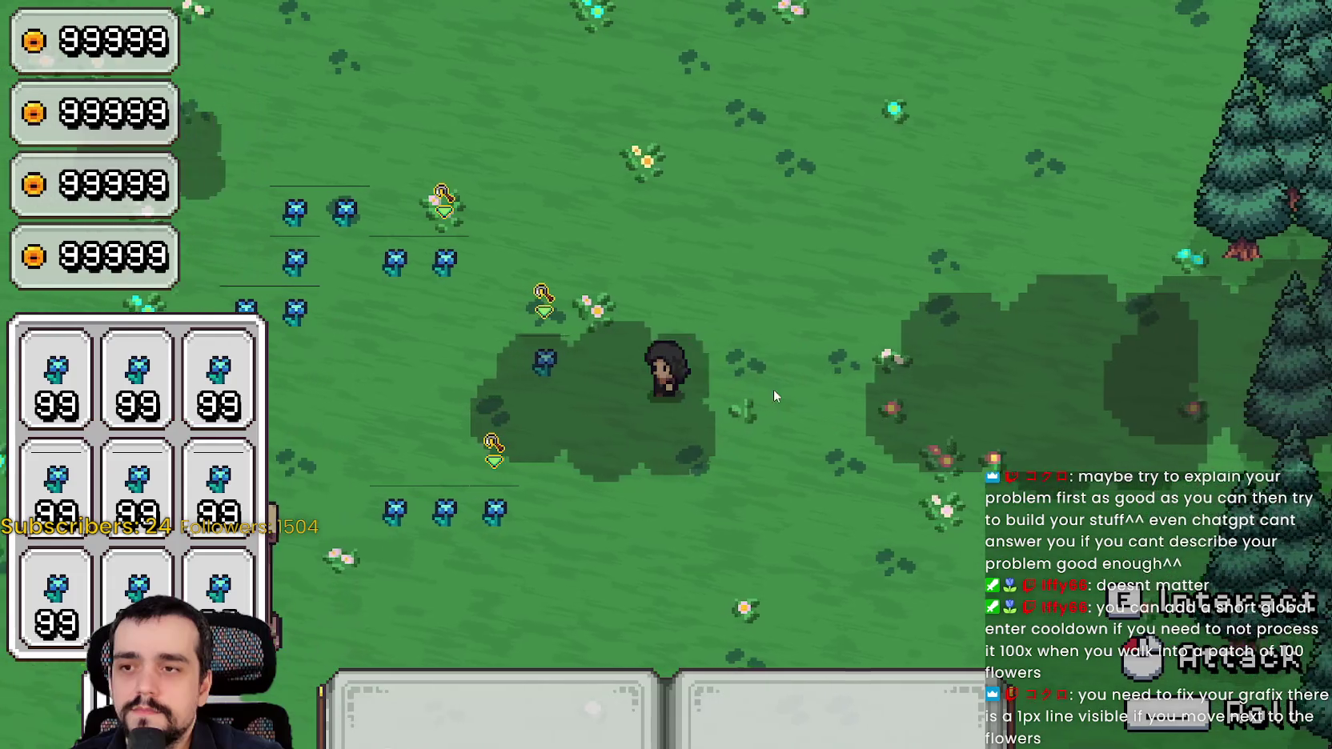
pyautogui.press('a')
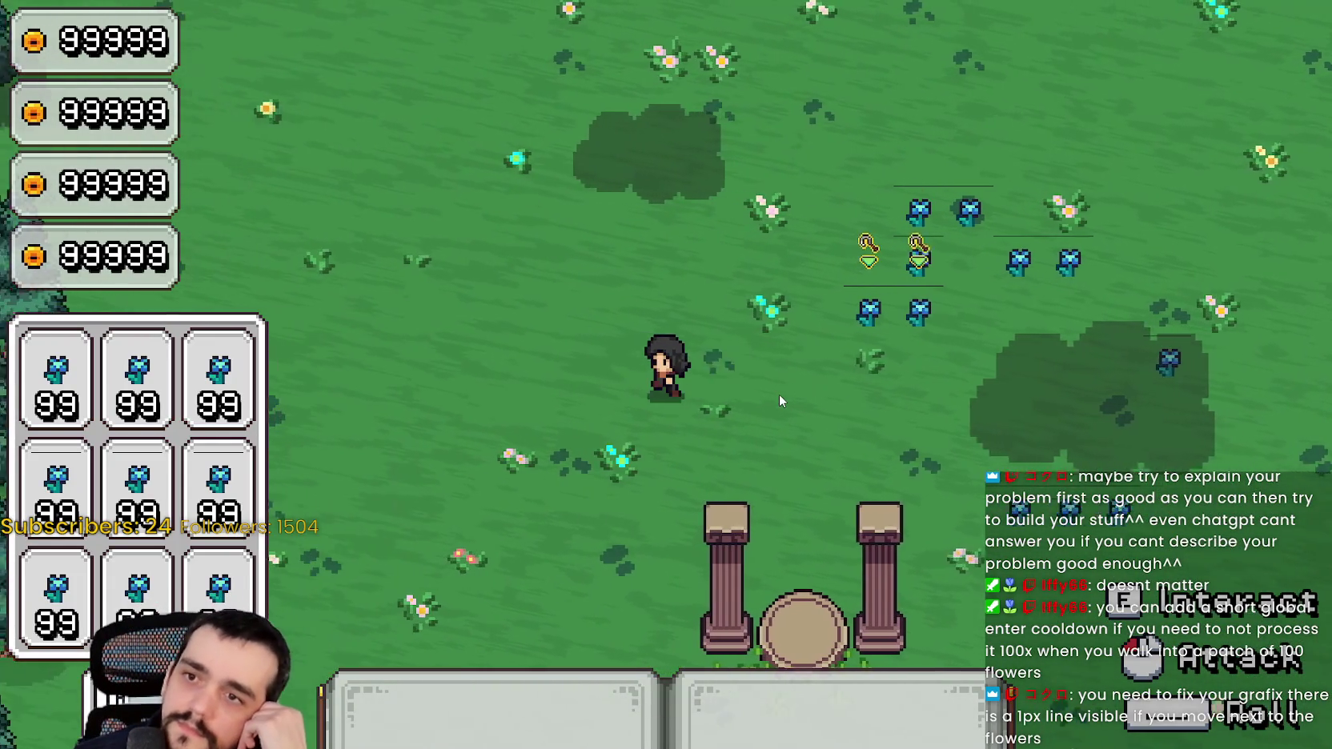
pyautogui.press('d')
pyautogui.press('d')
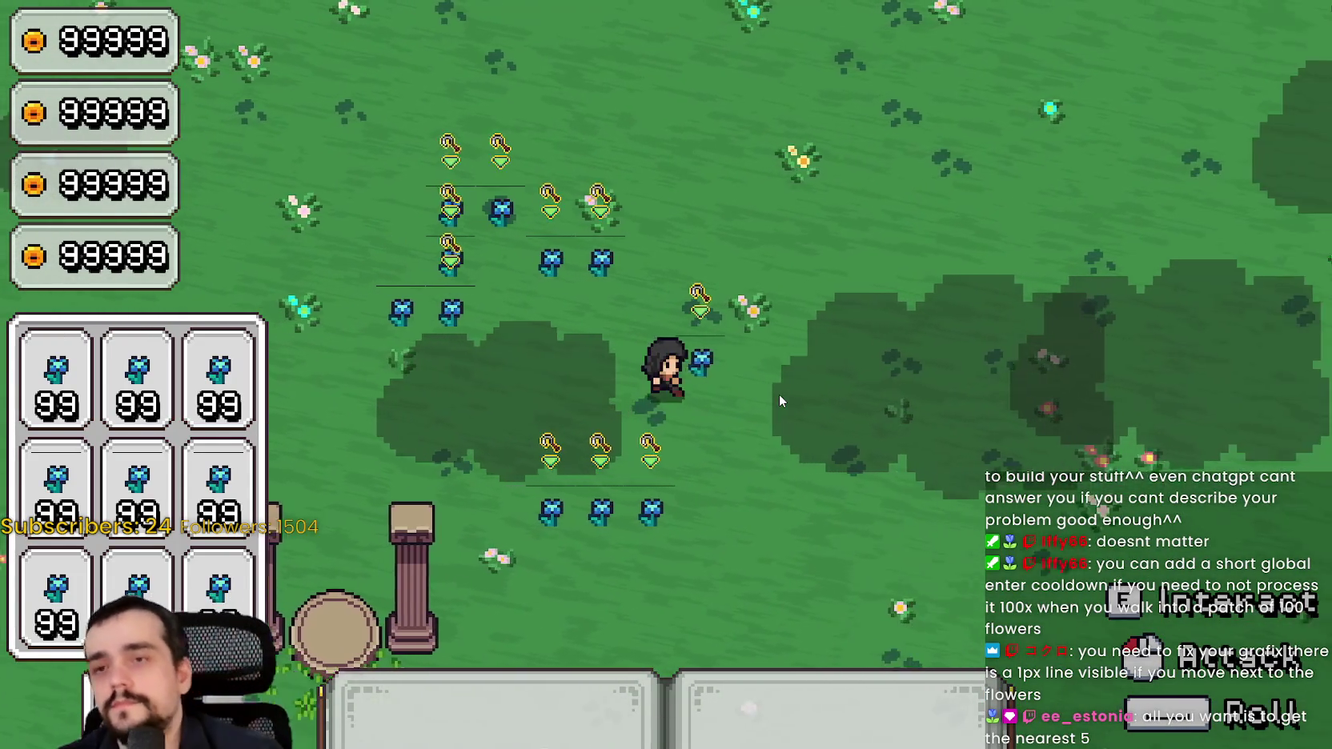
pyautogui.press('a')
pyautogui.press('a')
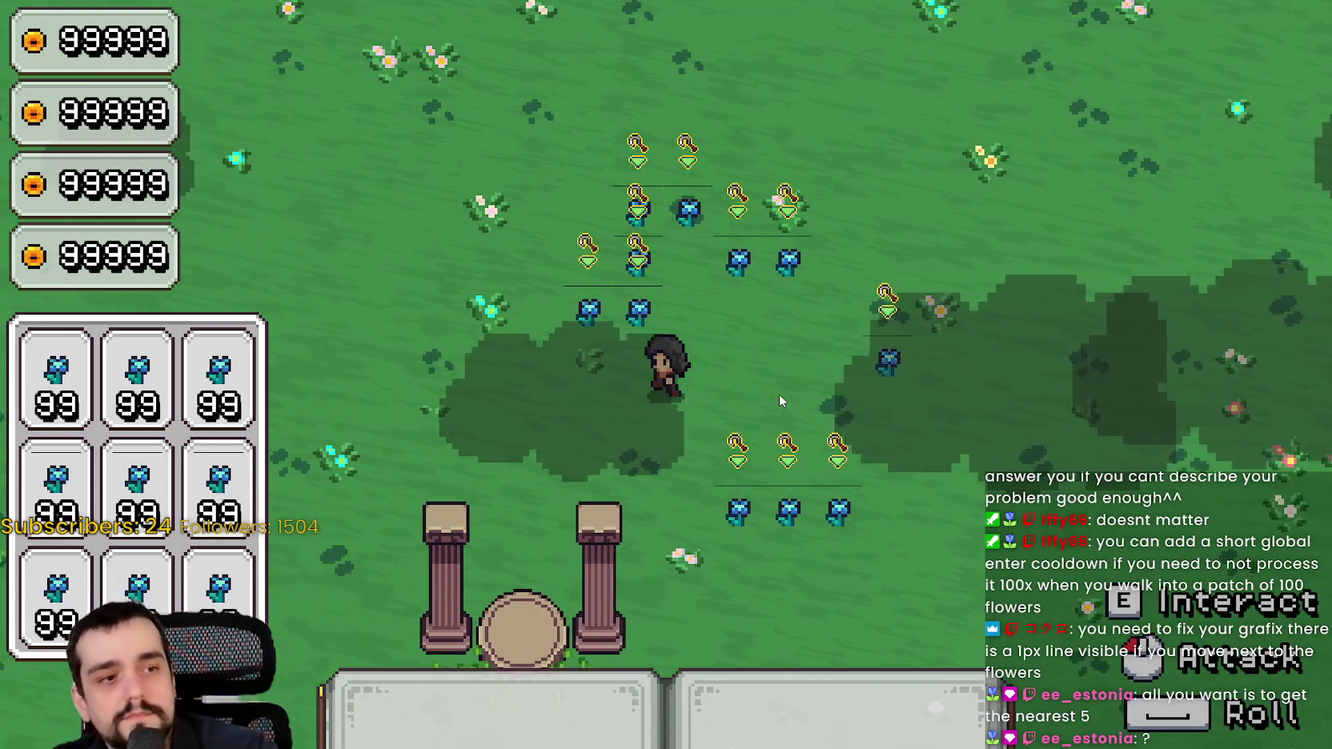
pyautogui.press('d')
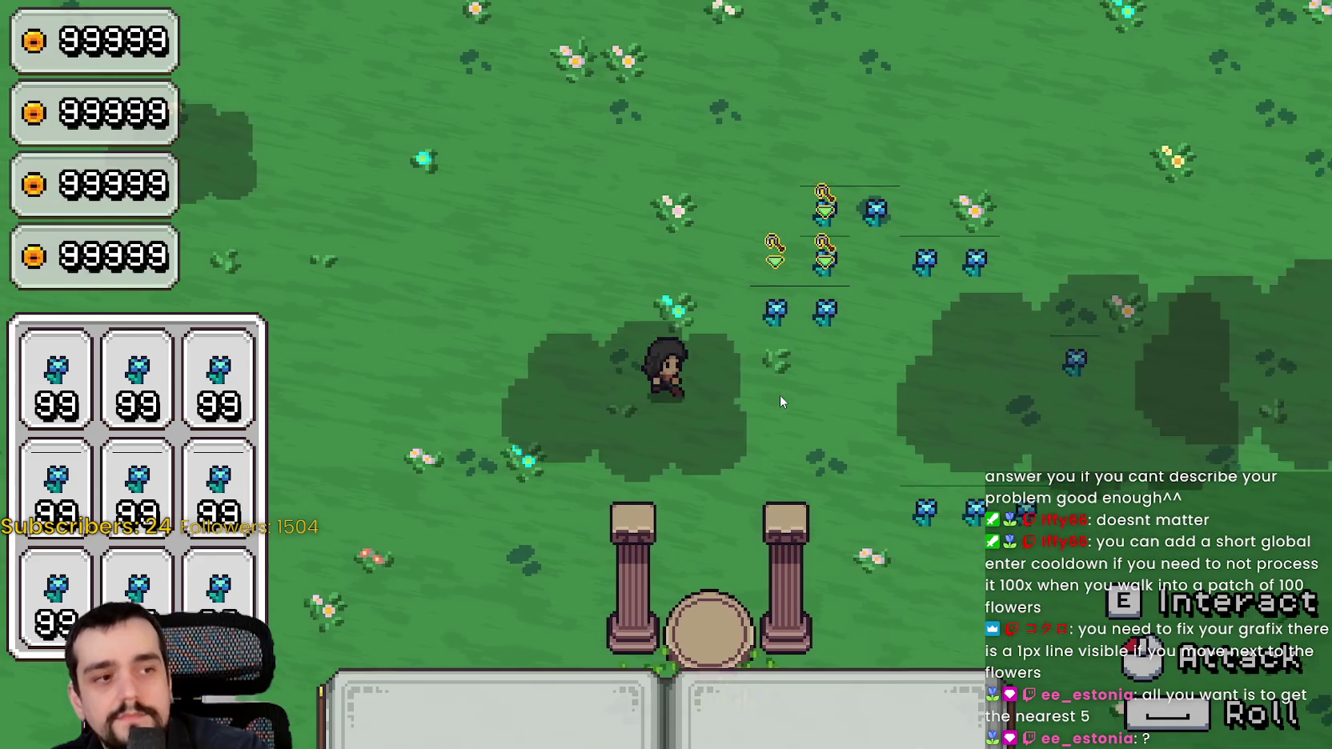
pyautogui.press('a')
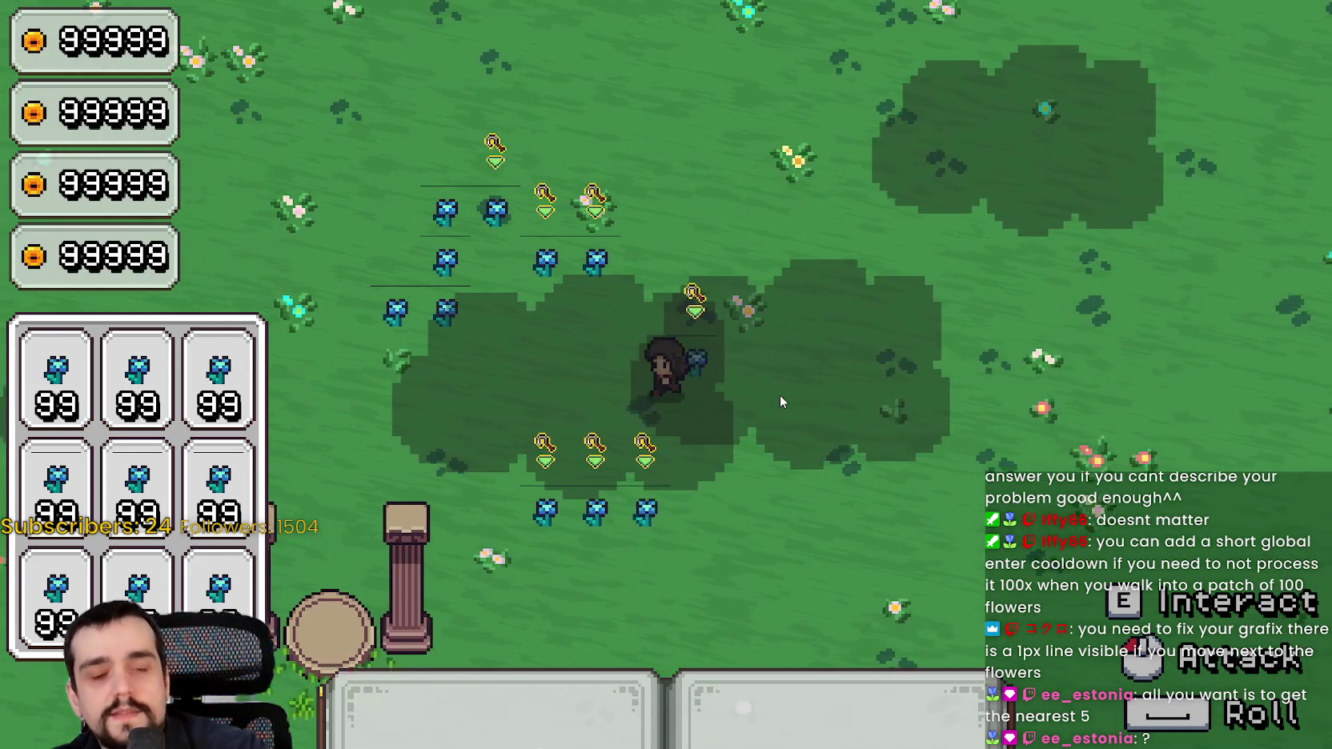
pyautogui.press('d')
pyautogui.press('d')
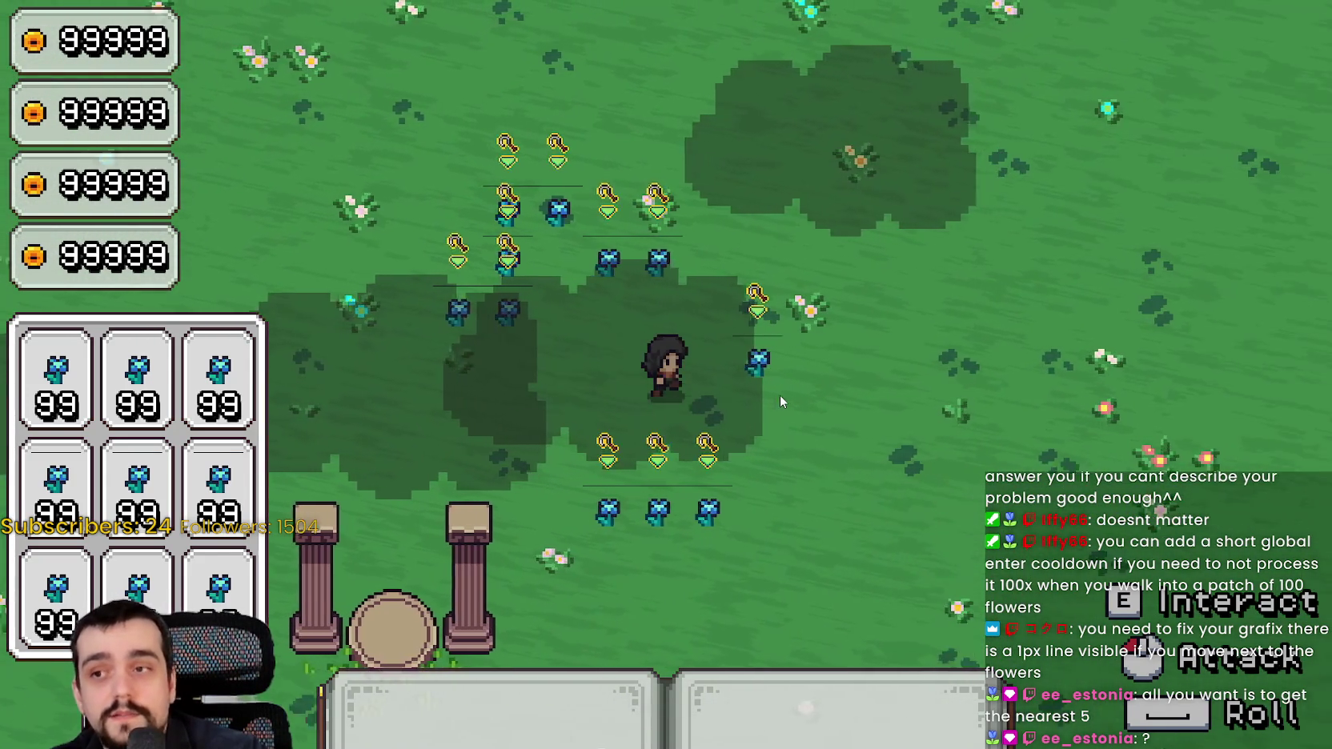
pyautogui.press('a')
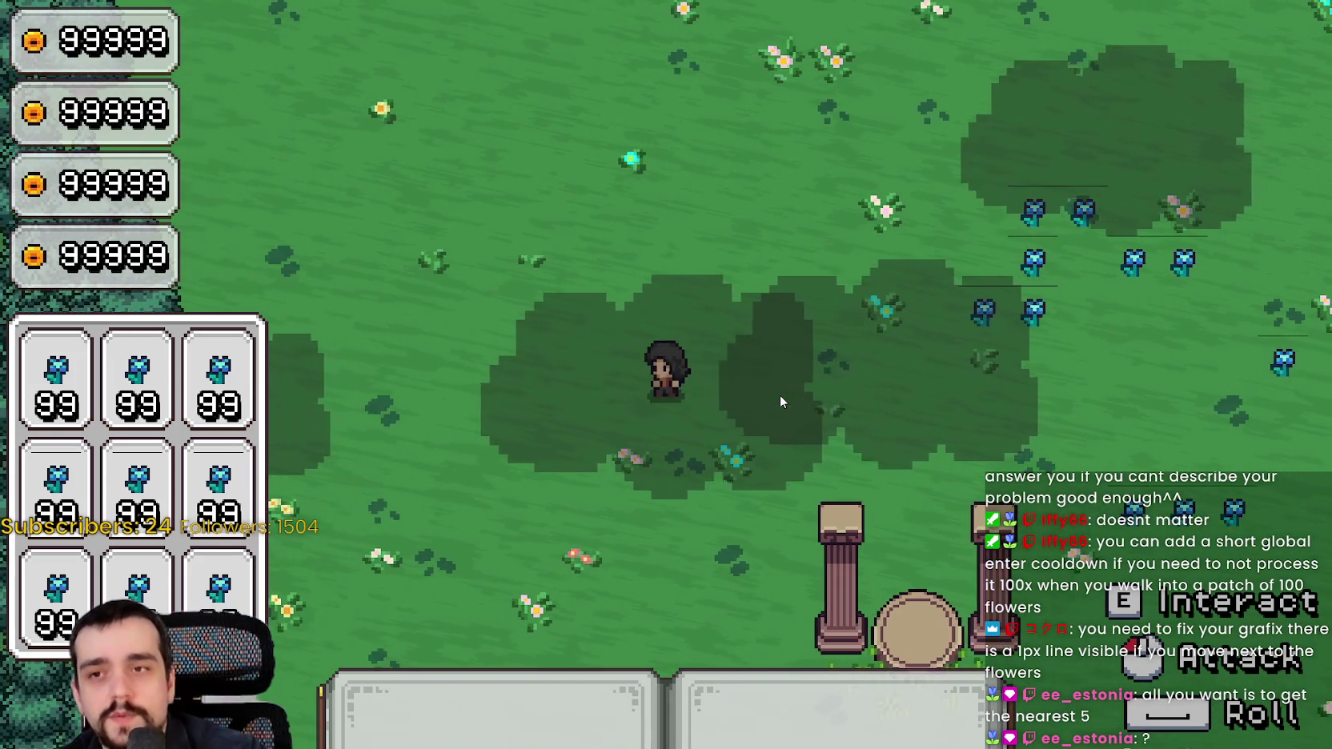
pyautogui.press('d')
pyautogui.press('d')
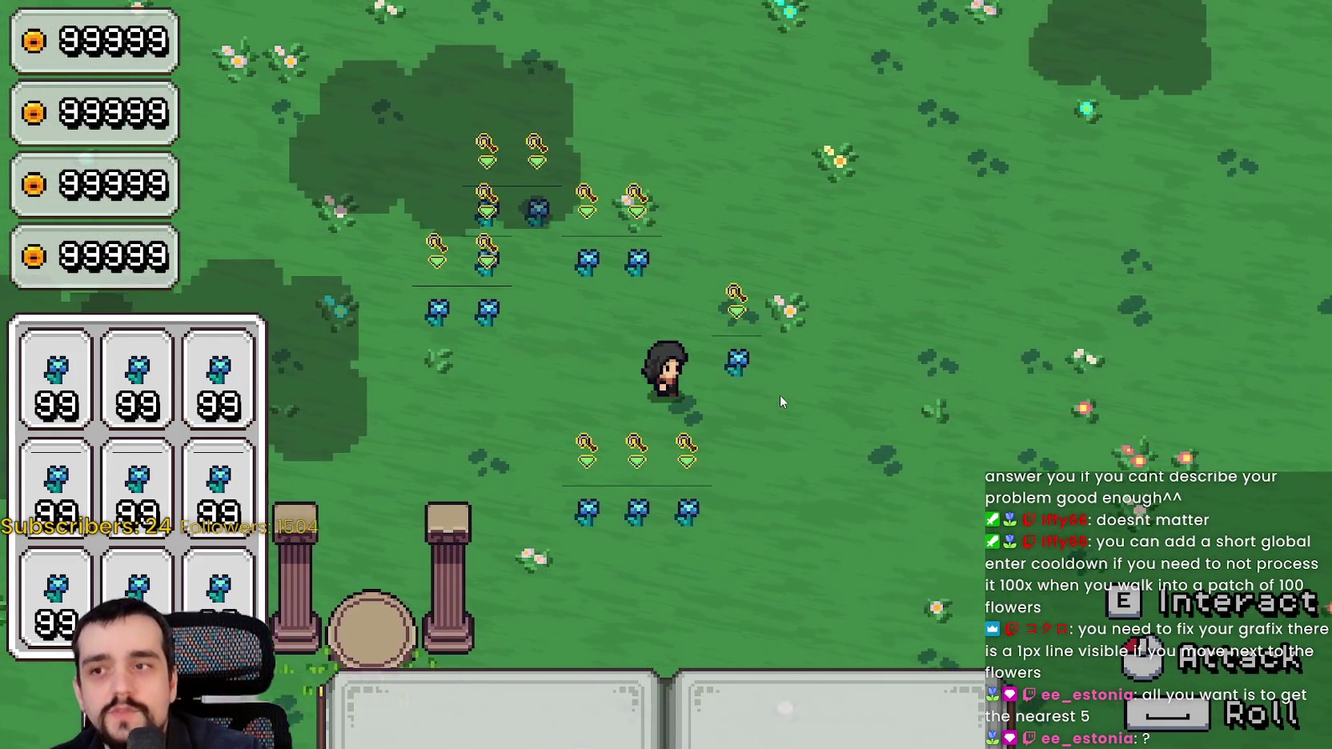
pyautogui.press('a')
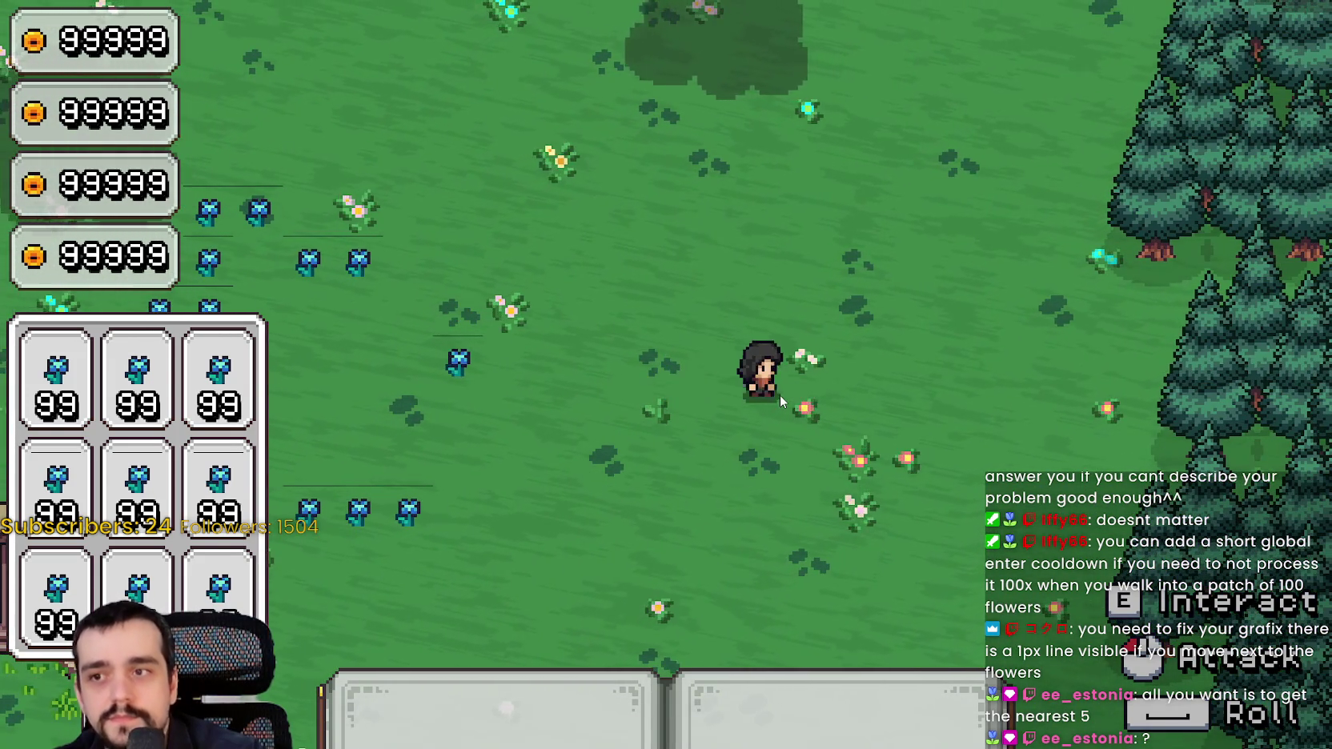
pyautogui.press('a')
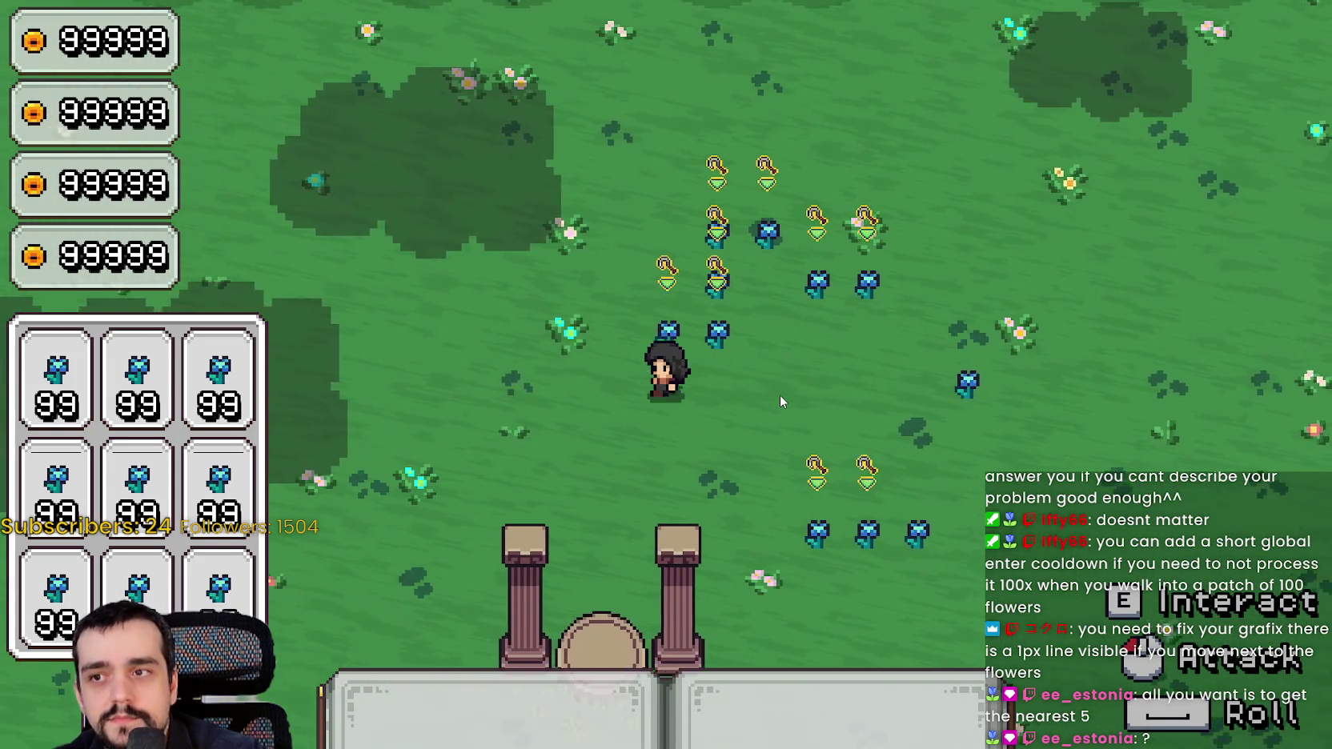
pyautogui.press('d')
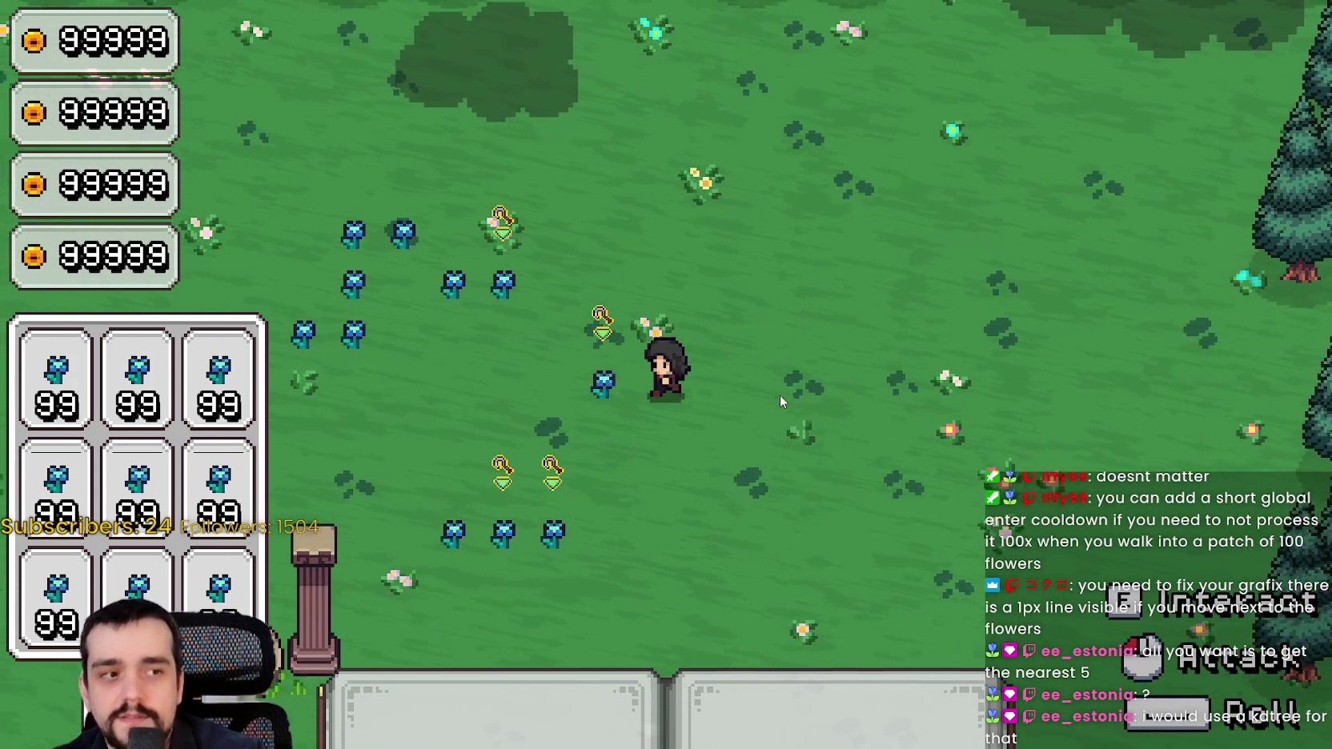
pyautogui.press('a')
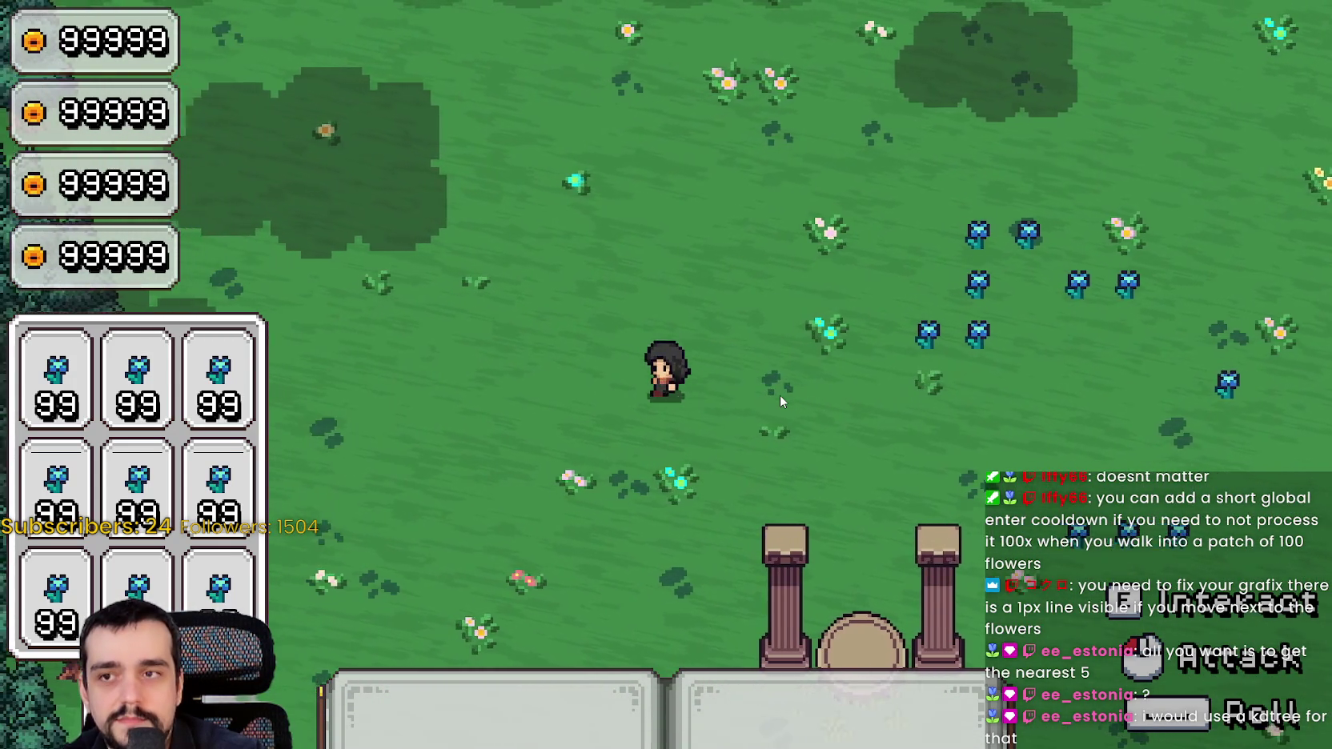
pyautogui.press('d')
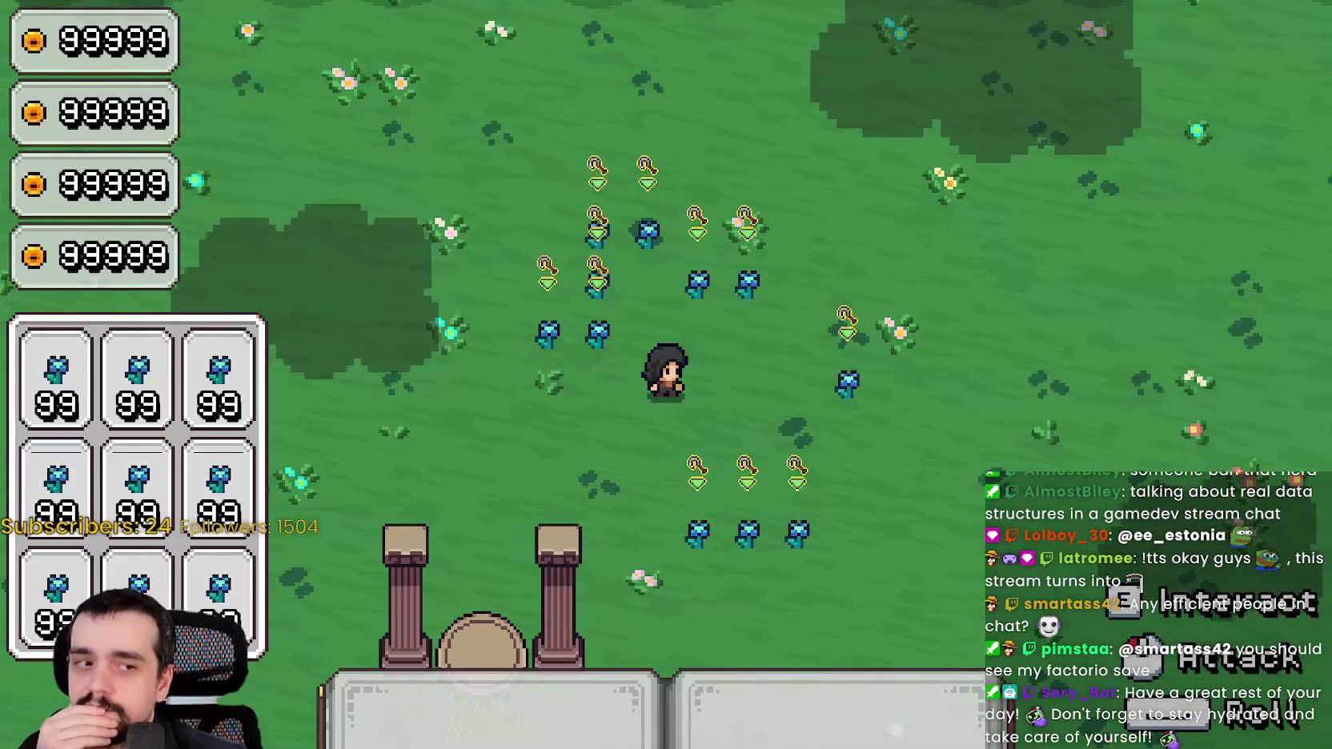
pyautogui.hotkey('alt', 'Tab')
pyautogui.click(940, 303)
# Widen the code area and switch to target_area.gd
pyautogui.press('Up')
pyautogui.press('Up')
pyautogui.press('Up')
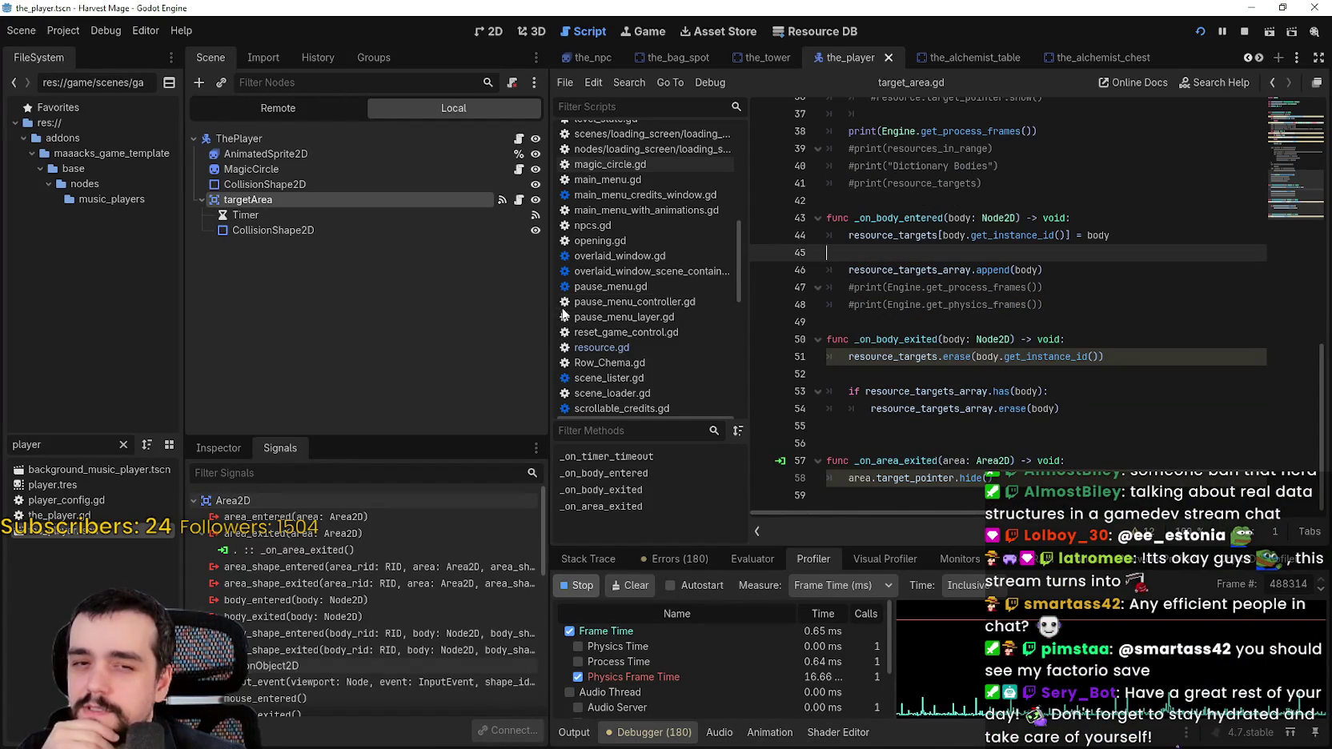
pyautogui.moveTo(548, 315); pyautogui.dragTo(334, 316)
pyautogui.scroll(5, 816, 308)
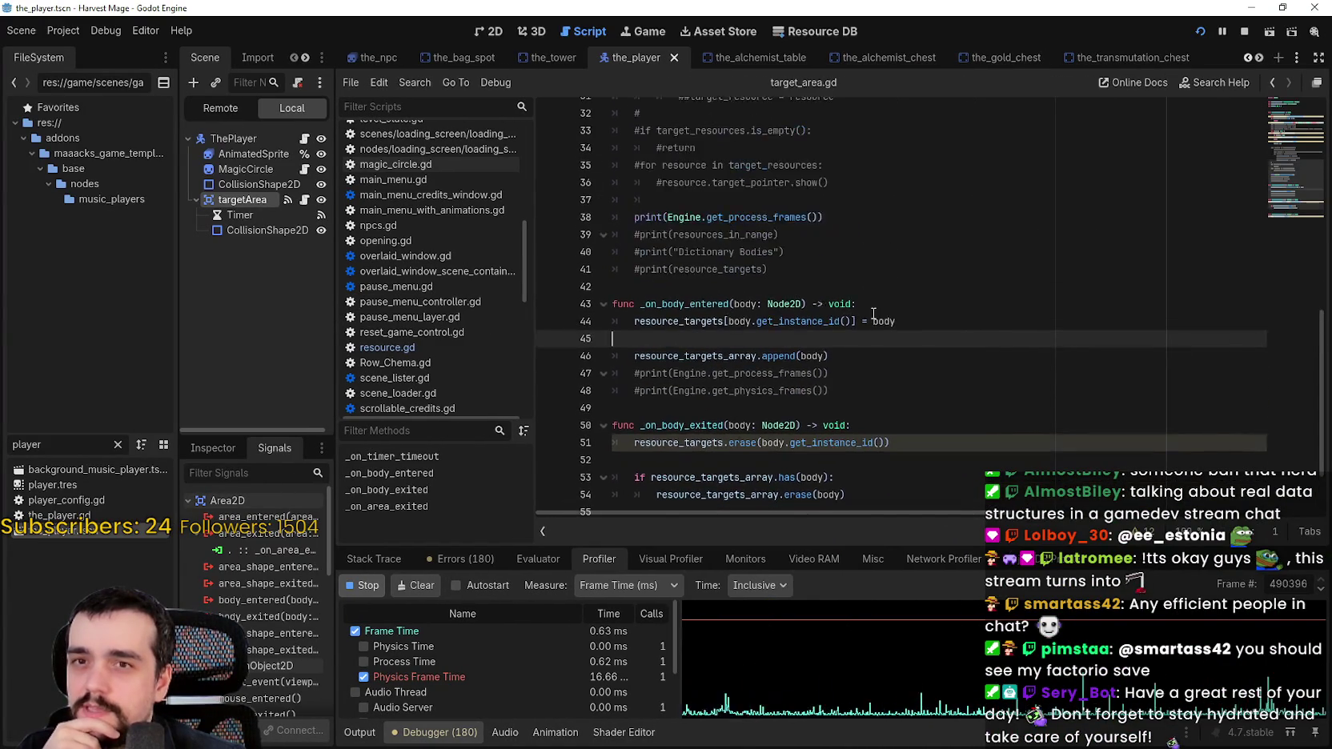
pyautogui.click(304, 200)
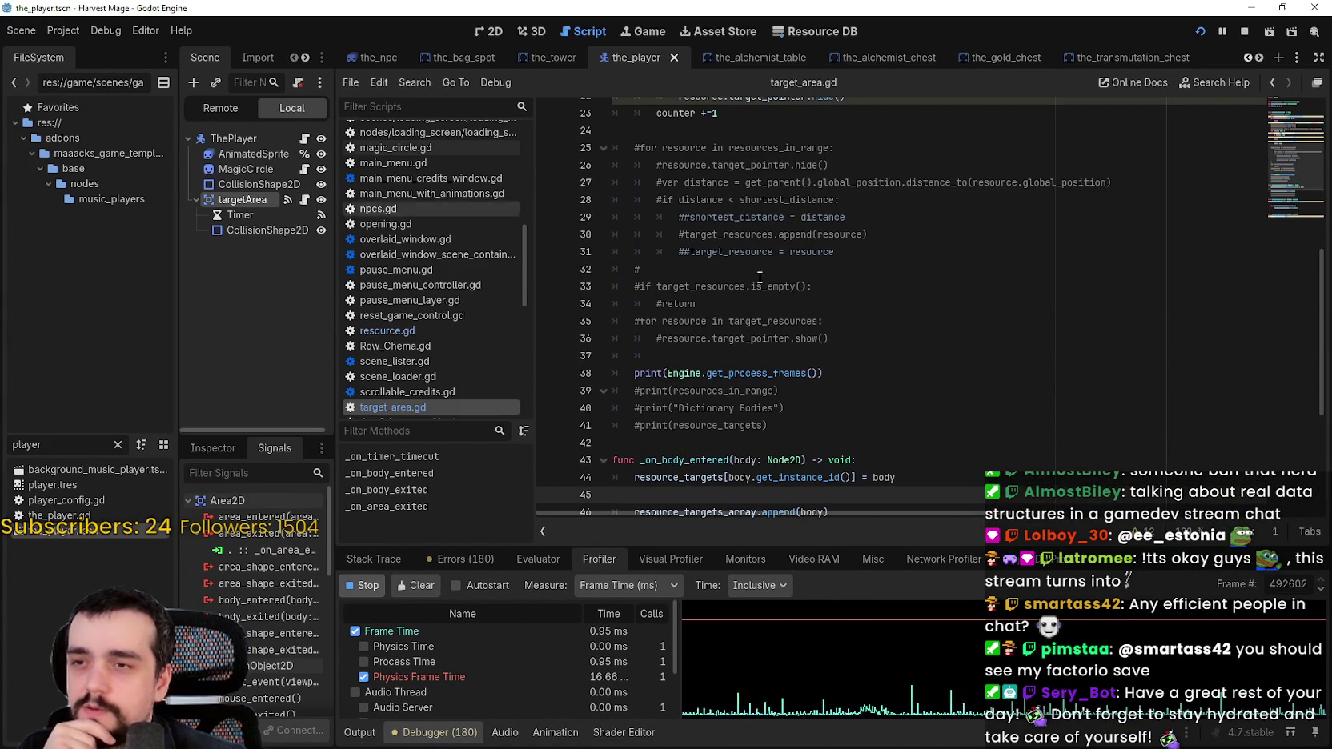
# Review the distance sort on lines 12–14 and highlight every use of resources_in_range
pyautogui.scroll(5, 895, 304)
pyautogui.click(895, 303)
pyautogui.scroll(3, 896, 302)
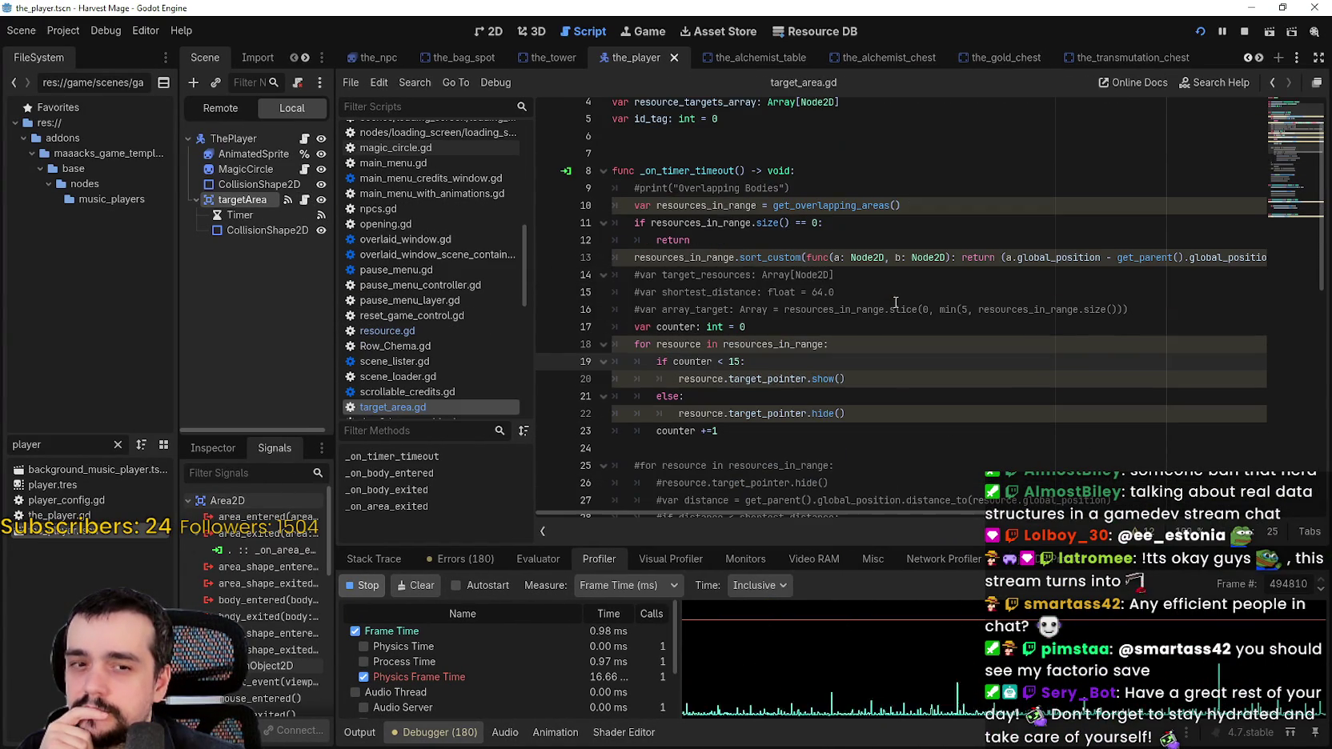
pyautogui.click(903, 276)
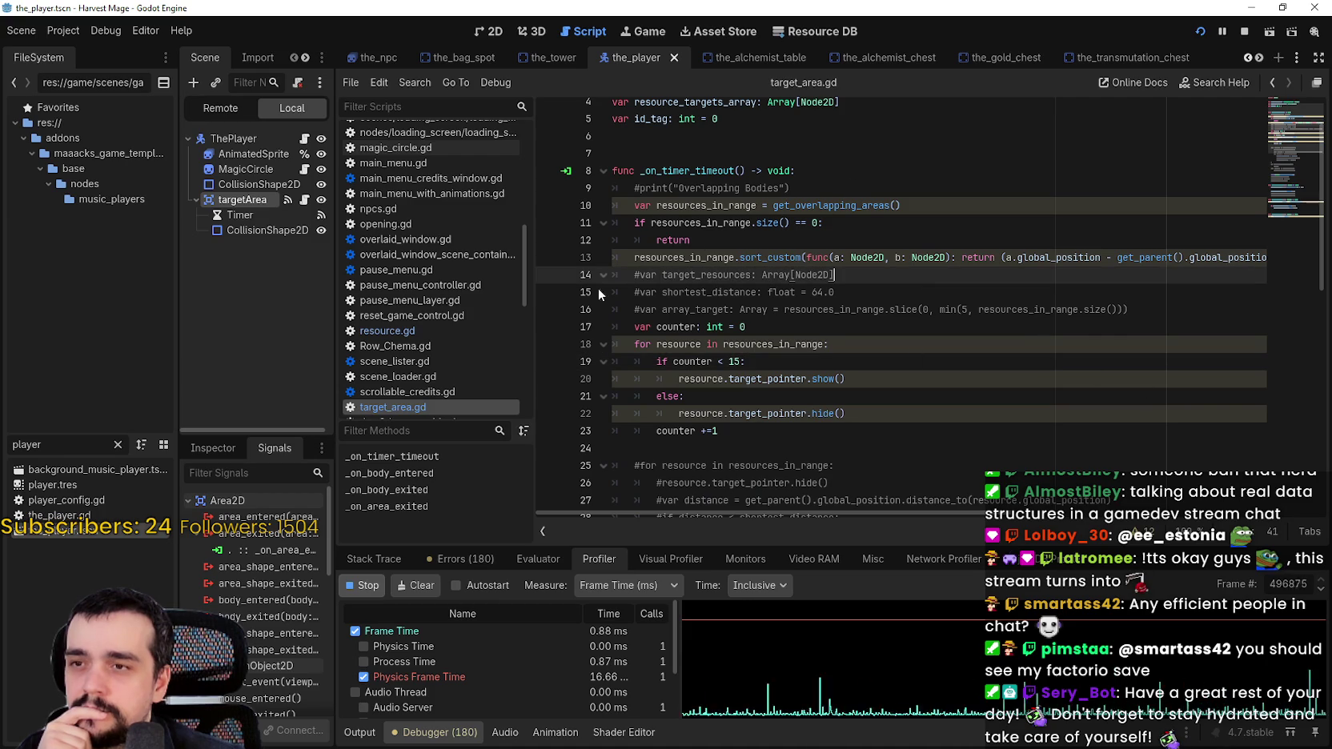
pyautogui.keyDown('shift'); pyautogui.click(633, 258); pyautogui.keyUp('shift')
pyautogui.keyDown('shift'); pyautogui.click(1302, 253); pyautogui.keyUp('shift')
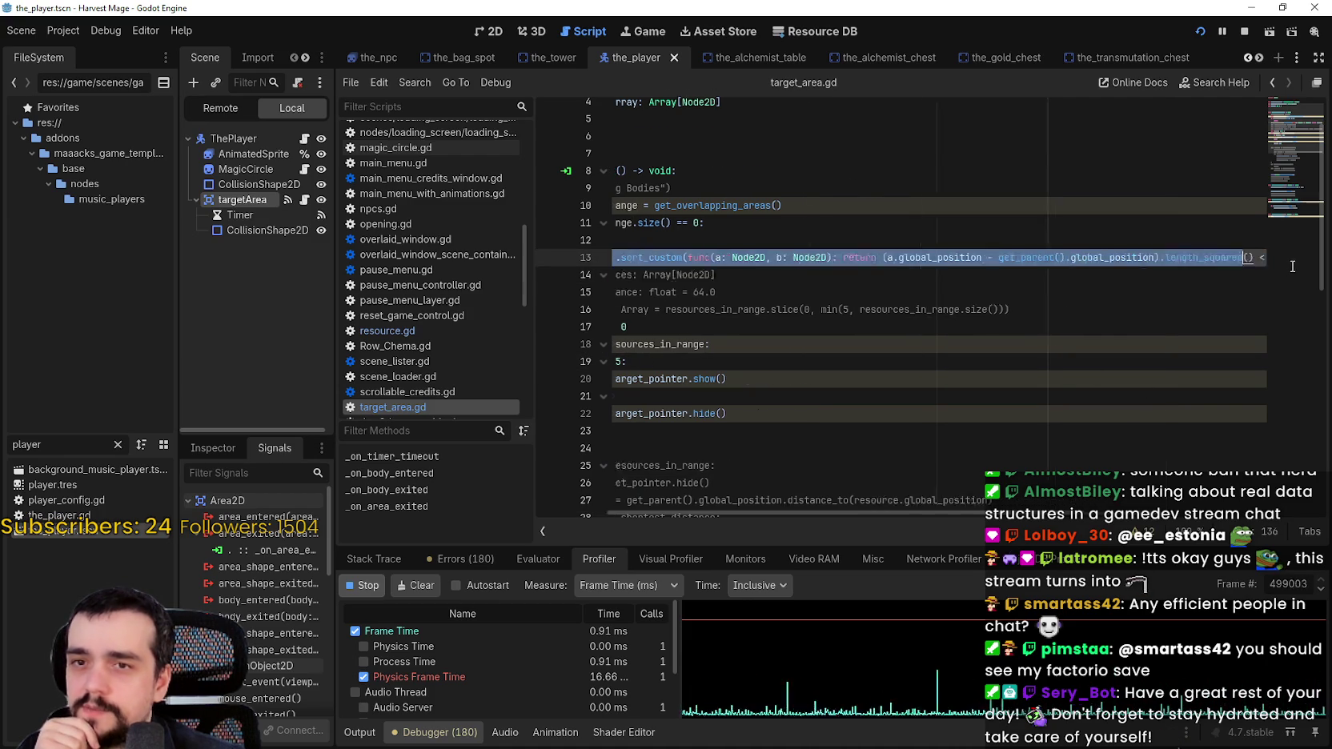
pyautogui.keyDown('shift'); pyautogui.click(613, 240); pyautogui.keyUp('shift')
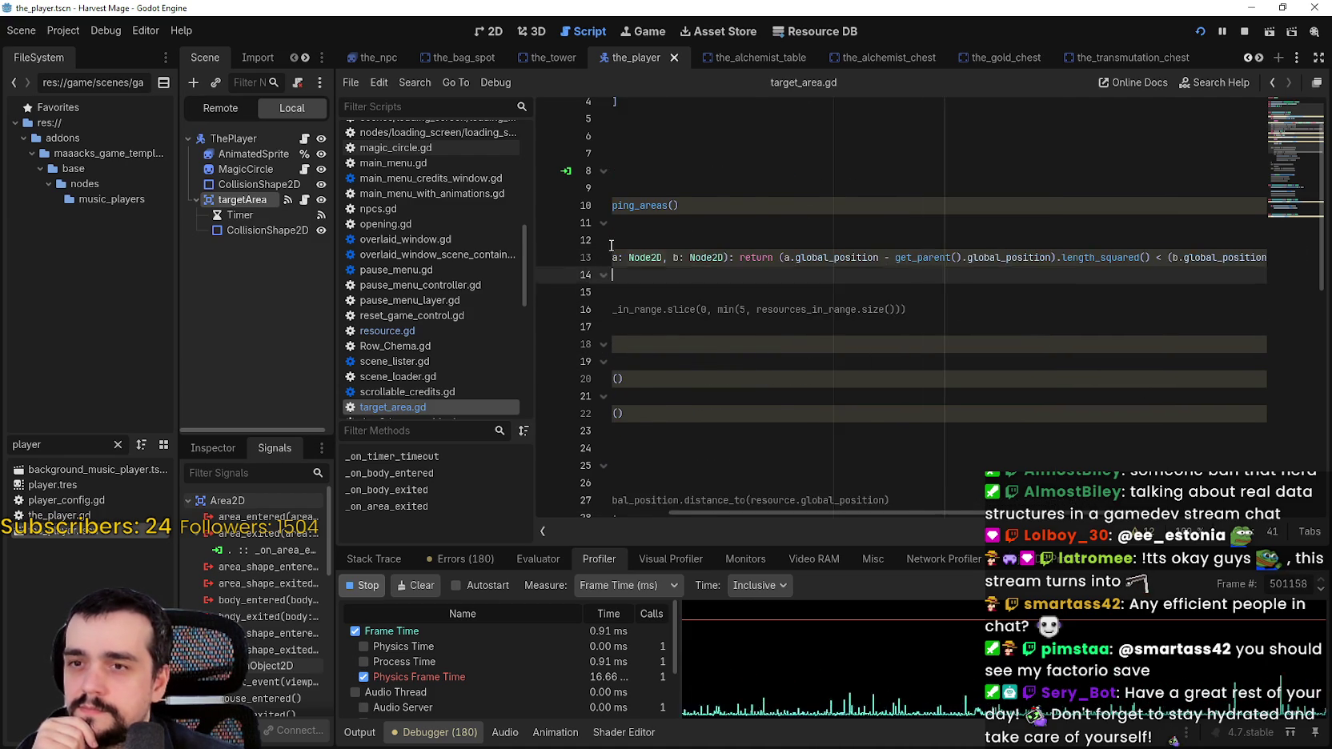
pyautogui.doubleClick(643, 258)
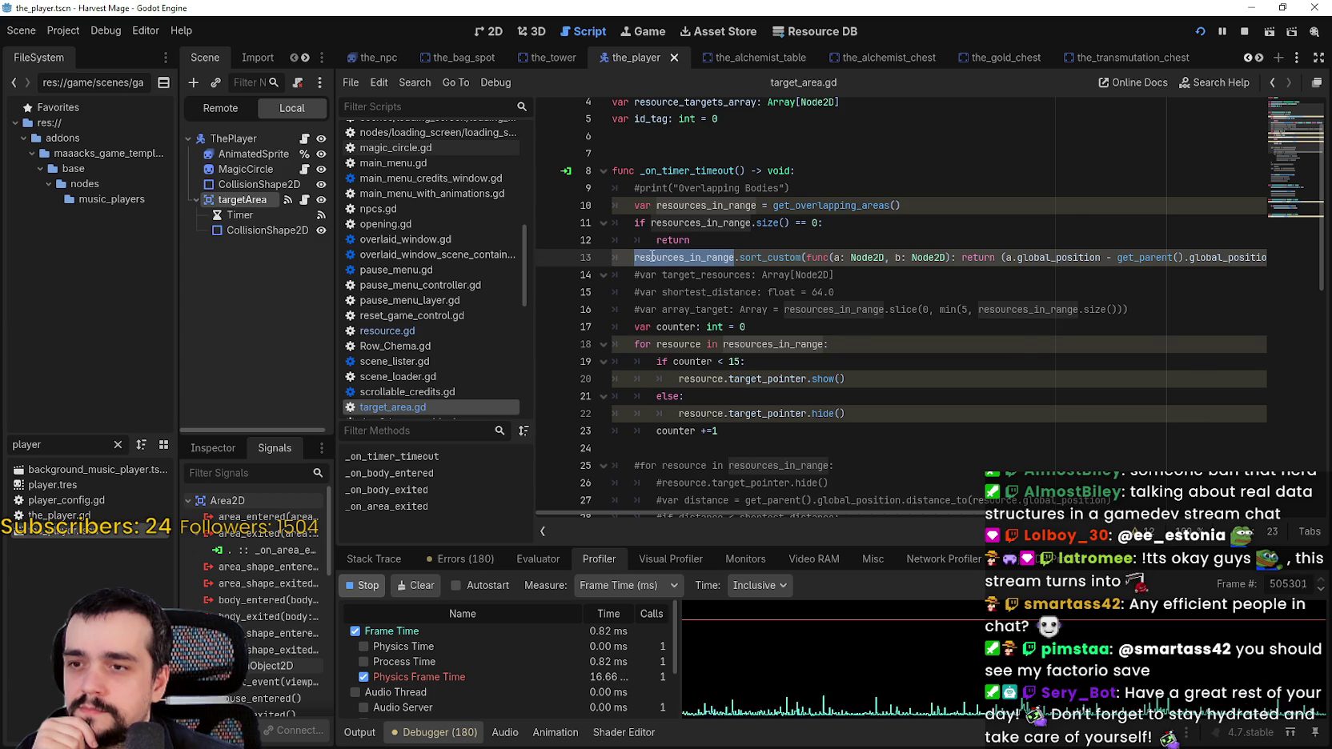
# Look over the commented-out distance loop on lines 27–31, then stop the running game
pyautogui.scroll(-3, 645, 256)
pyautogui.click(884, 365)
pyautogui.click(1011, 396)
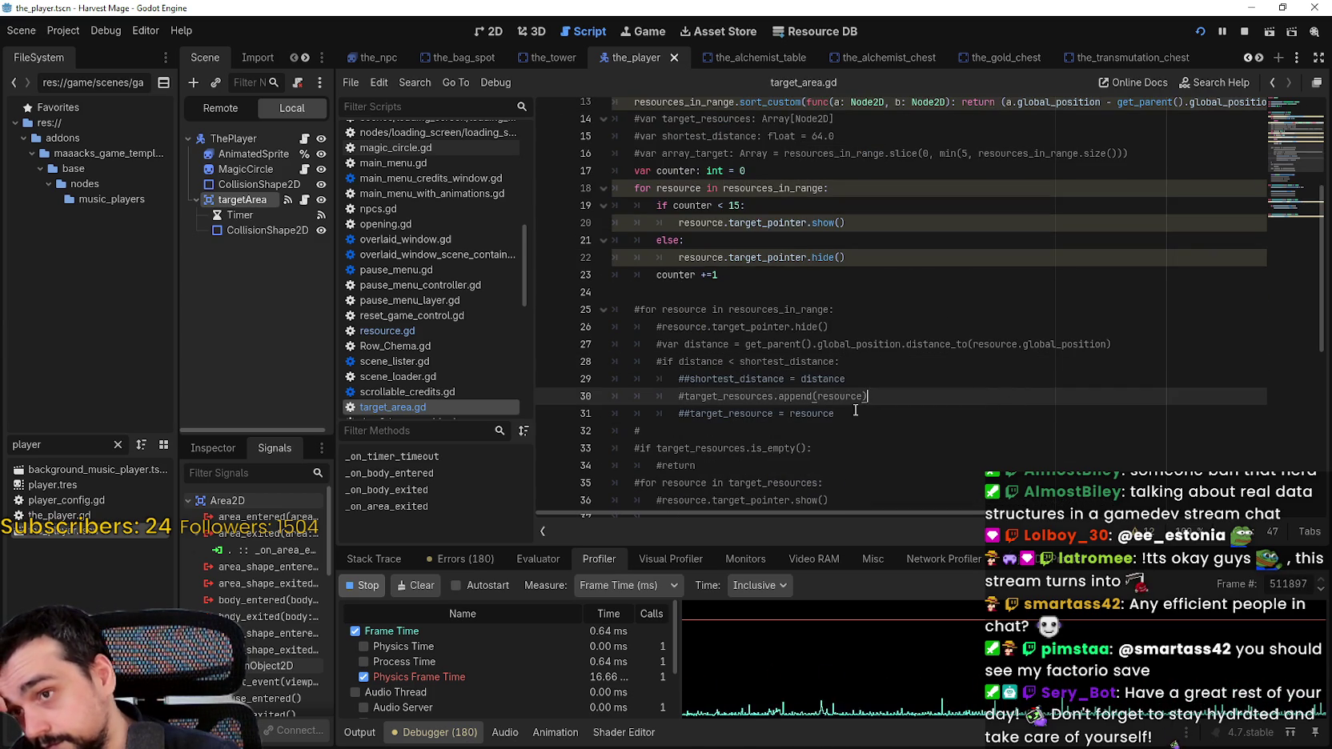
pyautogui.moveTo(862, 363); pyautogui.dragTo(590, 339)
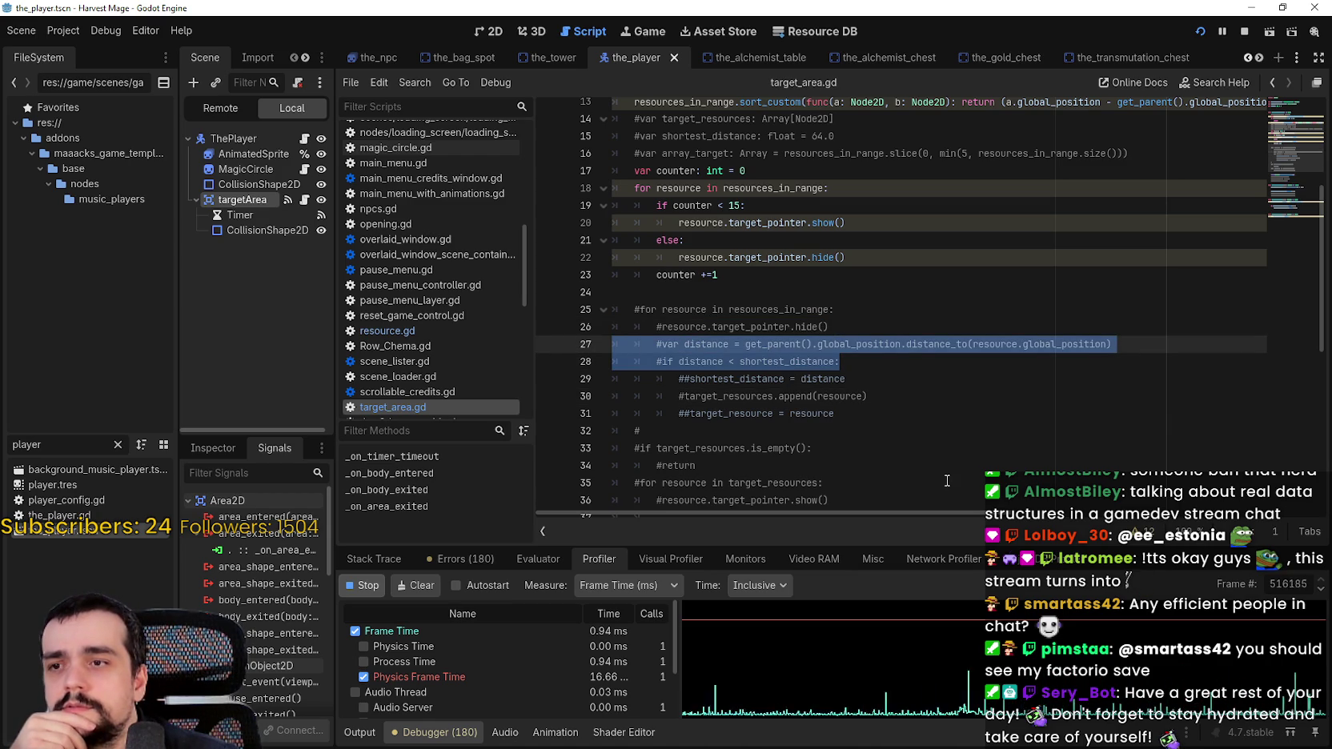
pyautogui.click(881, 446)
pyautogui.click(871, 417)
pyautogui.scroll(-1, 868, 417)
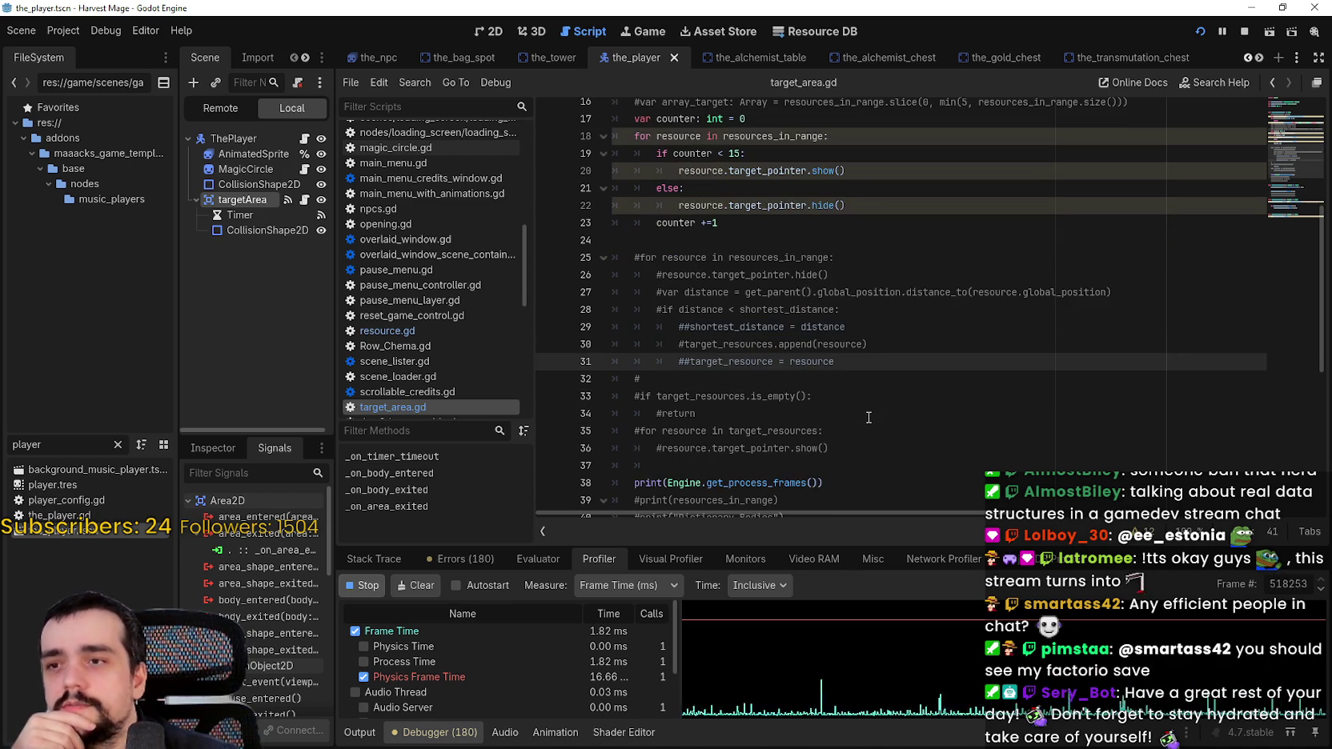
pyautogui.click(1243, 31)
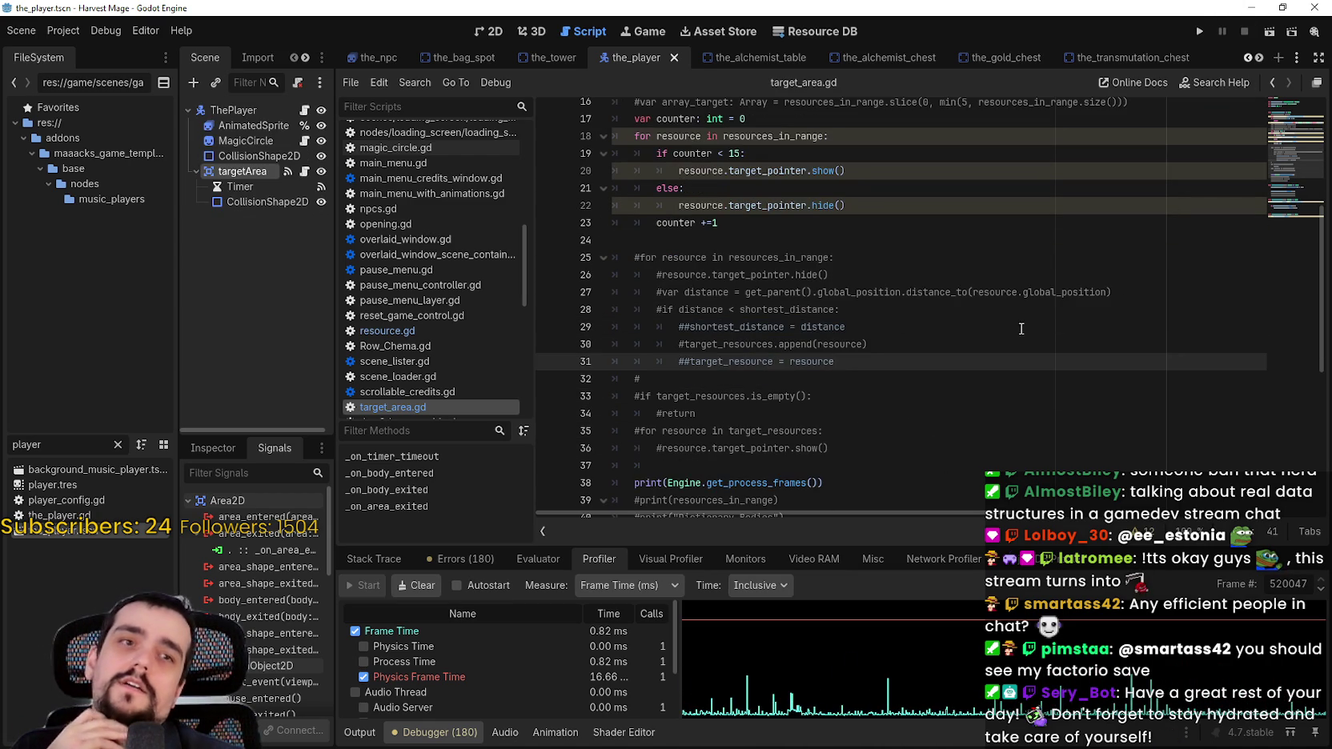